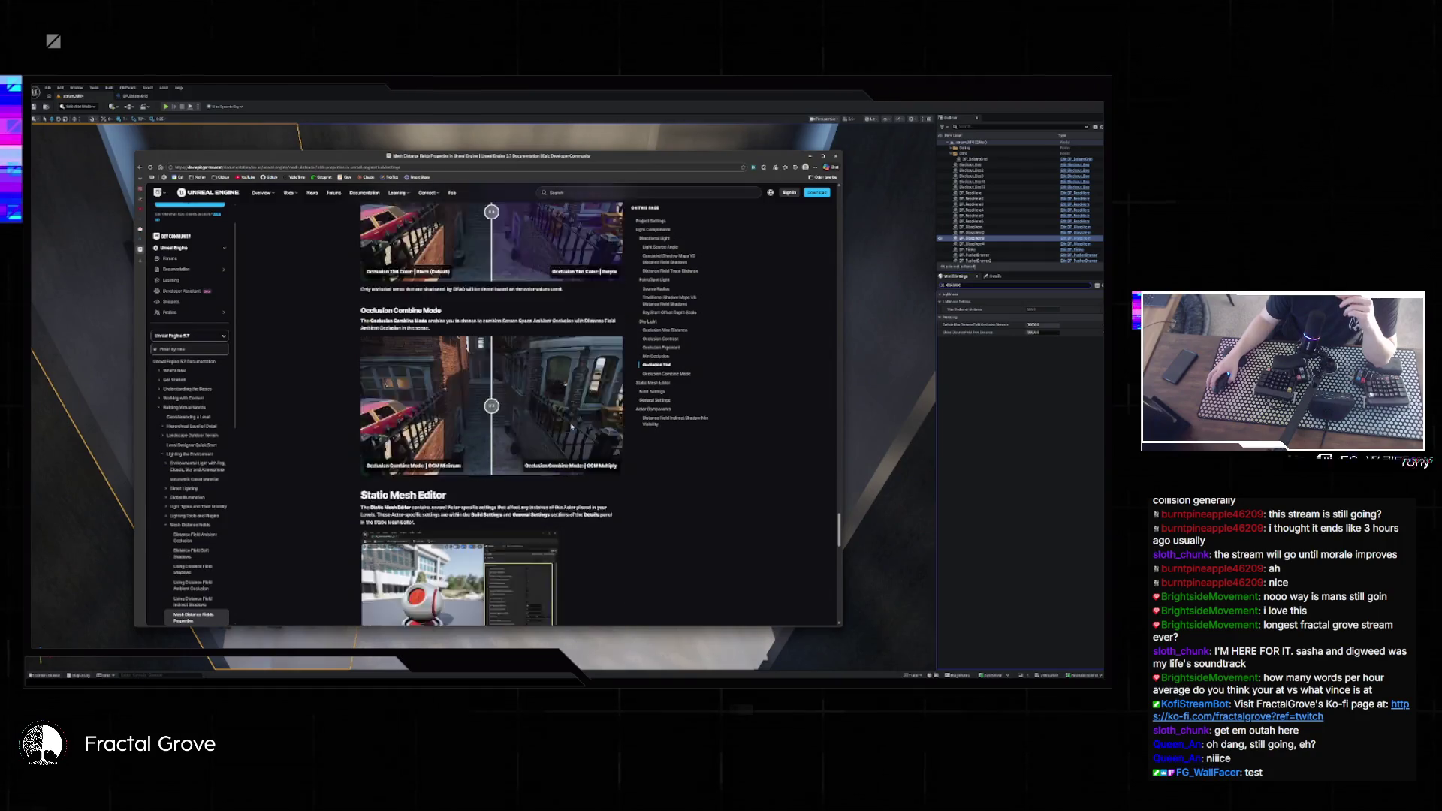
pyautogui.scroll(-2, 576, 417)
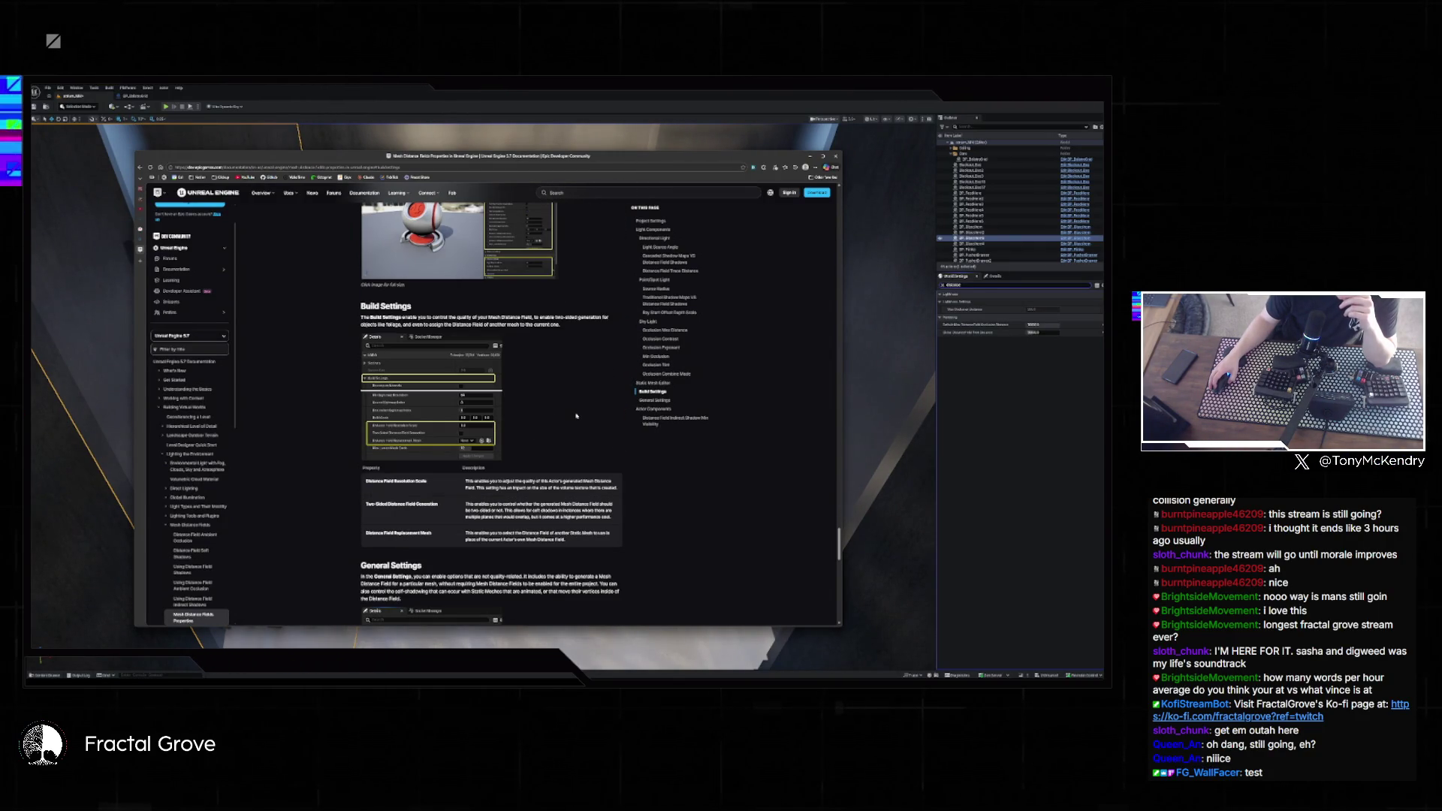
# - Scroll through the current page, then go back to the distance field search results
pyautogui.scroll(-3, 577, 416)
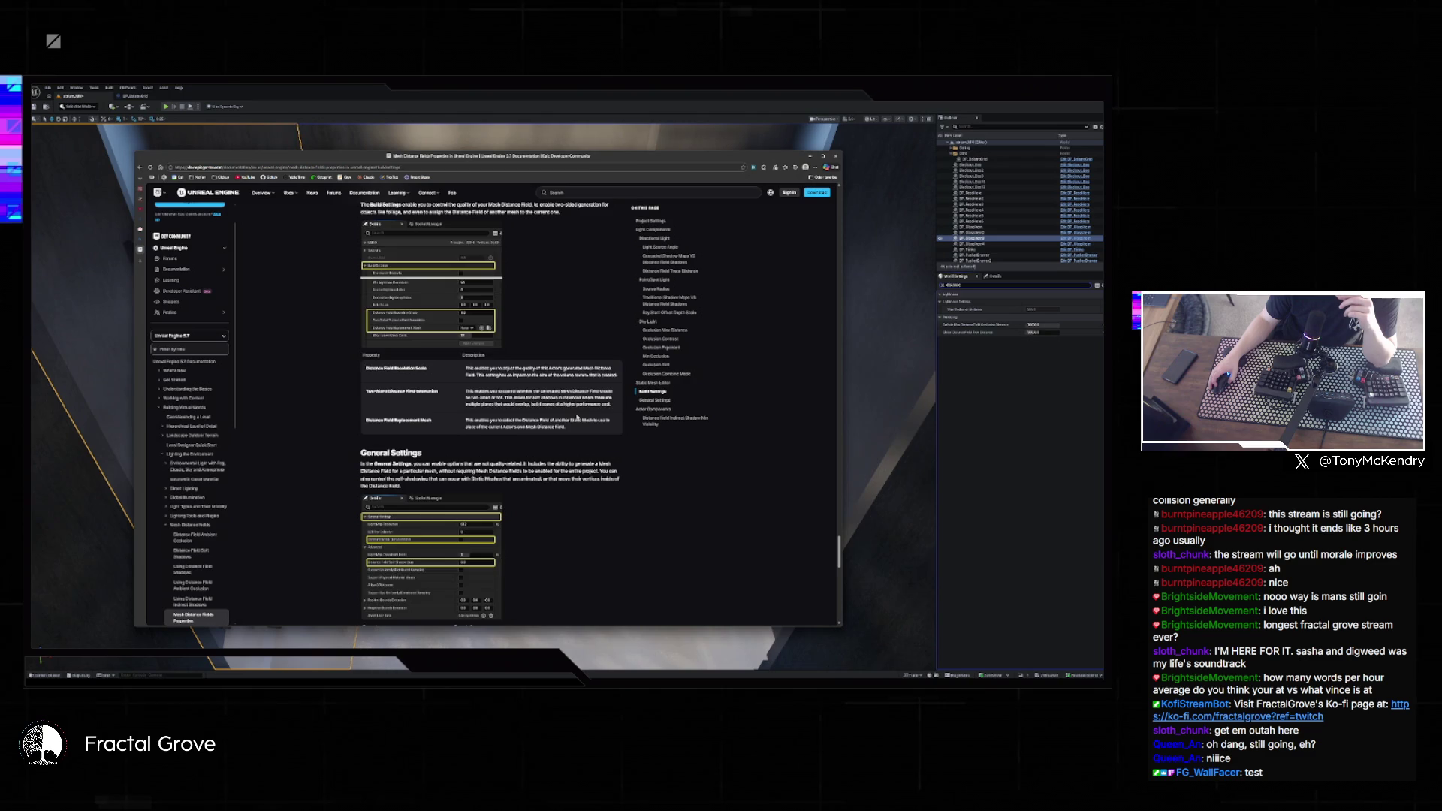
pyautogui.scroll(-3, 577, 418)
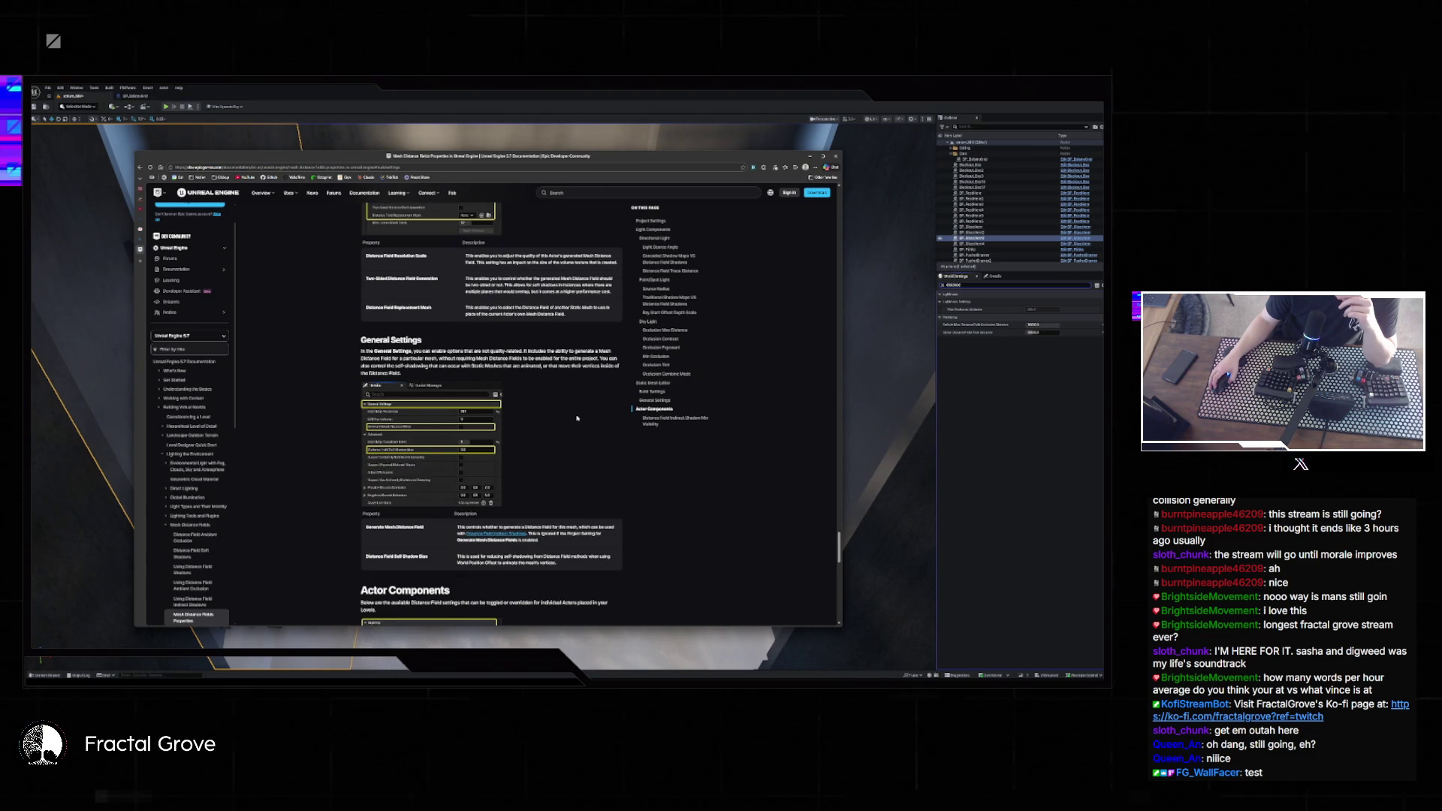
pyautogui.scroll(-3, 577, 418)
pyautogui.scroll(-3, 577, 422)
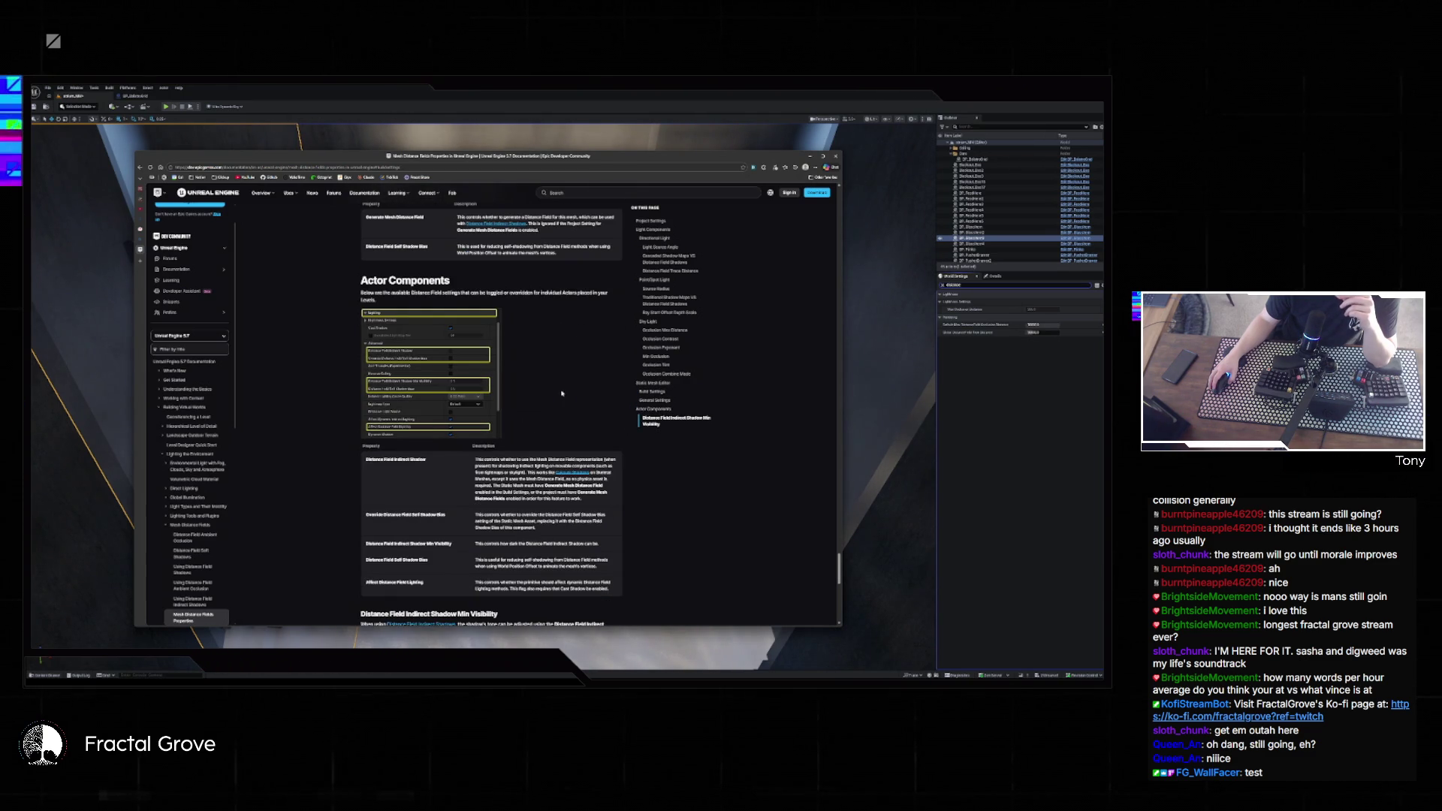
pyautogui.scroll(-7, 559, 391)
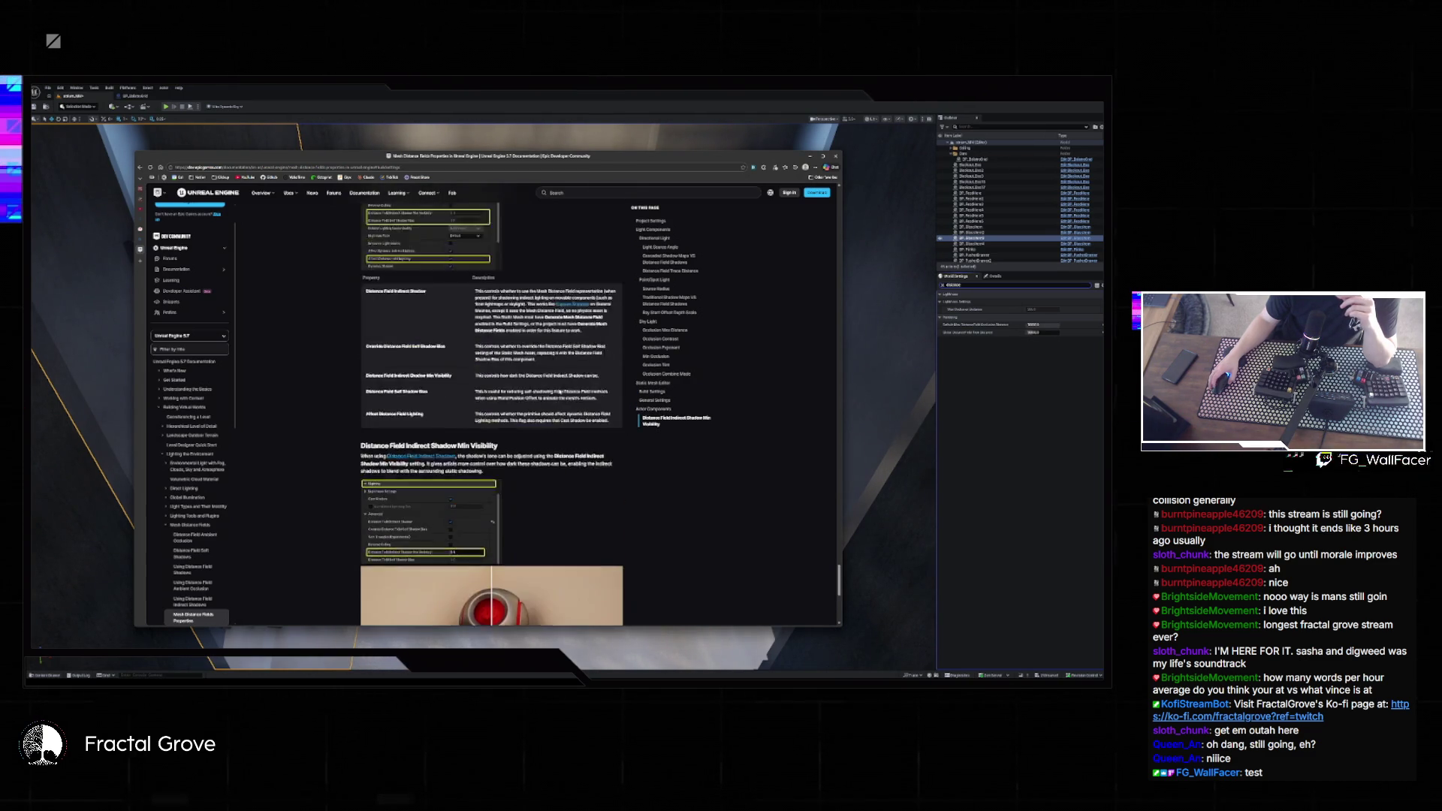
pyautogui.scroll(4, 560, 390)
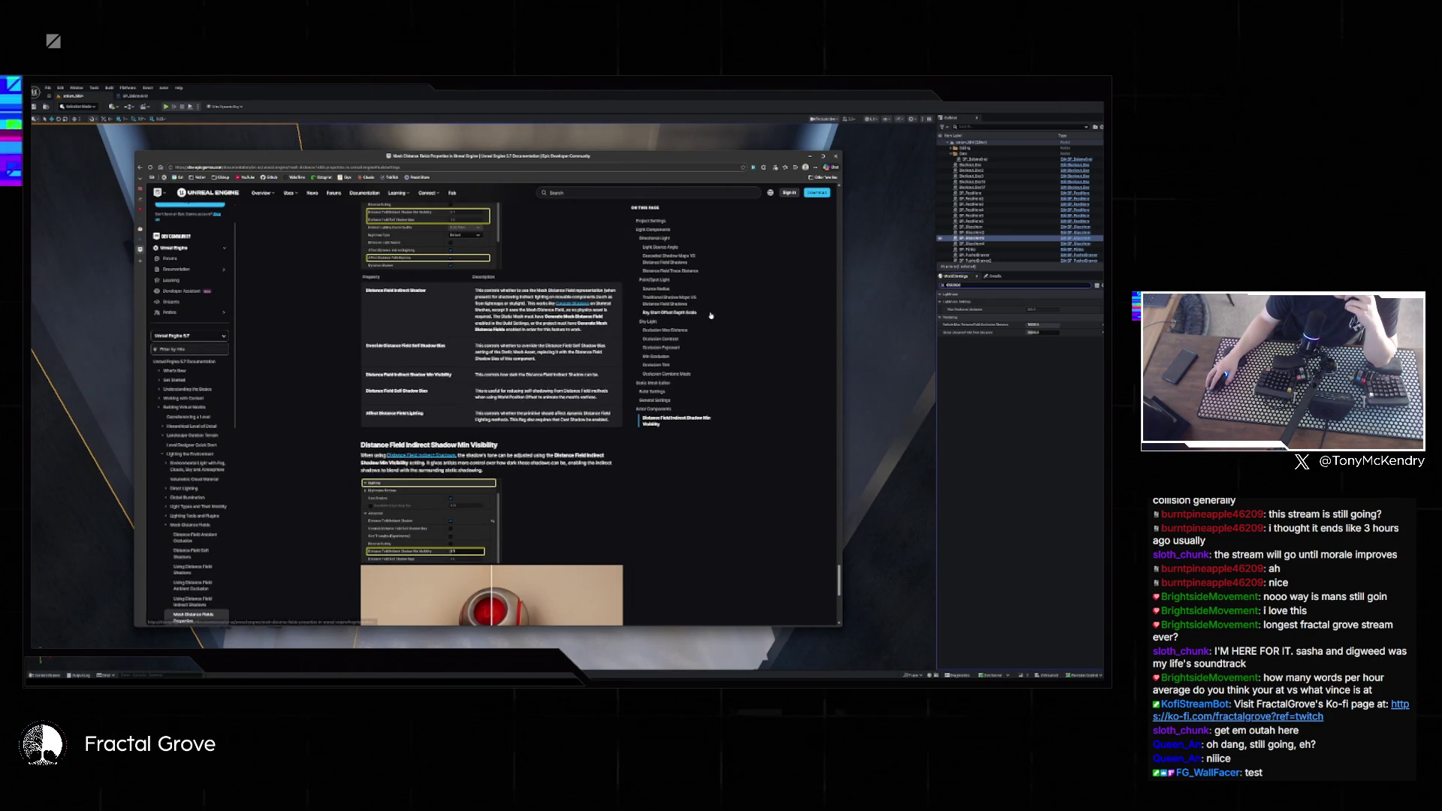
pyautogui.scroll(15, 691, 300)
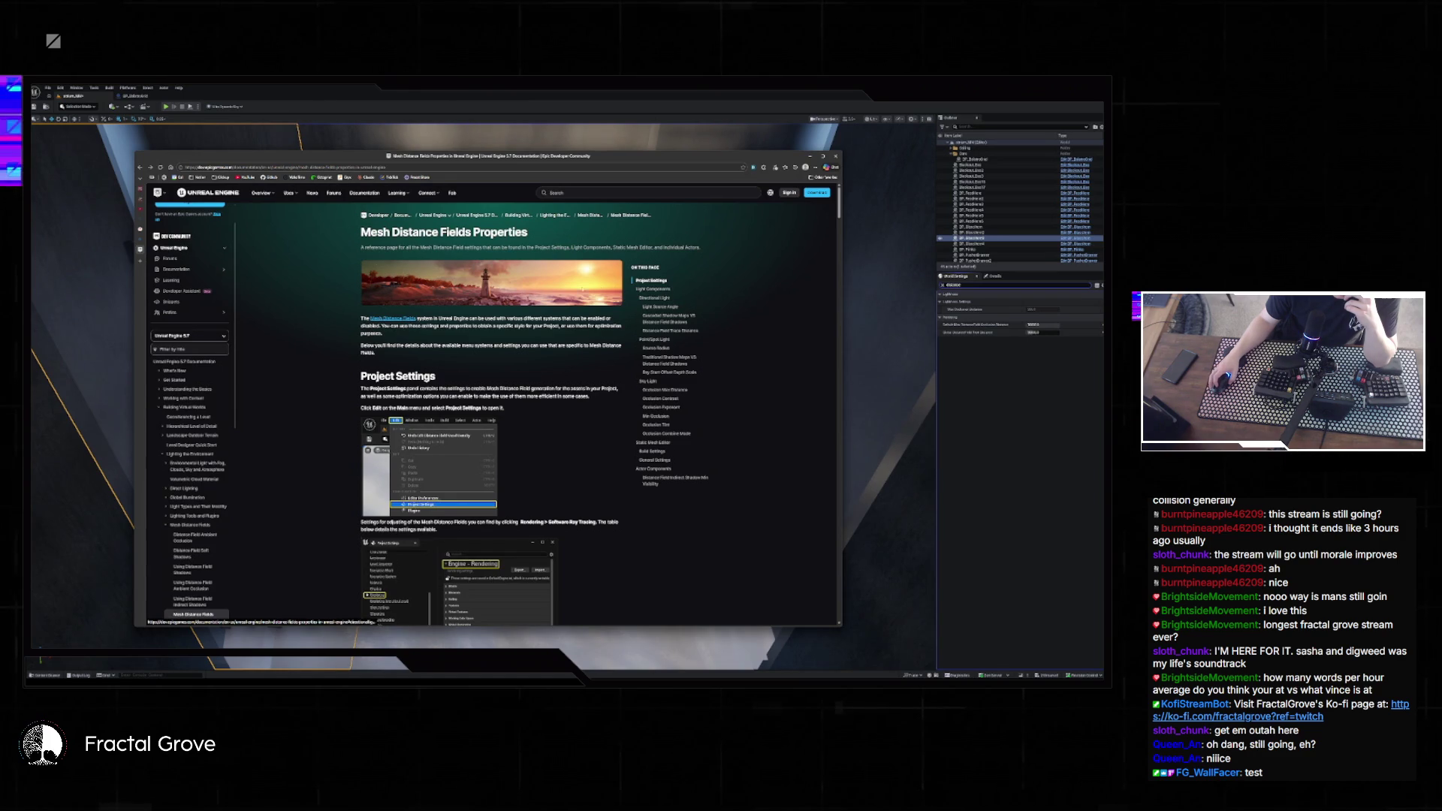
pyautogui.hotkey('alt', 'Left')
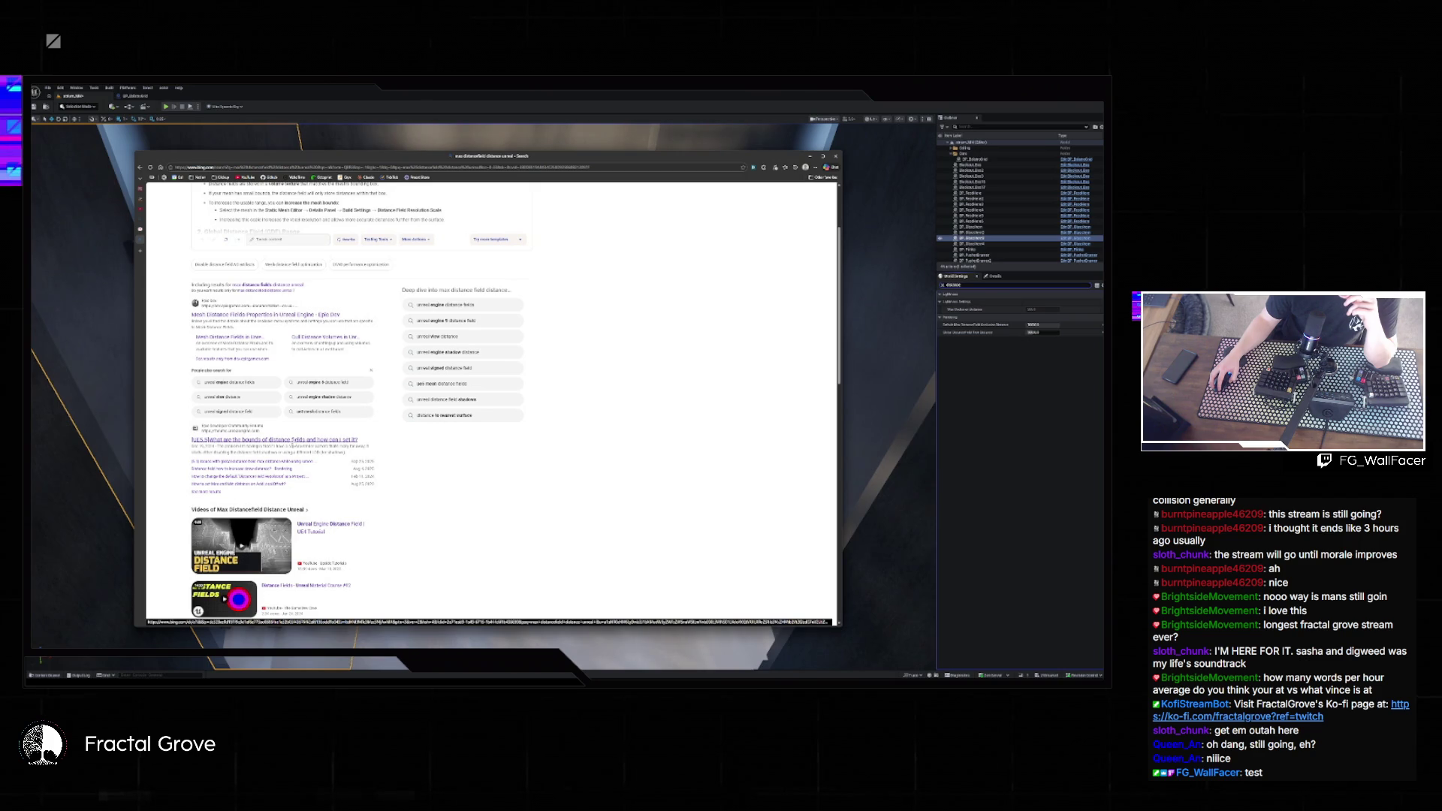
# - Read the forum thread on distance field bounds, then return to the Bing results
pyautogui.click(274, 441)
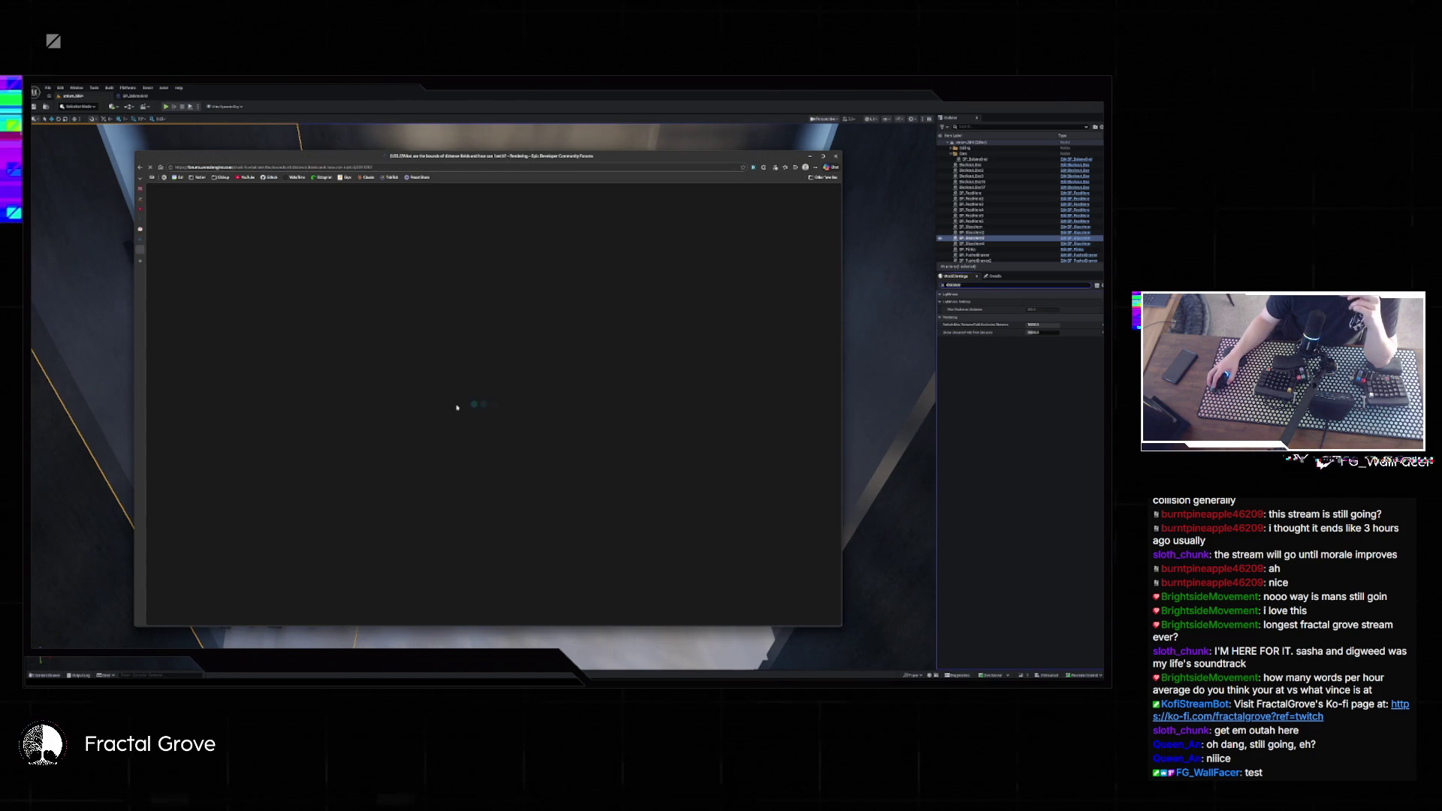
pyautogui.scroll(-2, 489, 426)
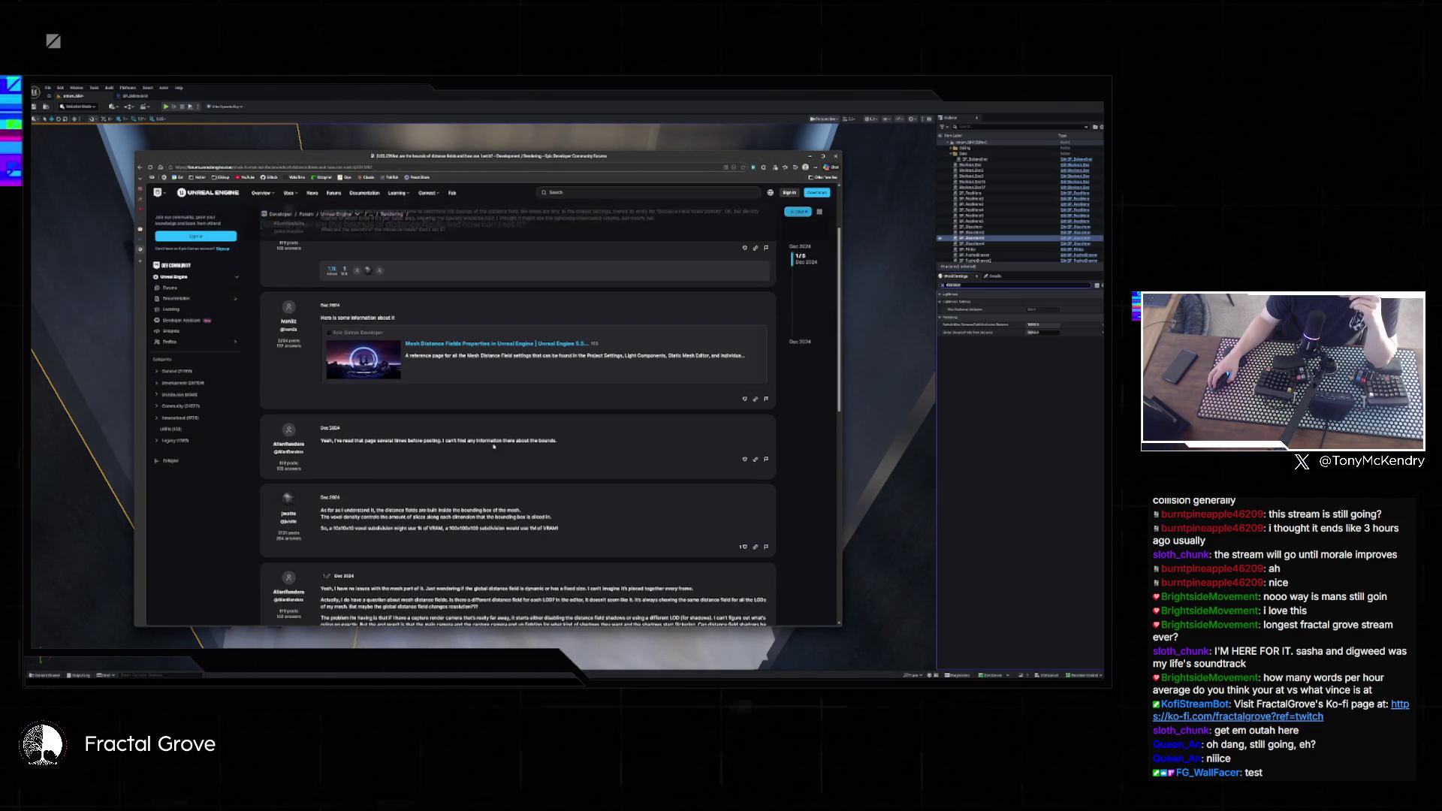
pyautogui.scroll(-3, 531, 485)
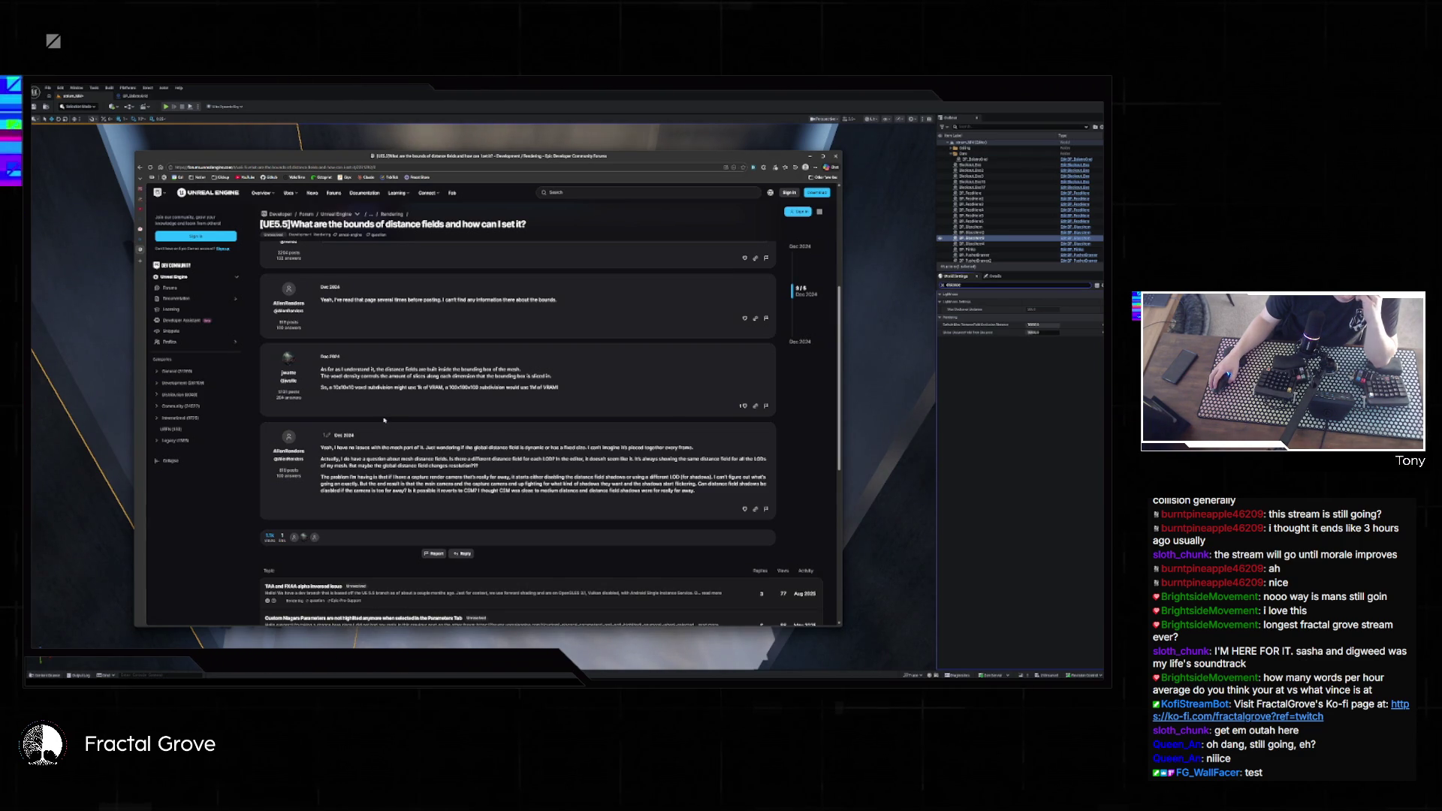
pyautogui.scroll(-1, 384, 420)
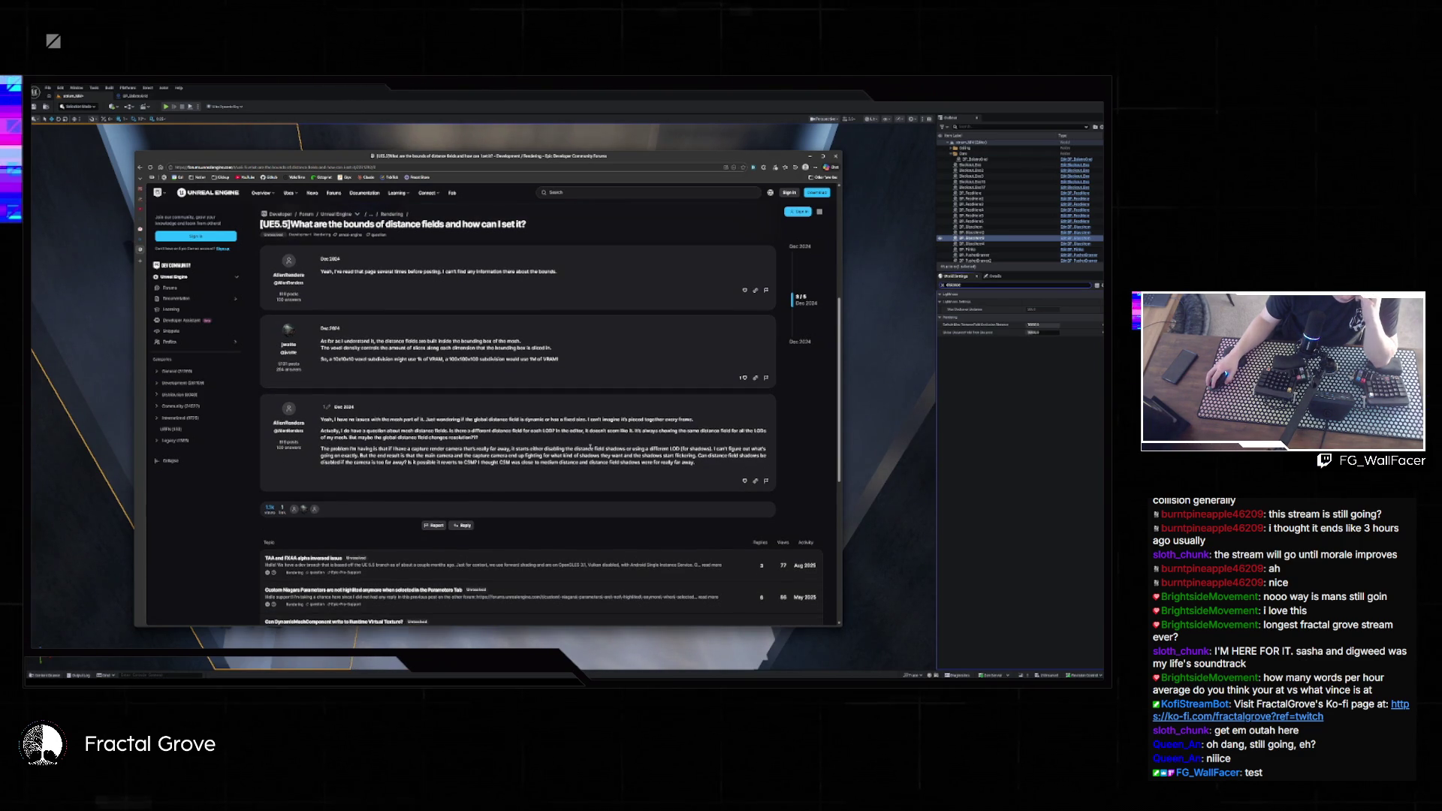
pyautogui.hotkey('alt', 'Left')
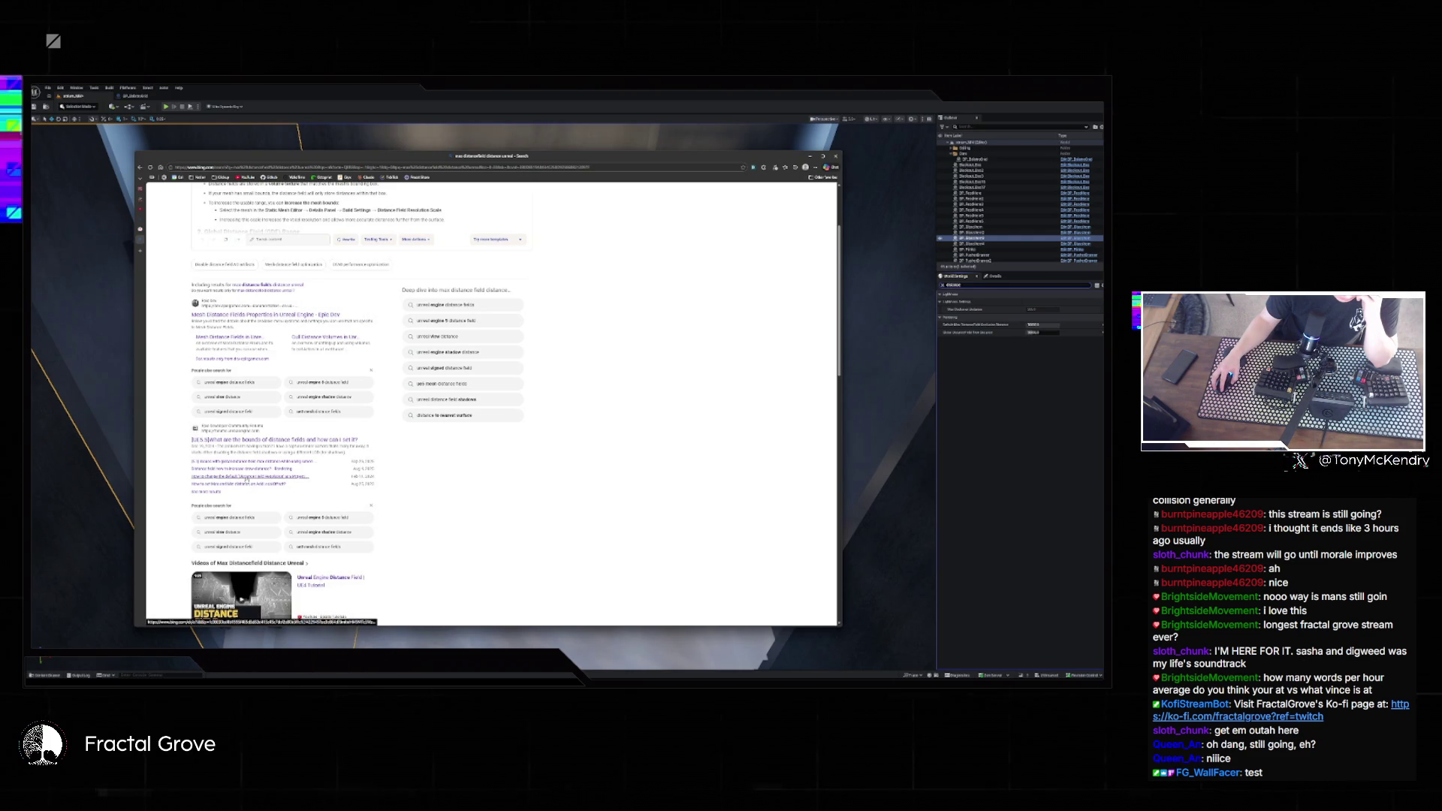
# - Read the thread on increasing distance field draw distance down to its last reply
pyautogui.click(248, 469)
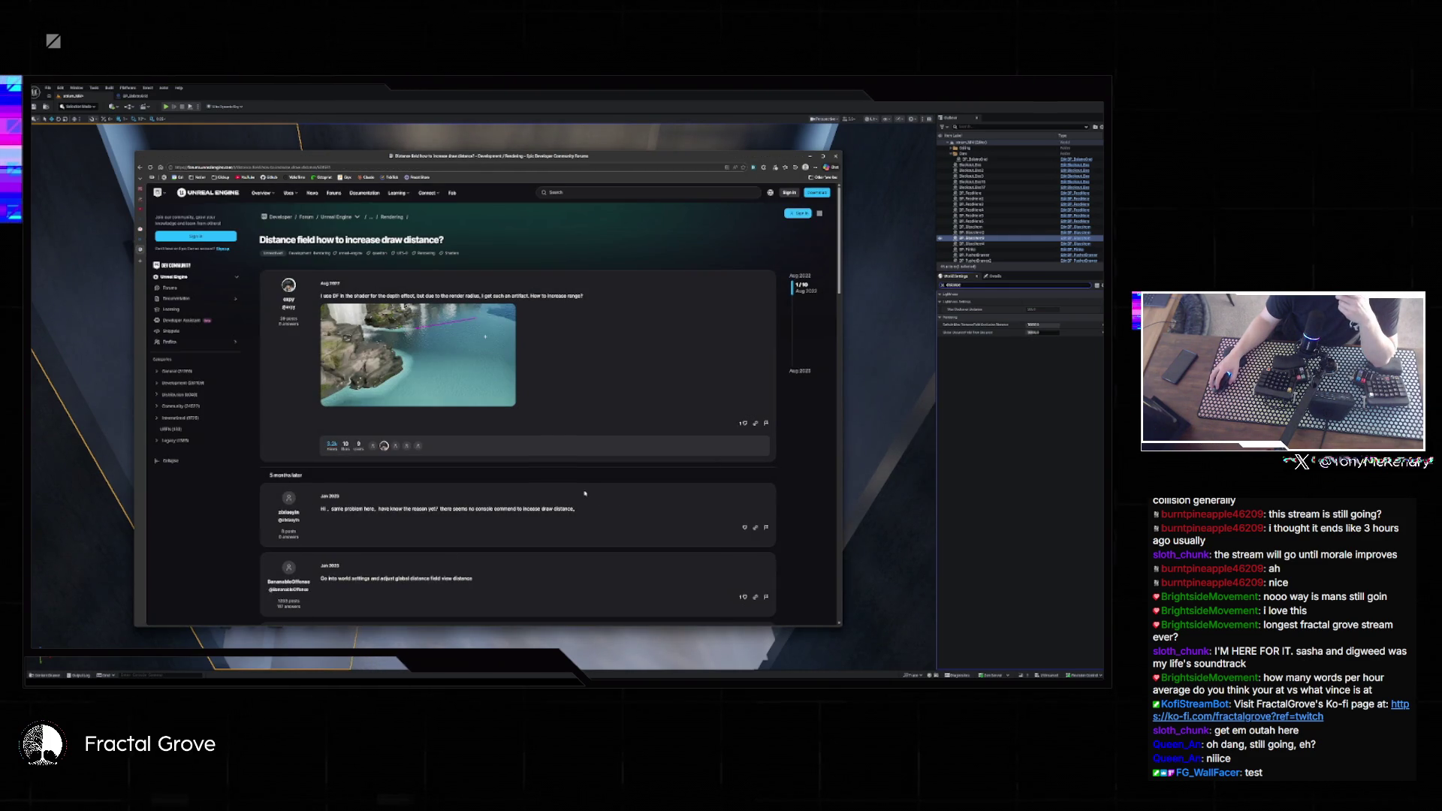
pyautogui.scroll(-3, 564, 459)
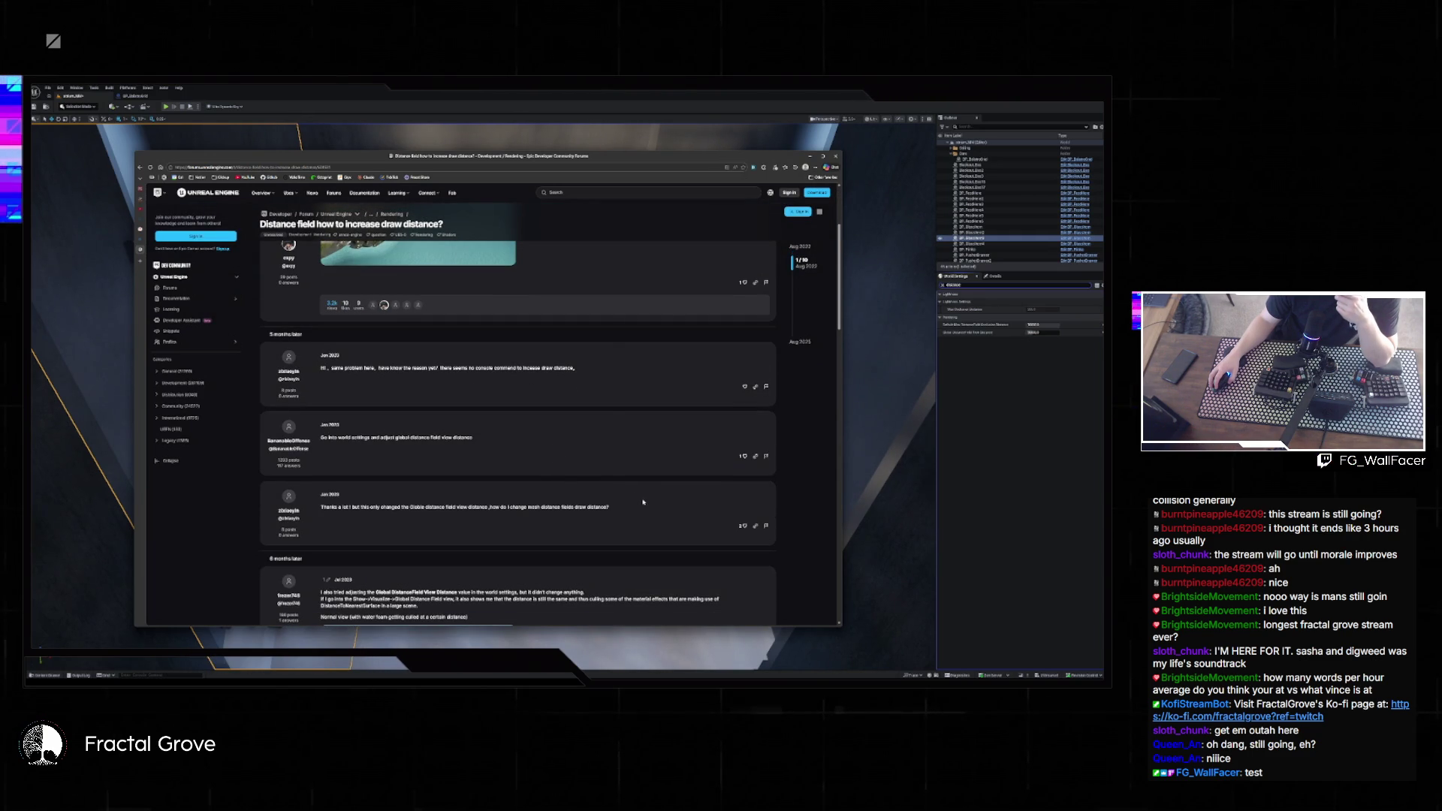
pyautogui.scroll(-5, 601, 466)
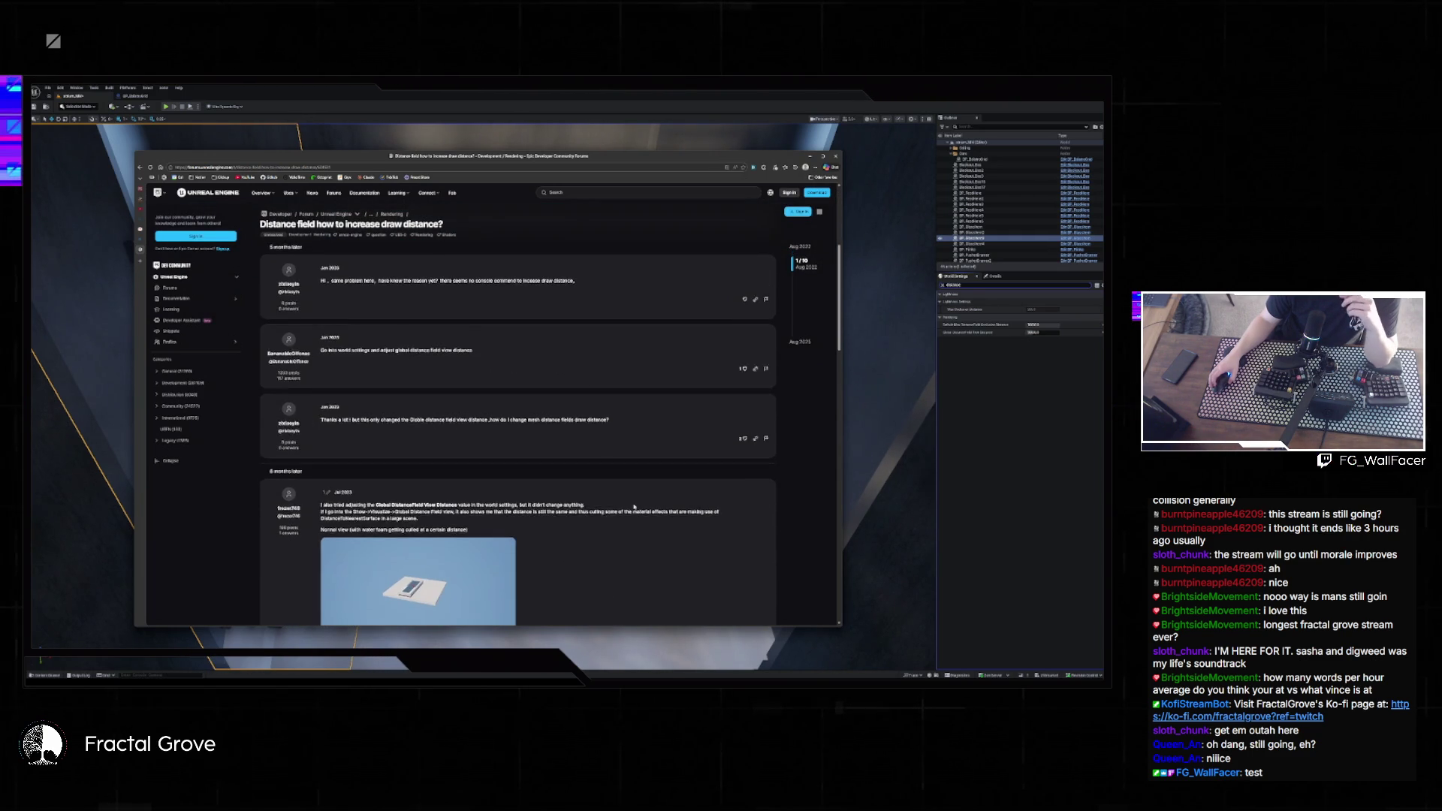
pyautogui.scroll(-1, 528, 400)
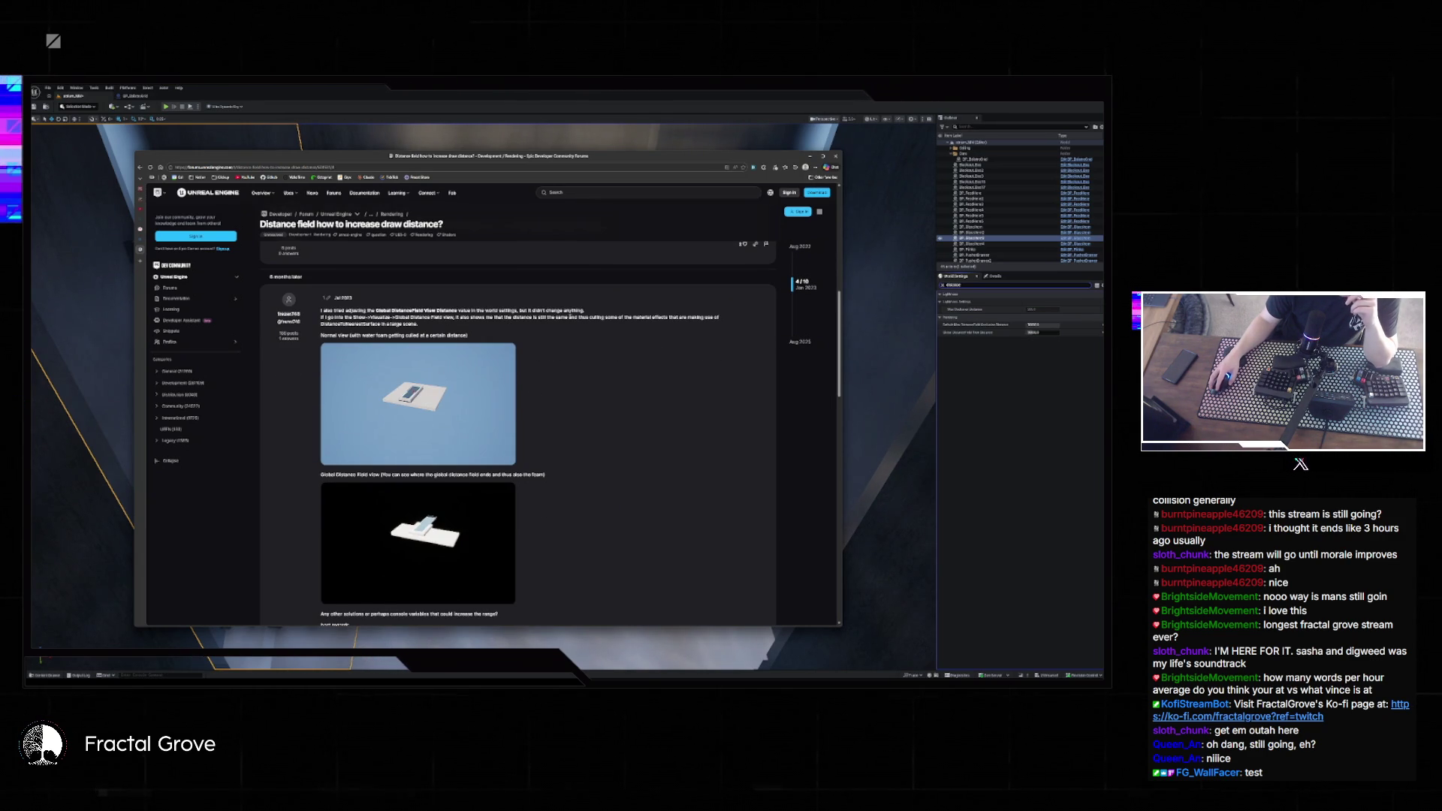
pyautogui.scroll(-5, 523, 339)
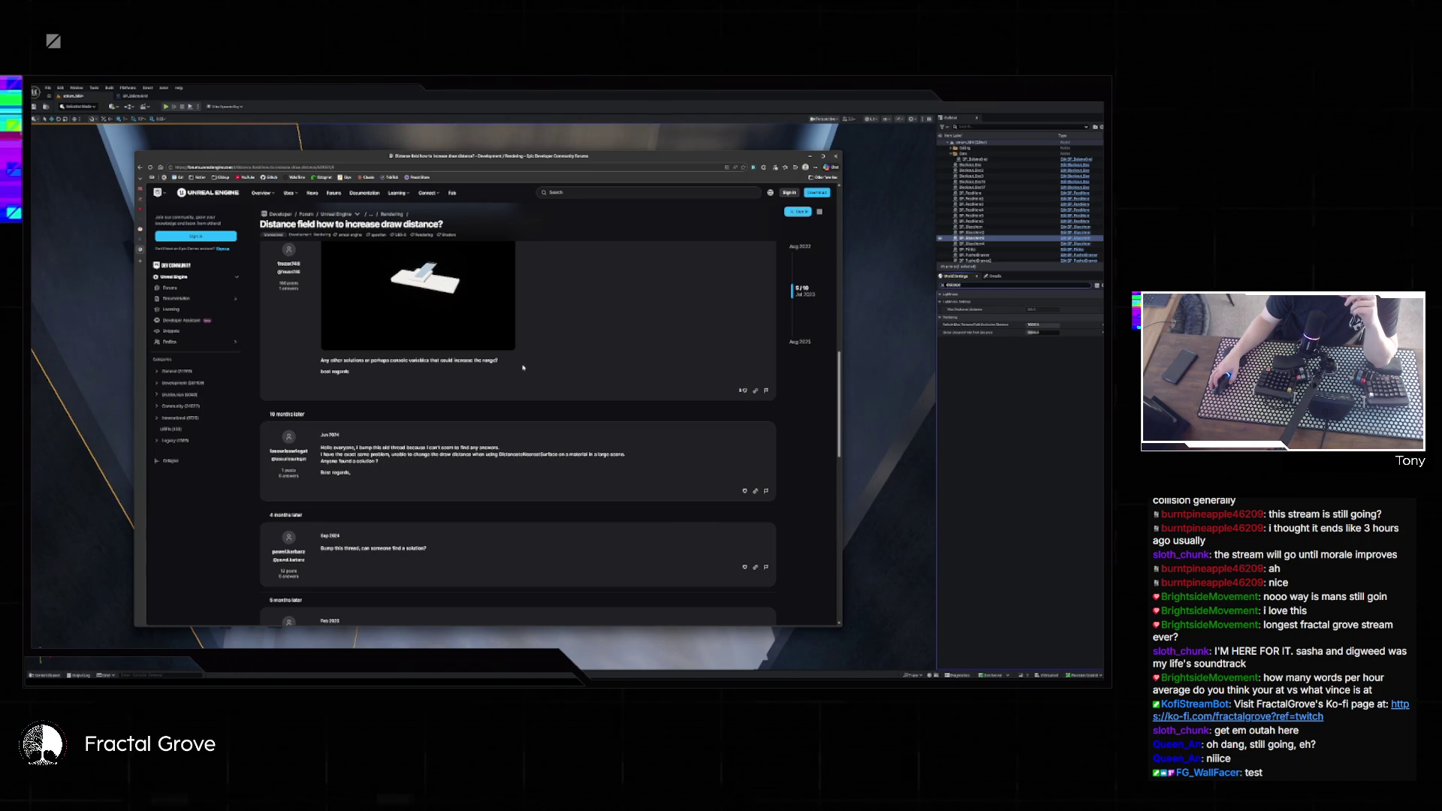
pyautogui.scroll(-3, 523, 367)
pyautogui.scroll(-5, 519, 375)
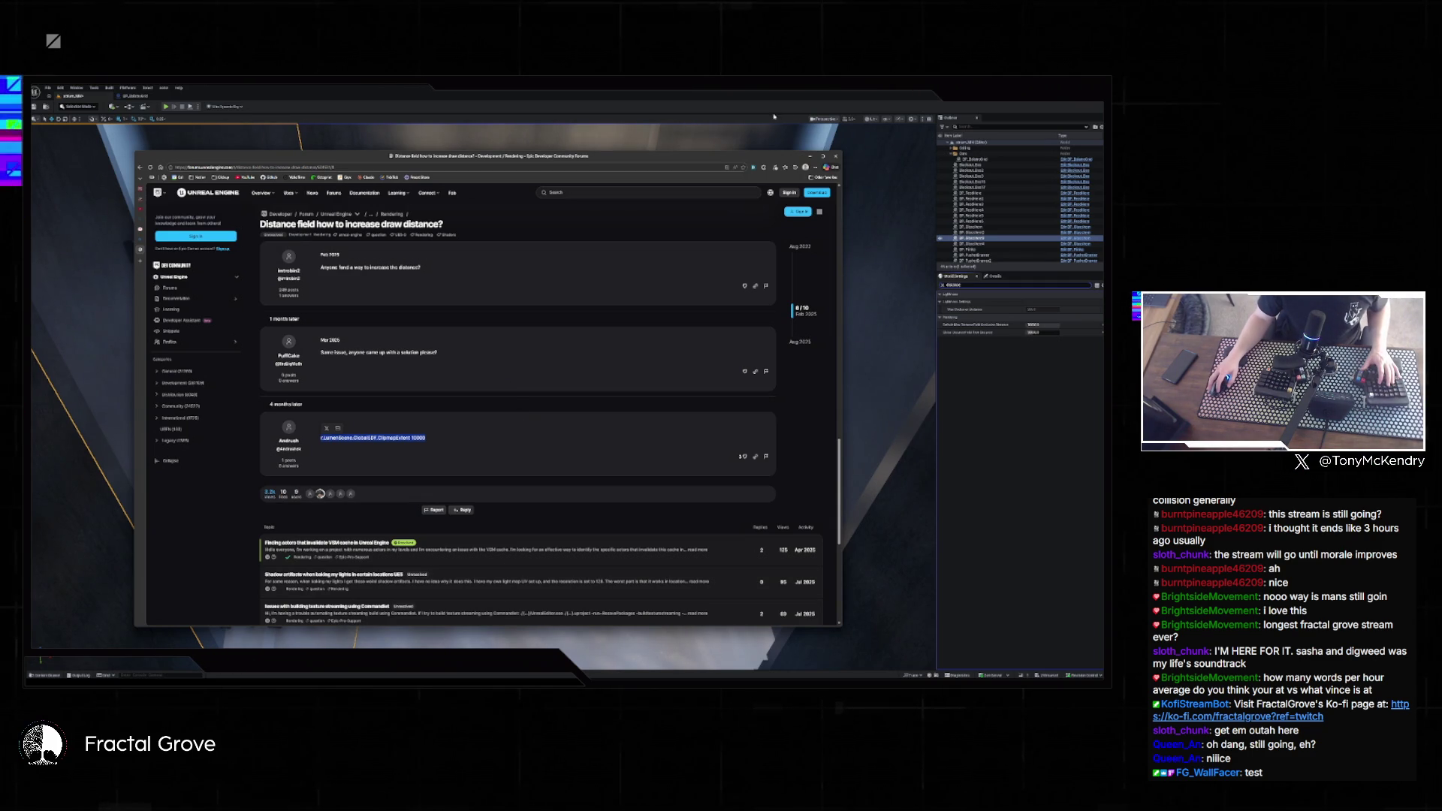
# - In the Unreal editor, rerun the GlobalSDF console command to set the extent to 10000
pyautogui.hotkey('alt', 'Tab')
pyautogui.press('`')
pyautogui.press('Up')
pyautogui.press('Return')
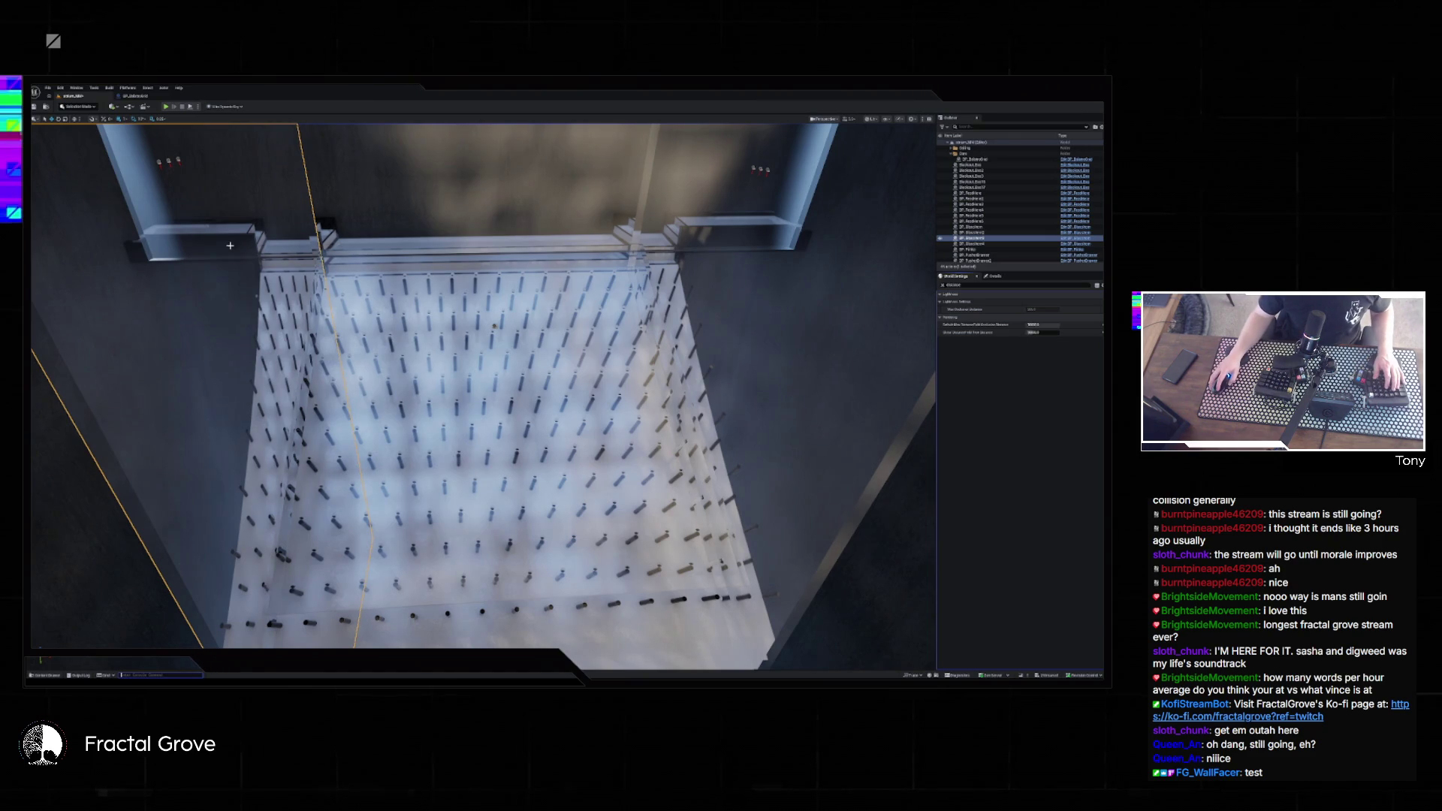
# - Play-test the pin board as balls fall, stop it, and return to the Bing results
pyautogui.click(166, 107)
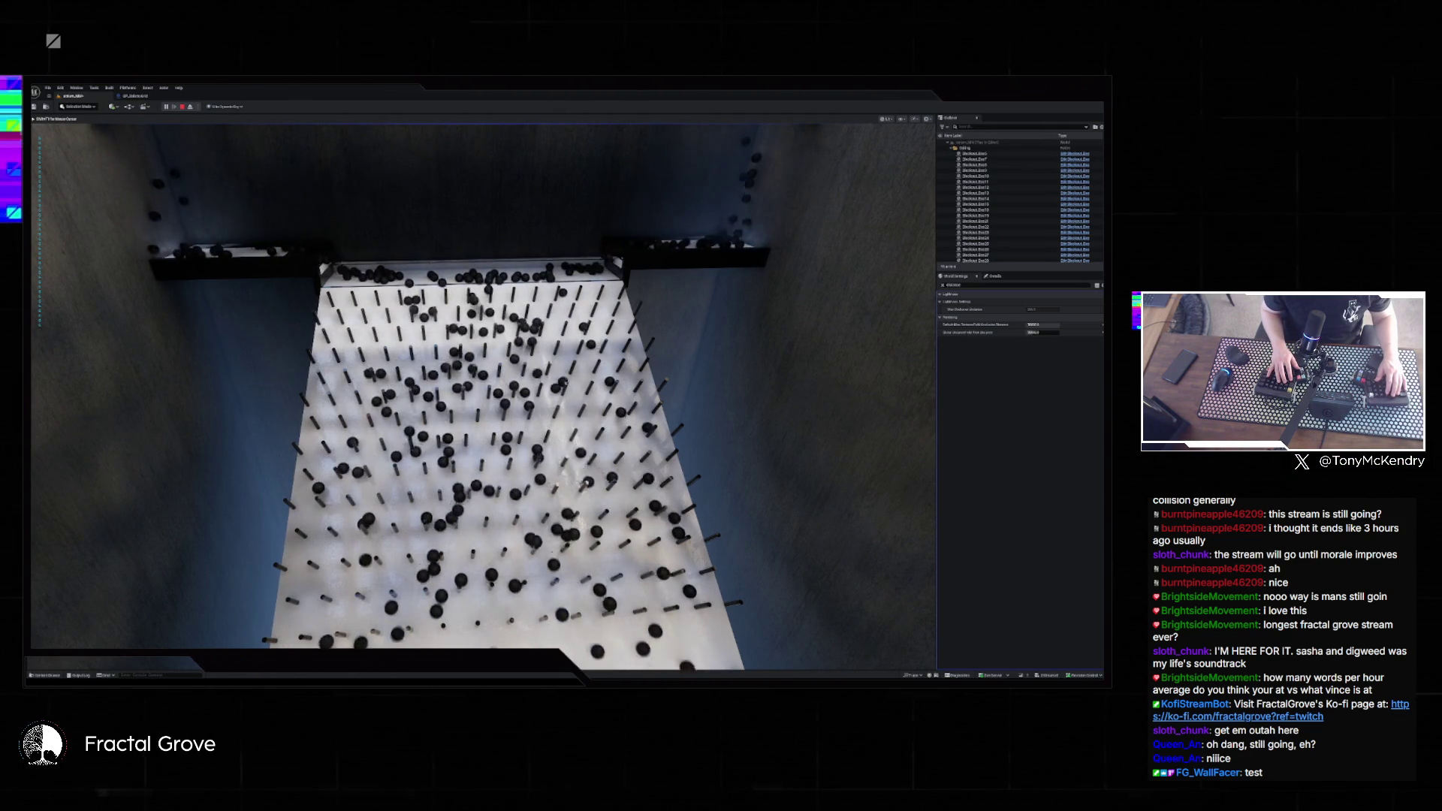
pyautogui.press('Escape')
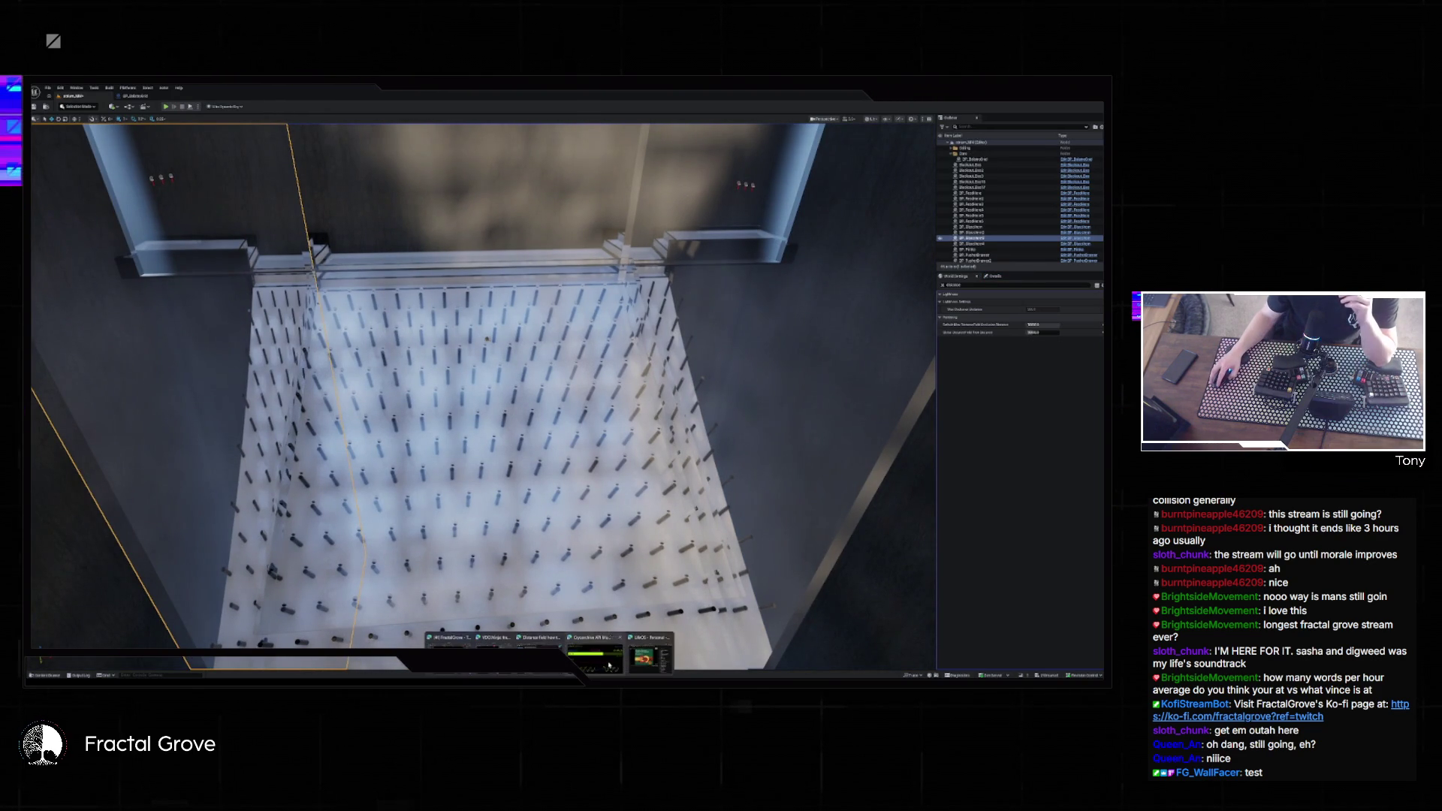
pyautogui.hotkey('alt', 'Tab')
pyautogui.hotkey('alt', 'Left')
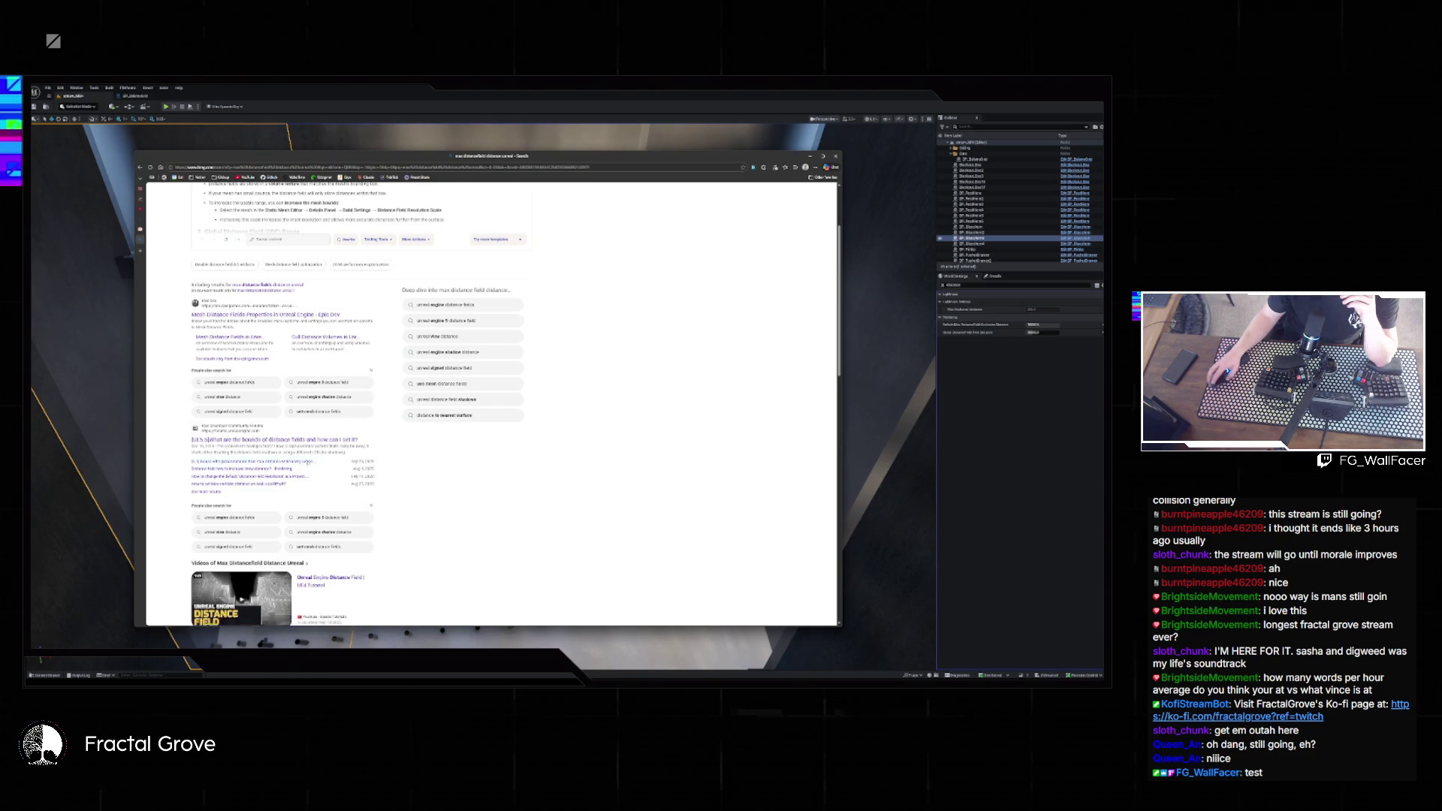
# - Read the '[5.1] Issues with global distance field max distance while using lumen' thread, then return to the editor
pyautogui.click(306, 463)
pyautogui.scroll(-10, 468, 456)
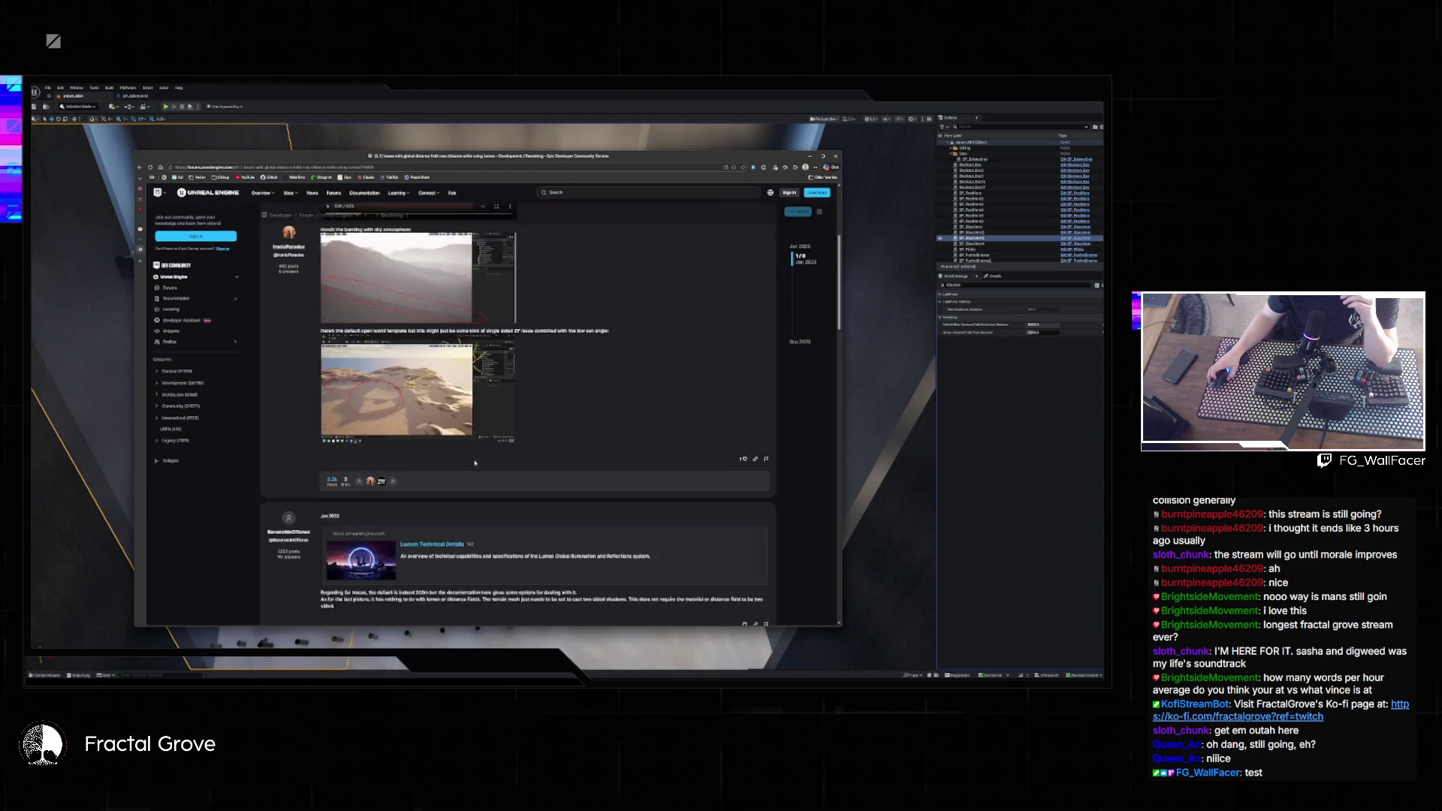
pyautogui.scroll(-10, 475, 466)
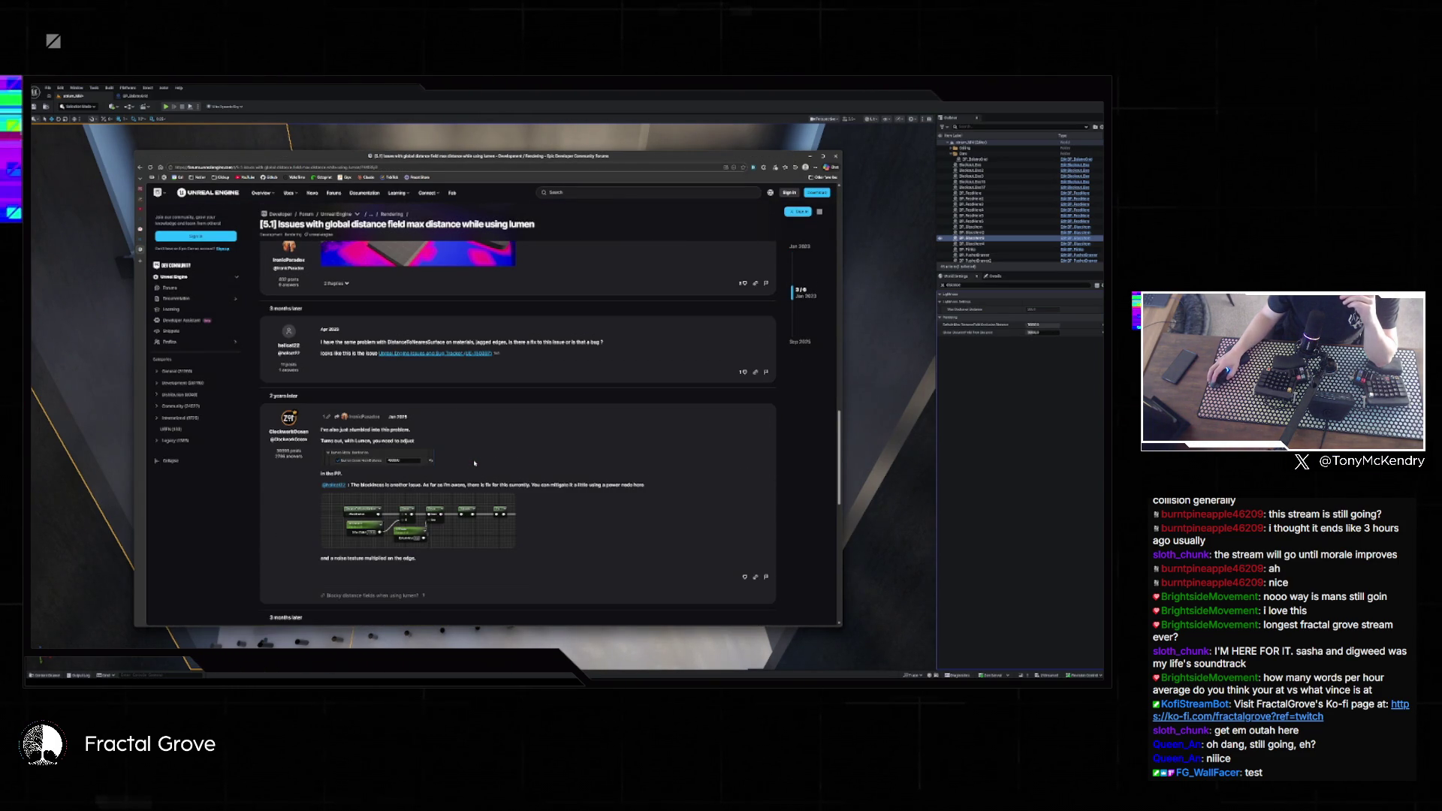
pyautogui.scroll(-2, 475, 461)
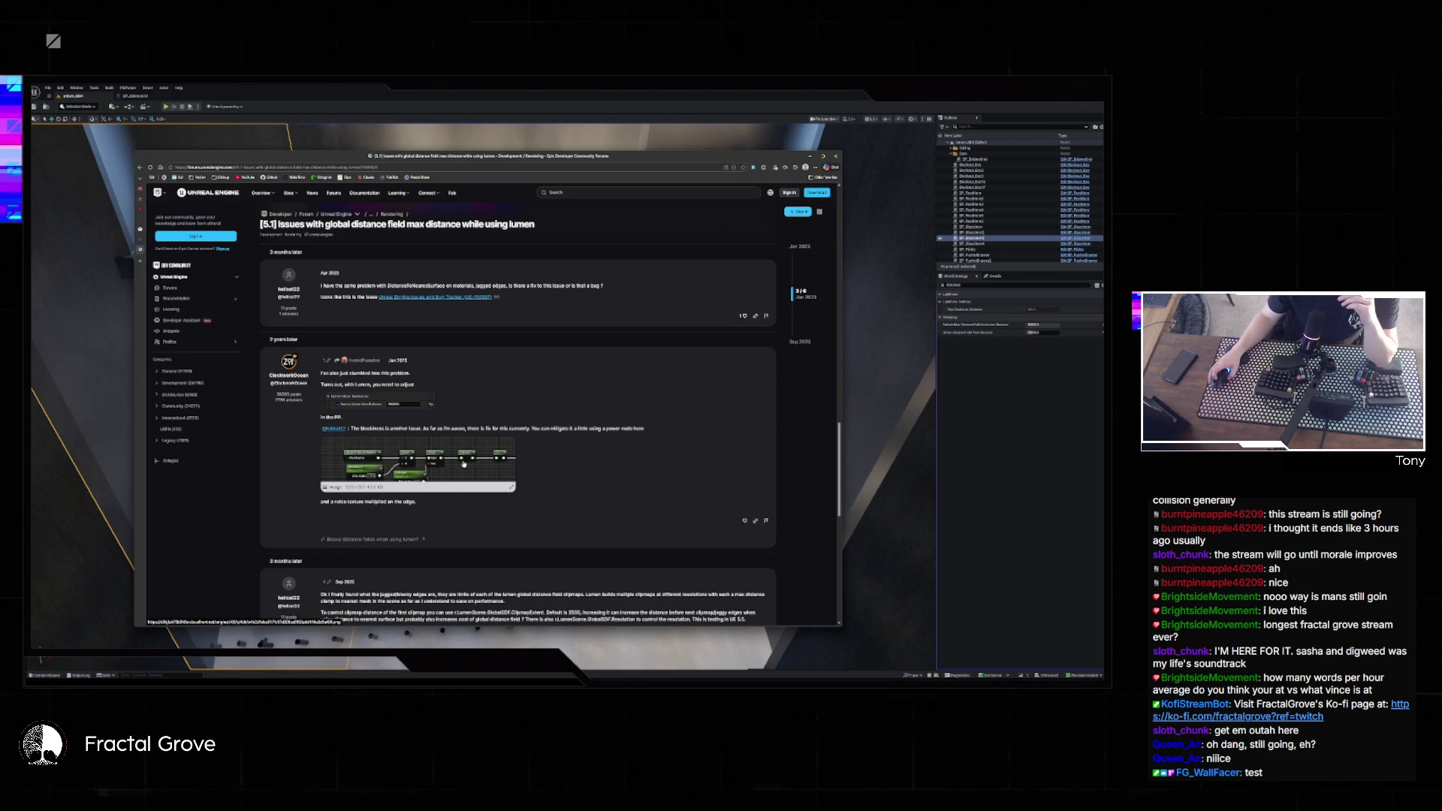
pyautogui.scroll(2, 464, 462)
pyautogui.scroll(-3, 390, 418)
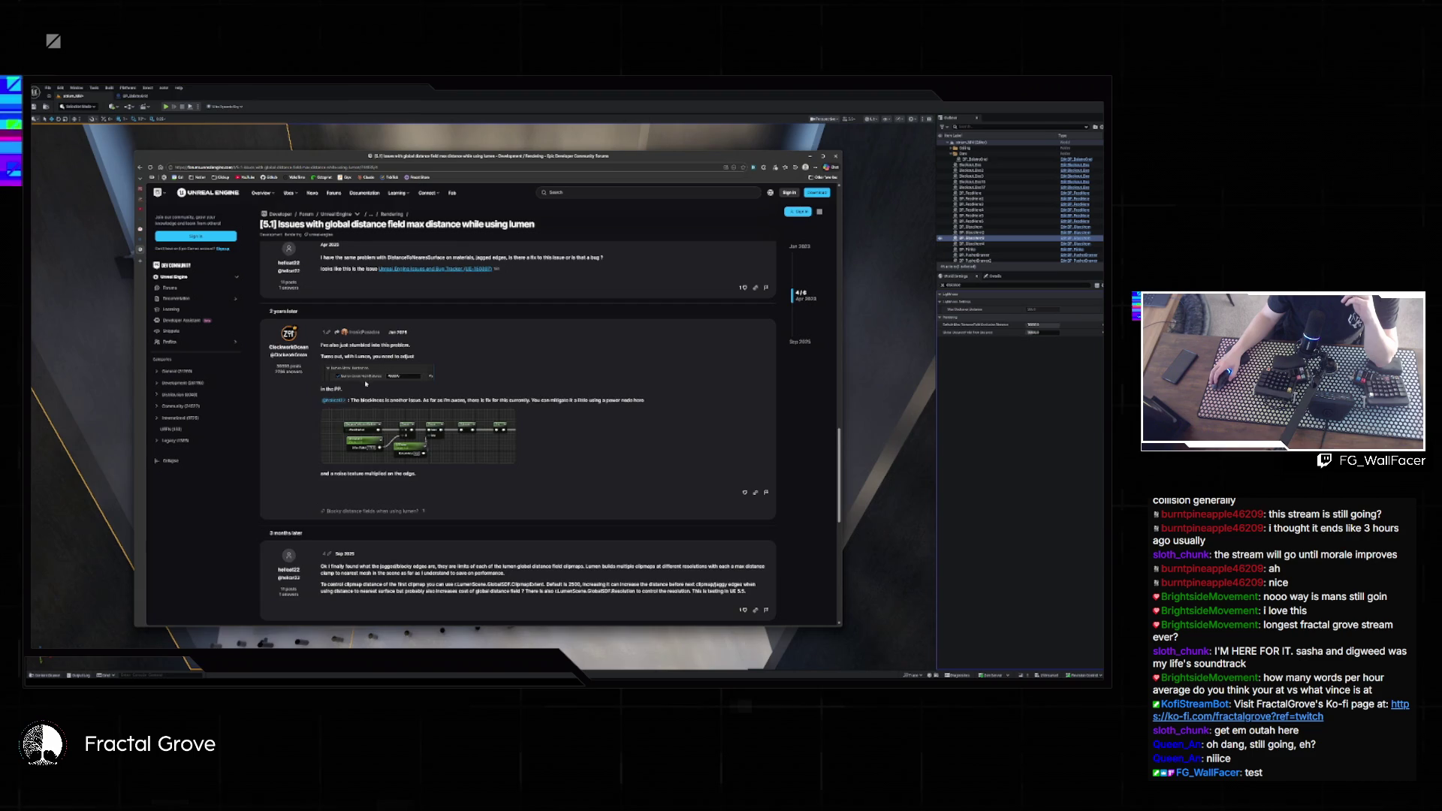
pyautogui.scroll(-1, 365, 384)
pyautogui.scroll(-3, 513, 586)
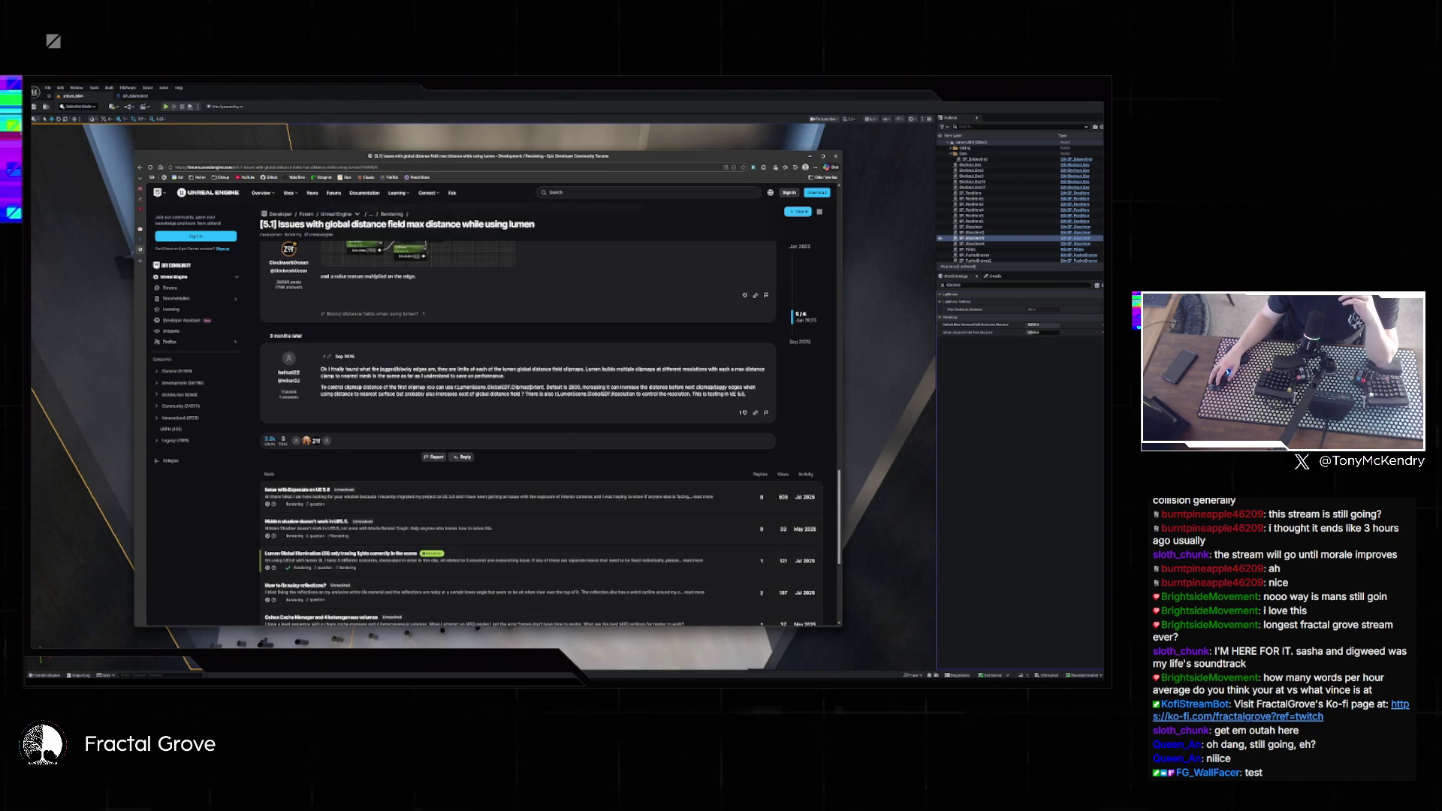
pyautogui.scroll(2, 589, 392)
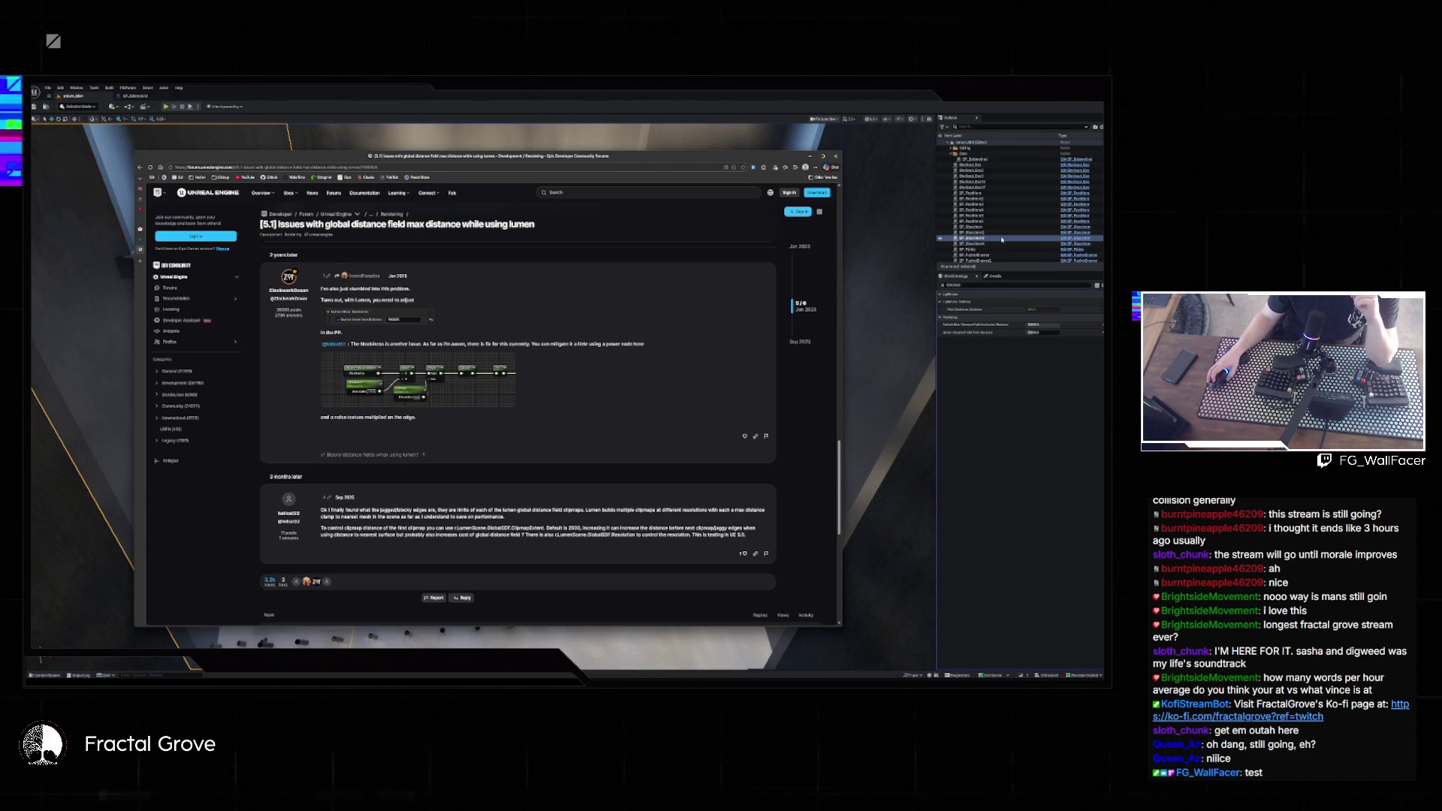
pyautogui.scroll(-1, 1002, 240)
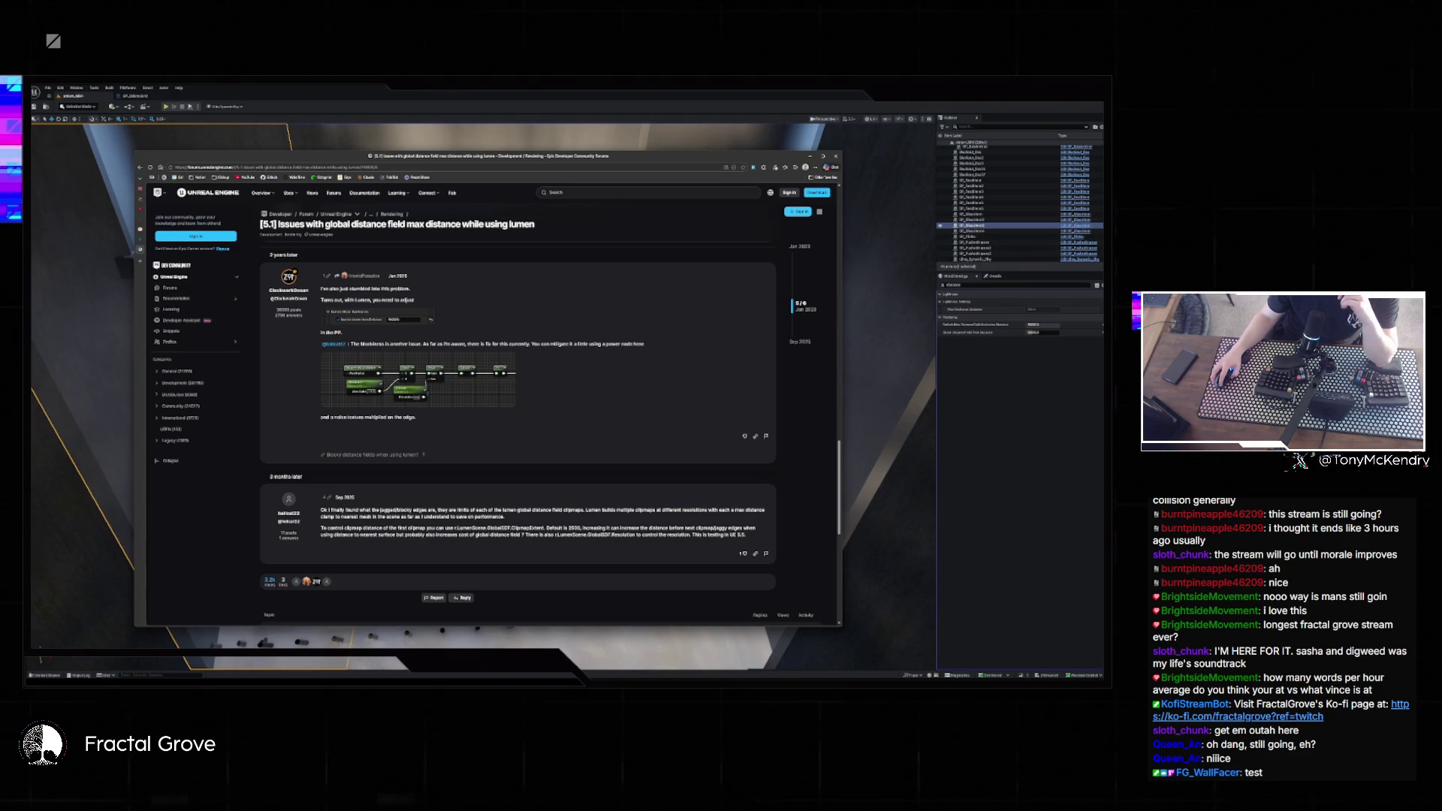
pyautogui.click(992, 249)
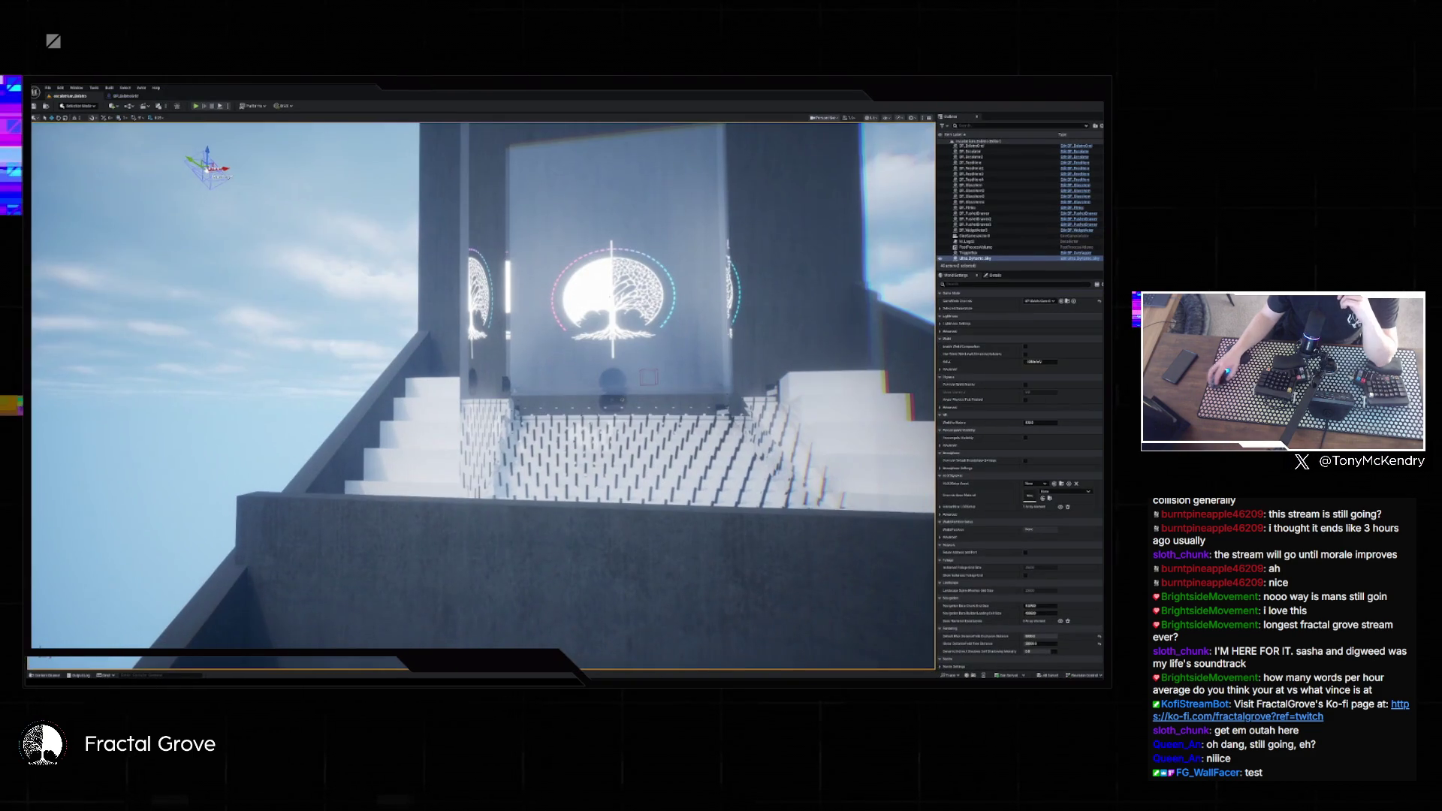
# - Select the PostProcessVolume and filter its Details by 'exp', then by 'distance'
pyautogui.click(992, 248)
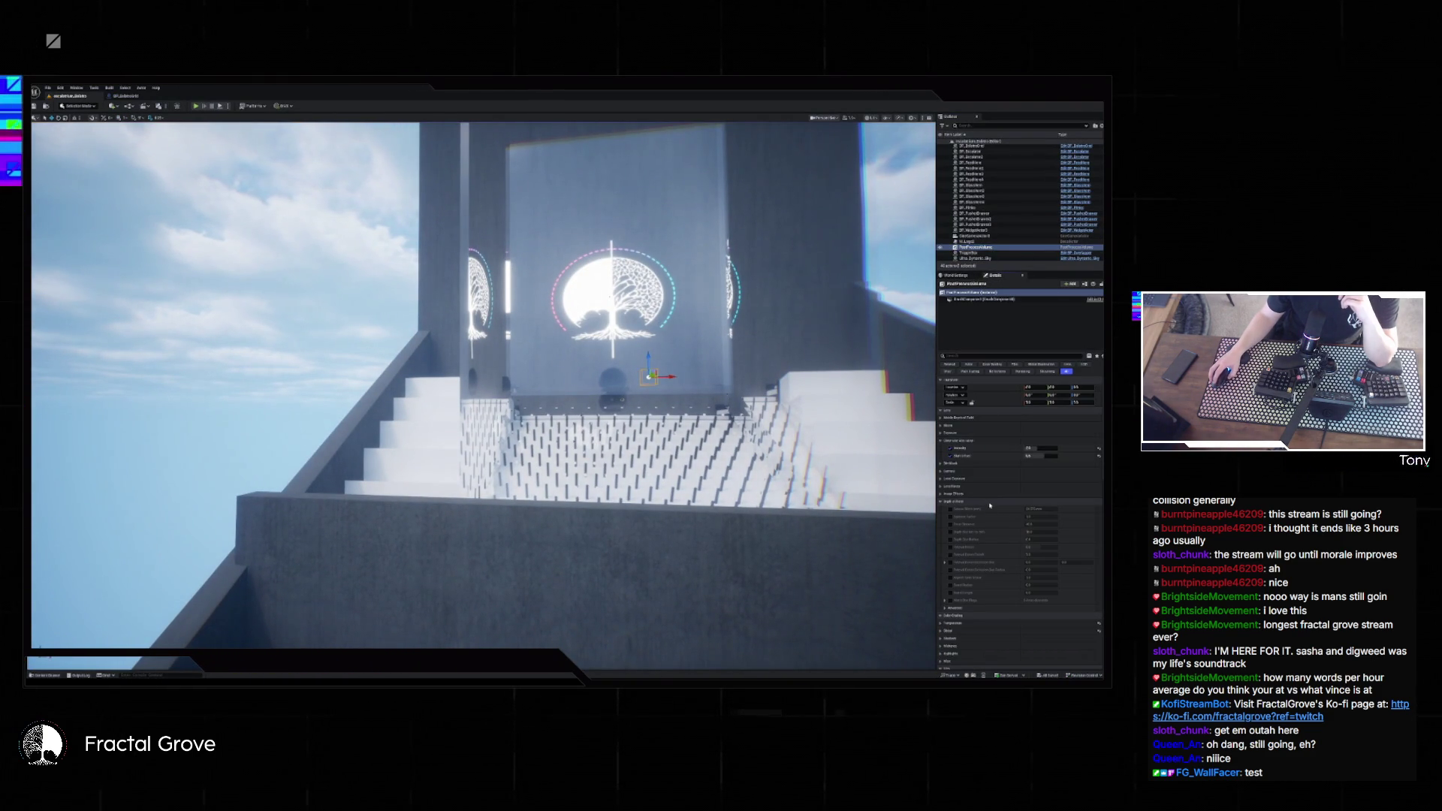
pyautogui.scroll(-3, 991, 556)
pyautogui.scroll(-4, 993, 563)
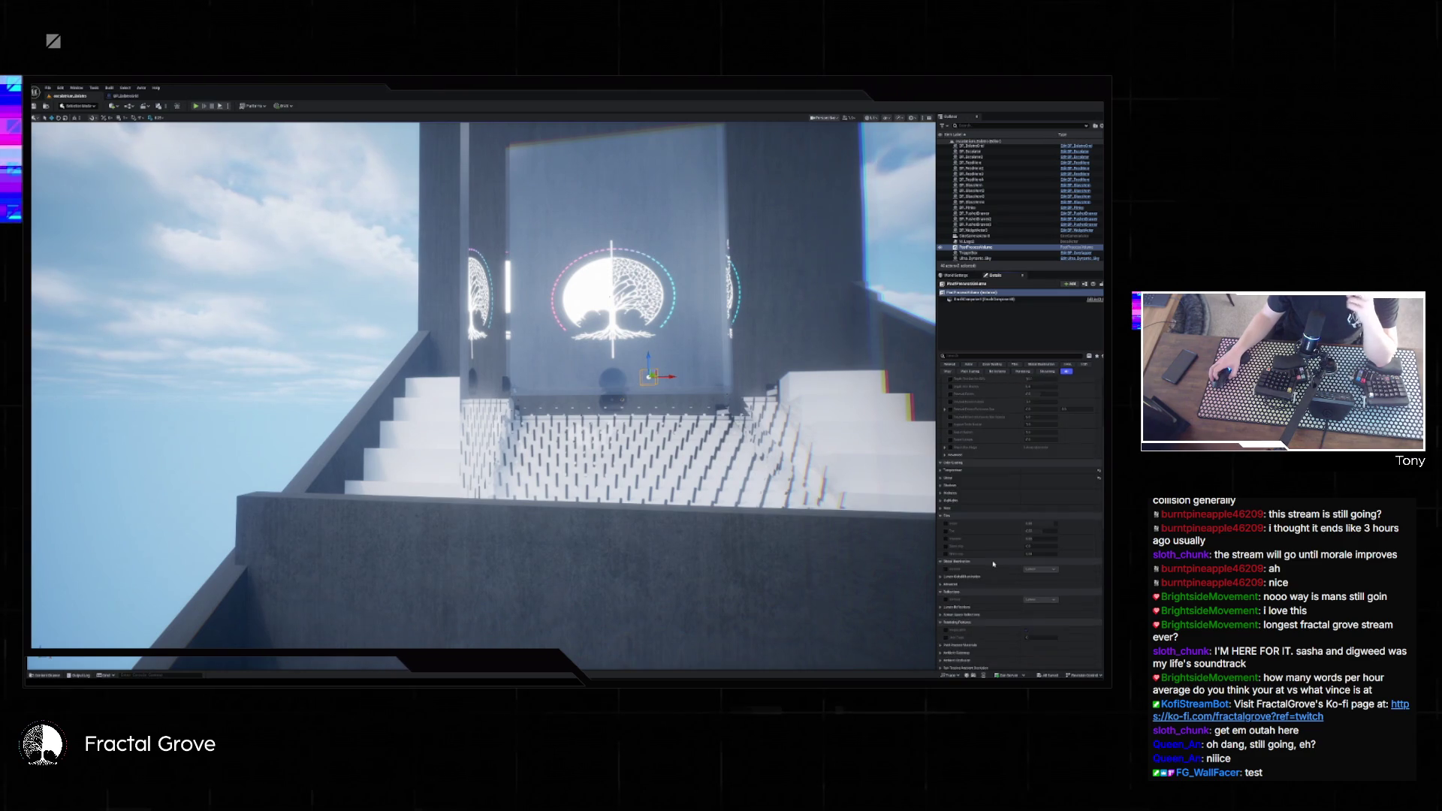
pyautogui.click(956, 358)
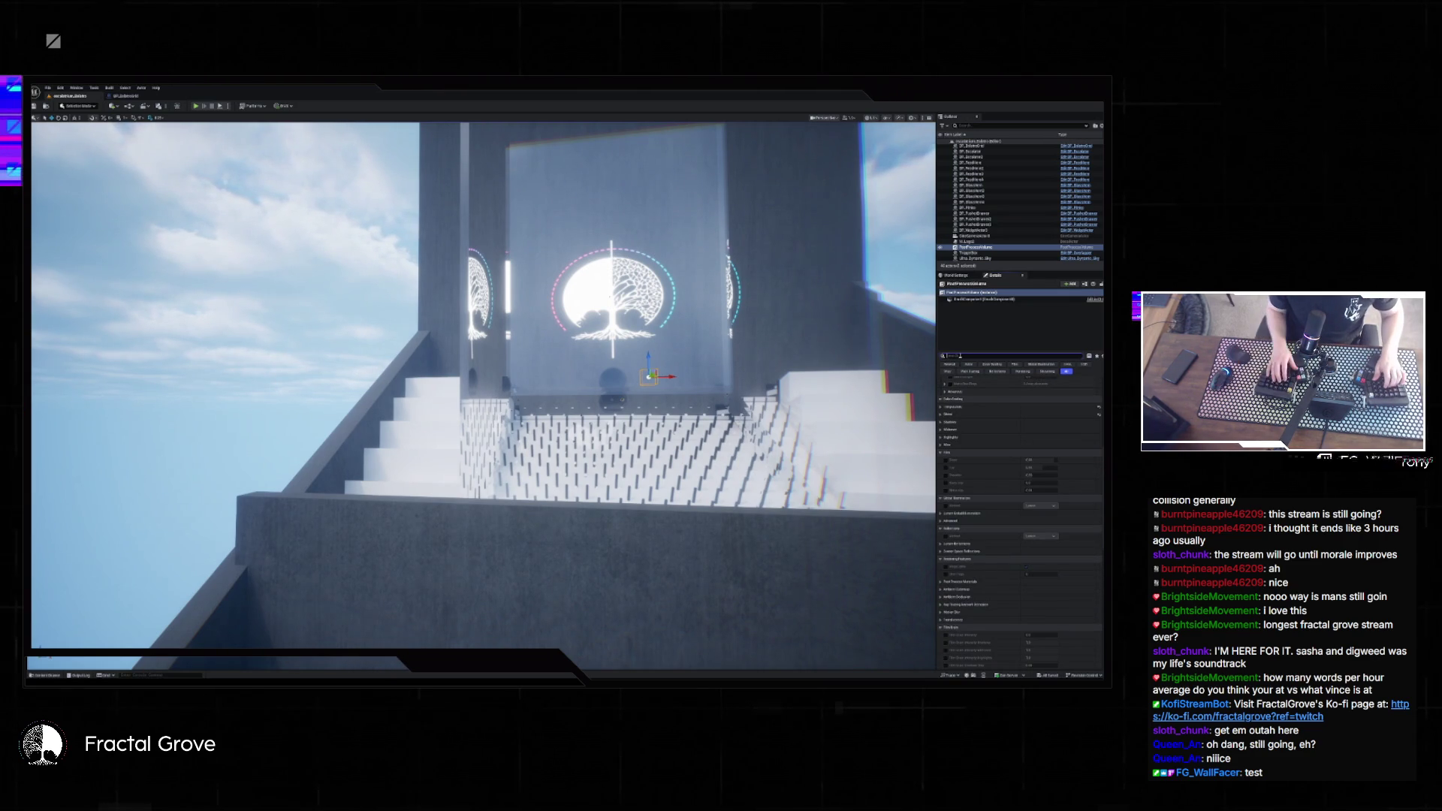
pyautogui.write('exp')
pyautogui.hotkey('ctrl', 'a')
pyautogui.write('distance')
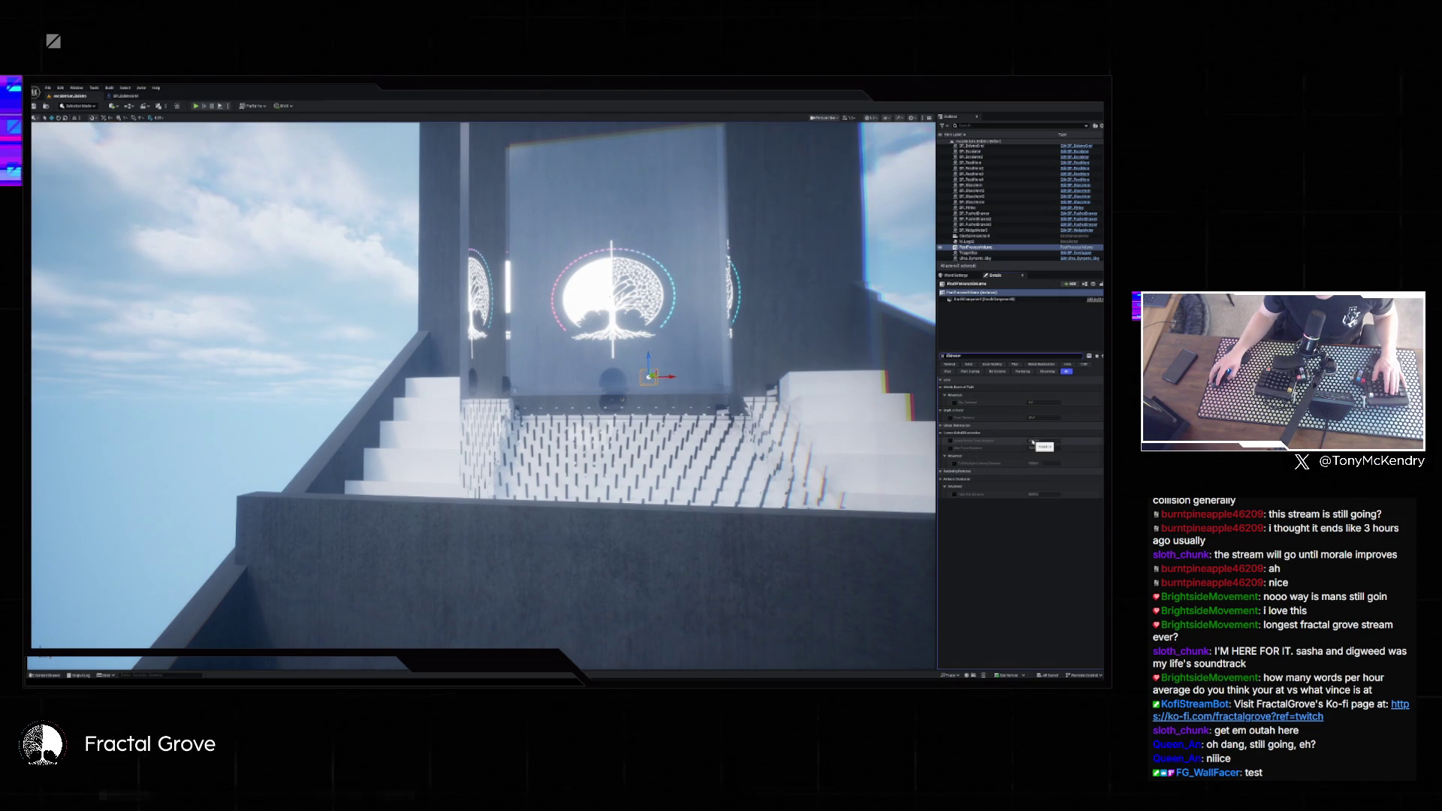
pyautogui.click(60, 88)
pyautogui.click(80, 178)
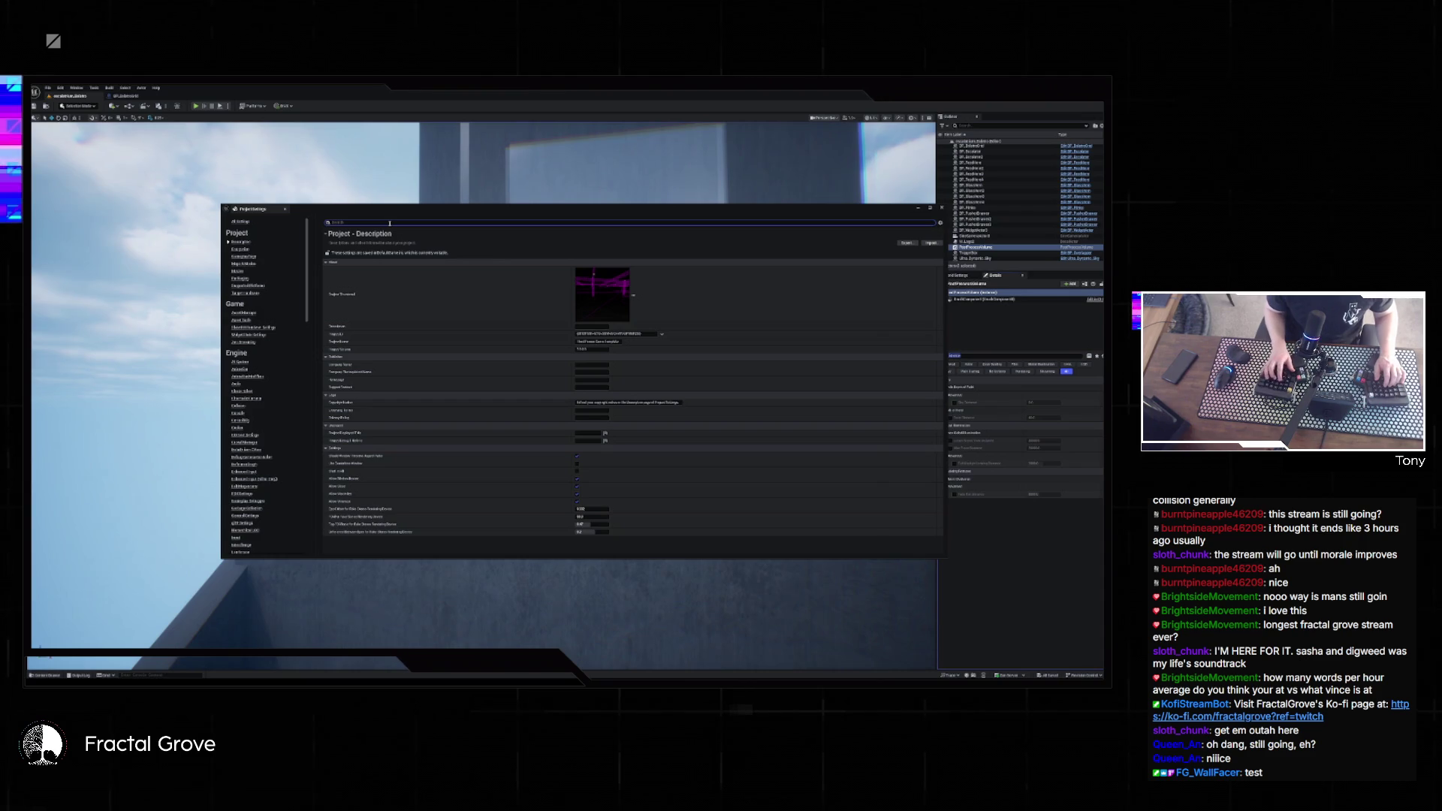
pyautogui.write('fl')
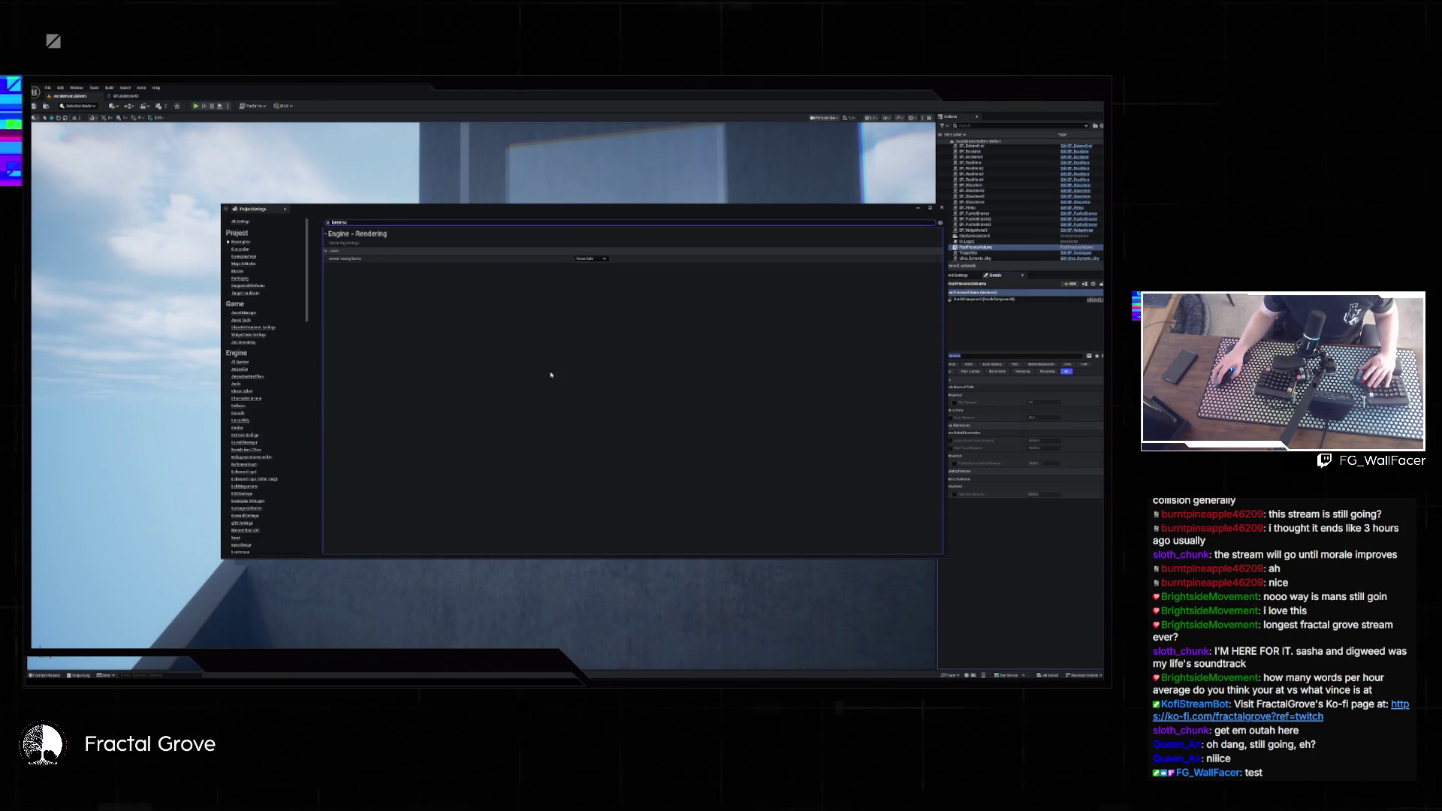
pyautogui.press('Escape')
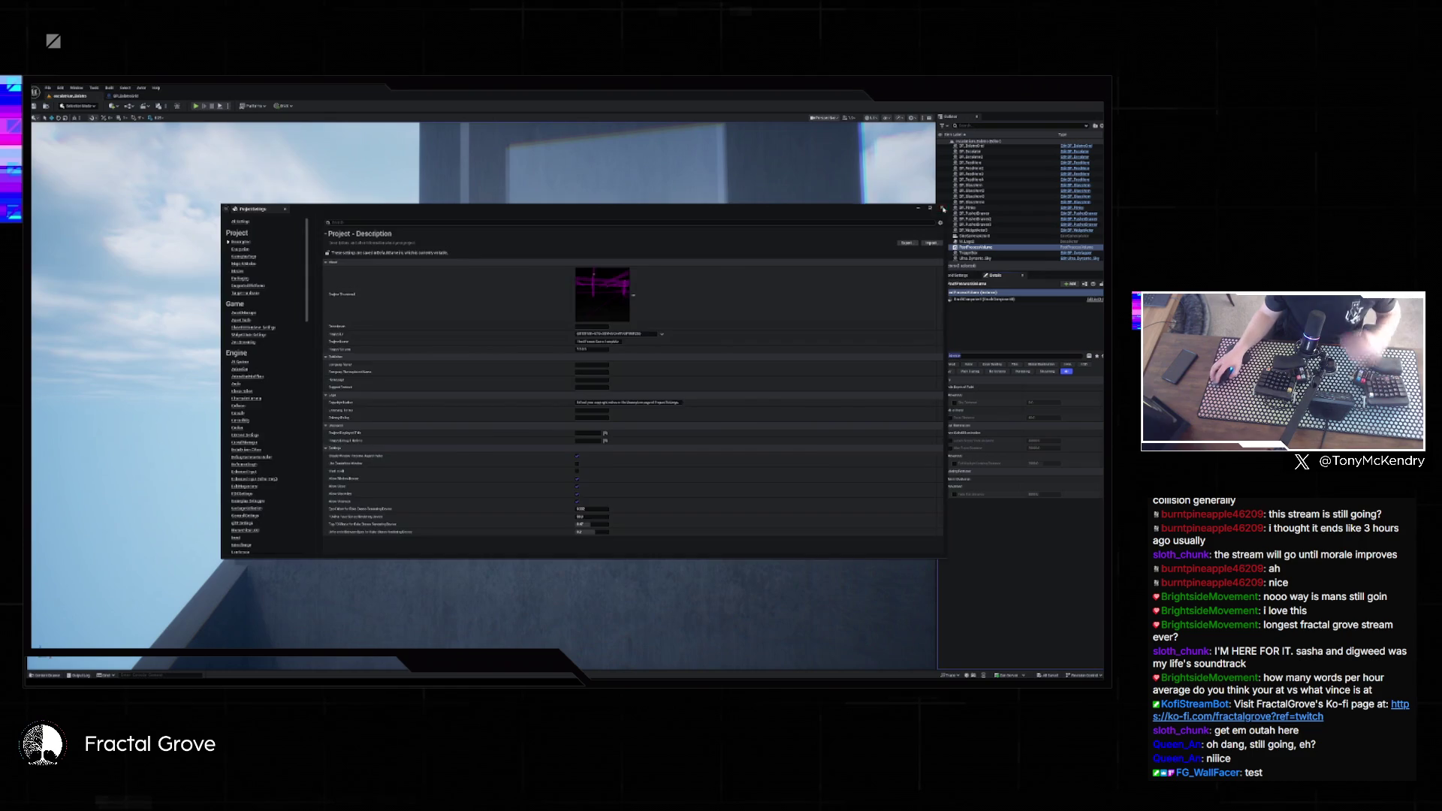
pyautogui.click(943, 209)
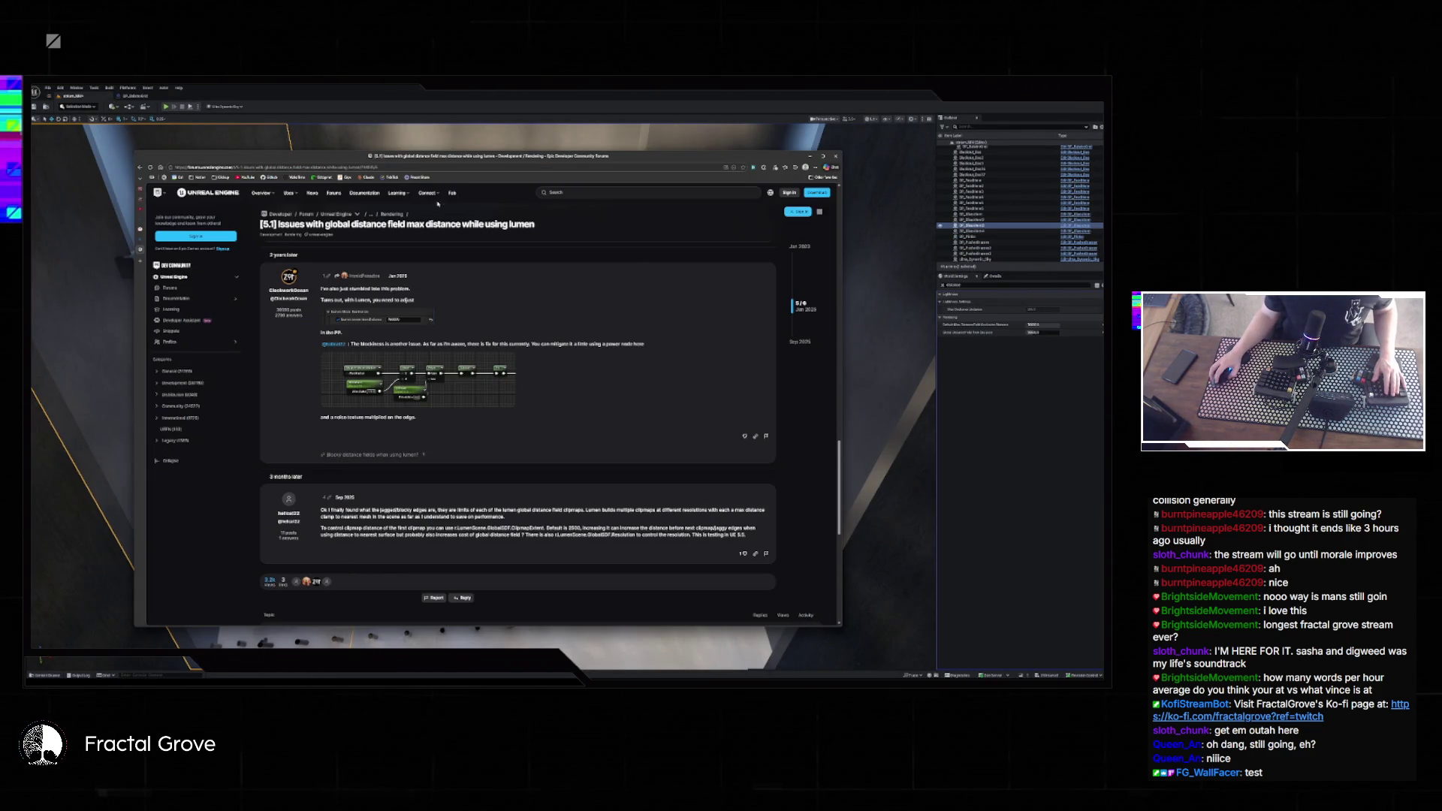
# - Finish the Lumen distance field thread, minimize the browser, clear the World Settings filter, select another actor
pyautogui.scroll(3, 464, 342)
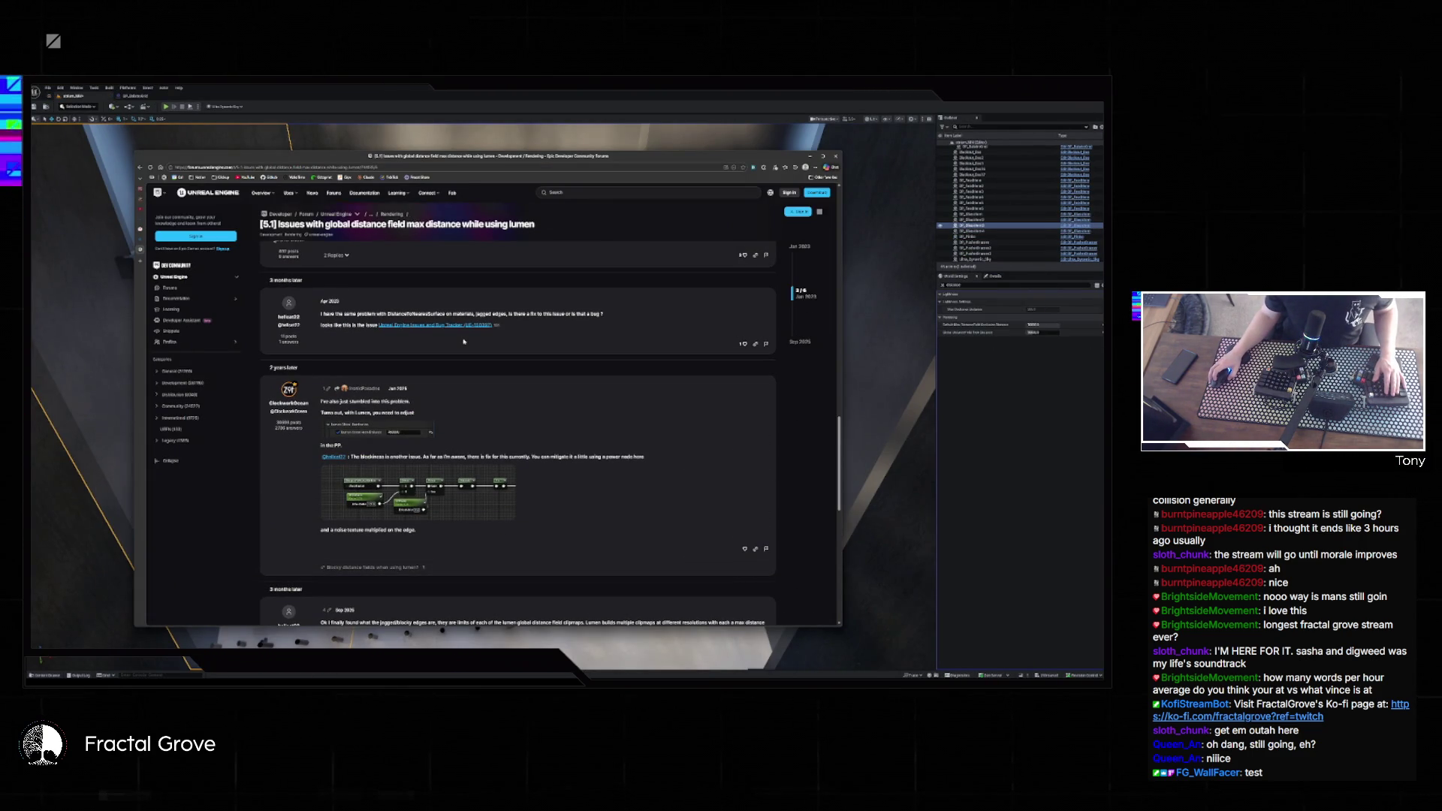
pyautogui.scroll(-6, 457, 393)
pyautogui.scroll(7, 461, 397)
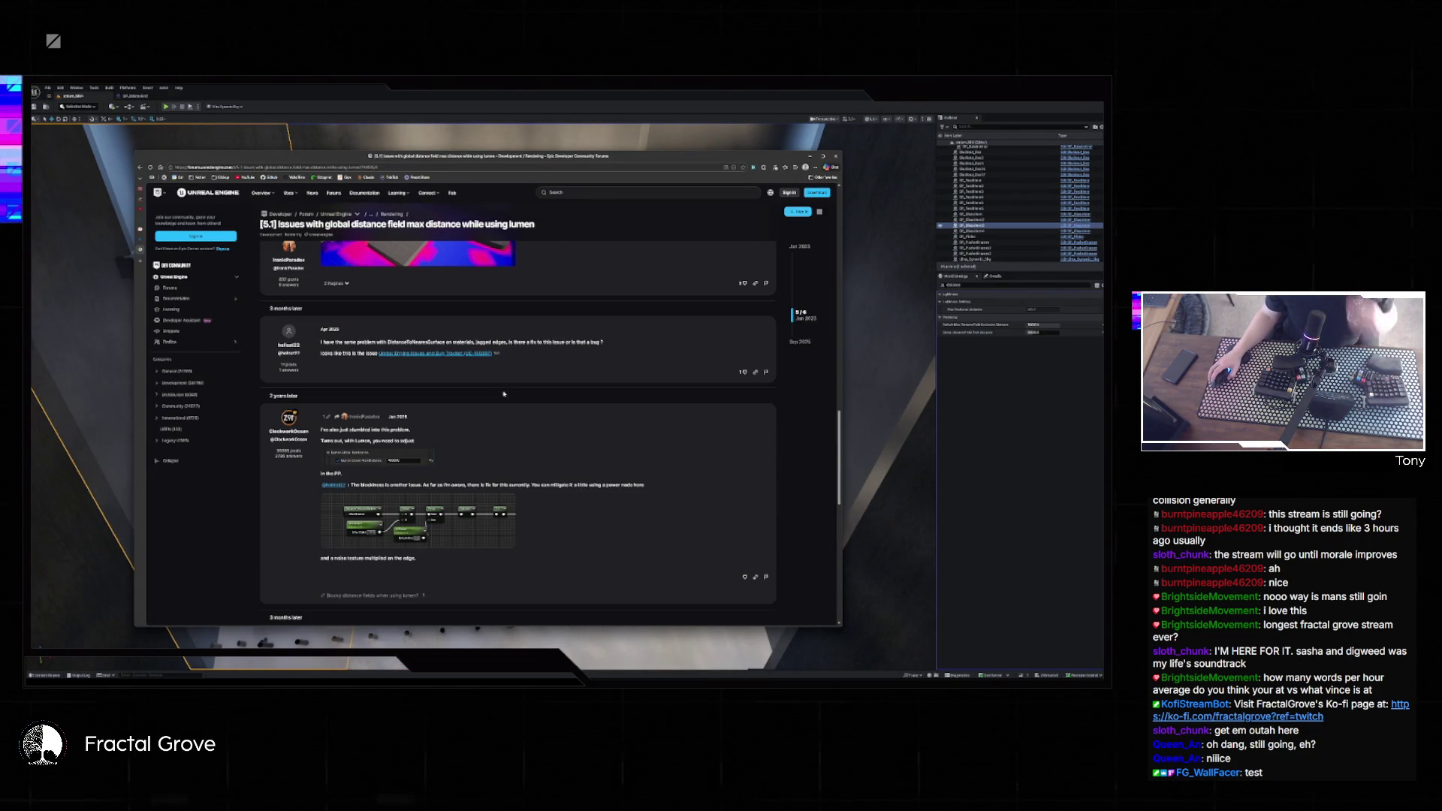
pyautogui.click(907, 140)
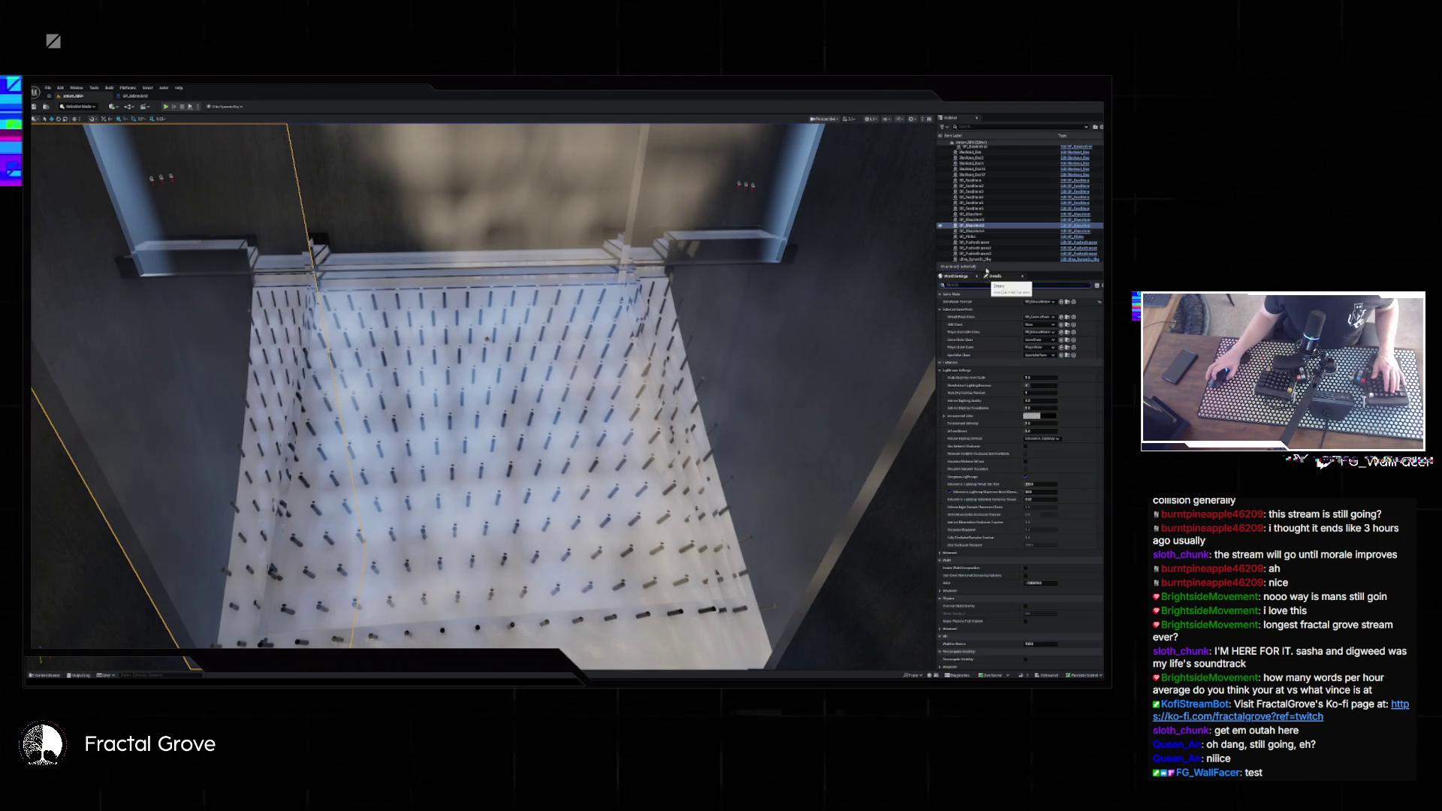
pyautogui.press('BackSpace')
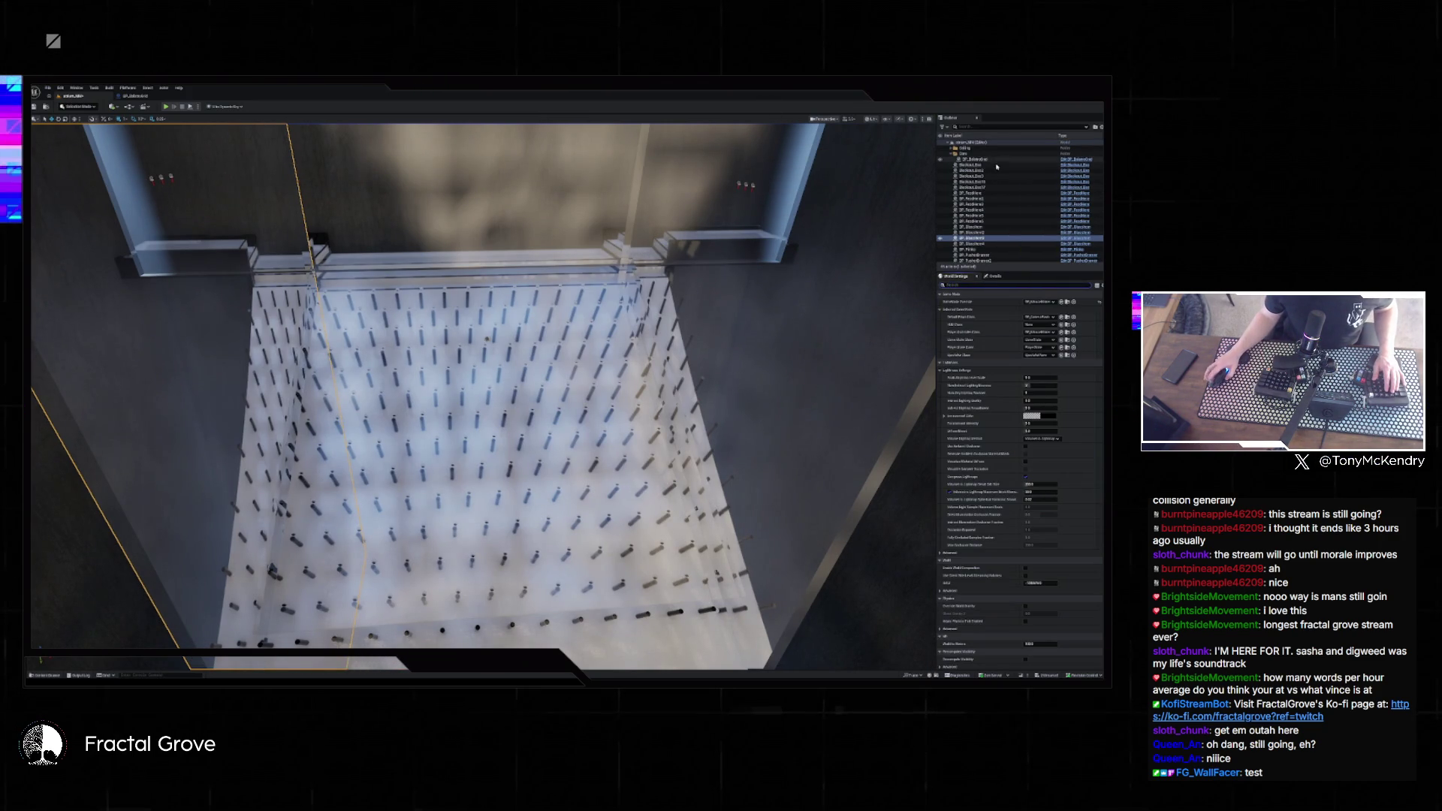
pyautogui.click(1006, 243)
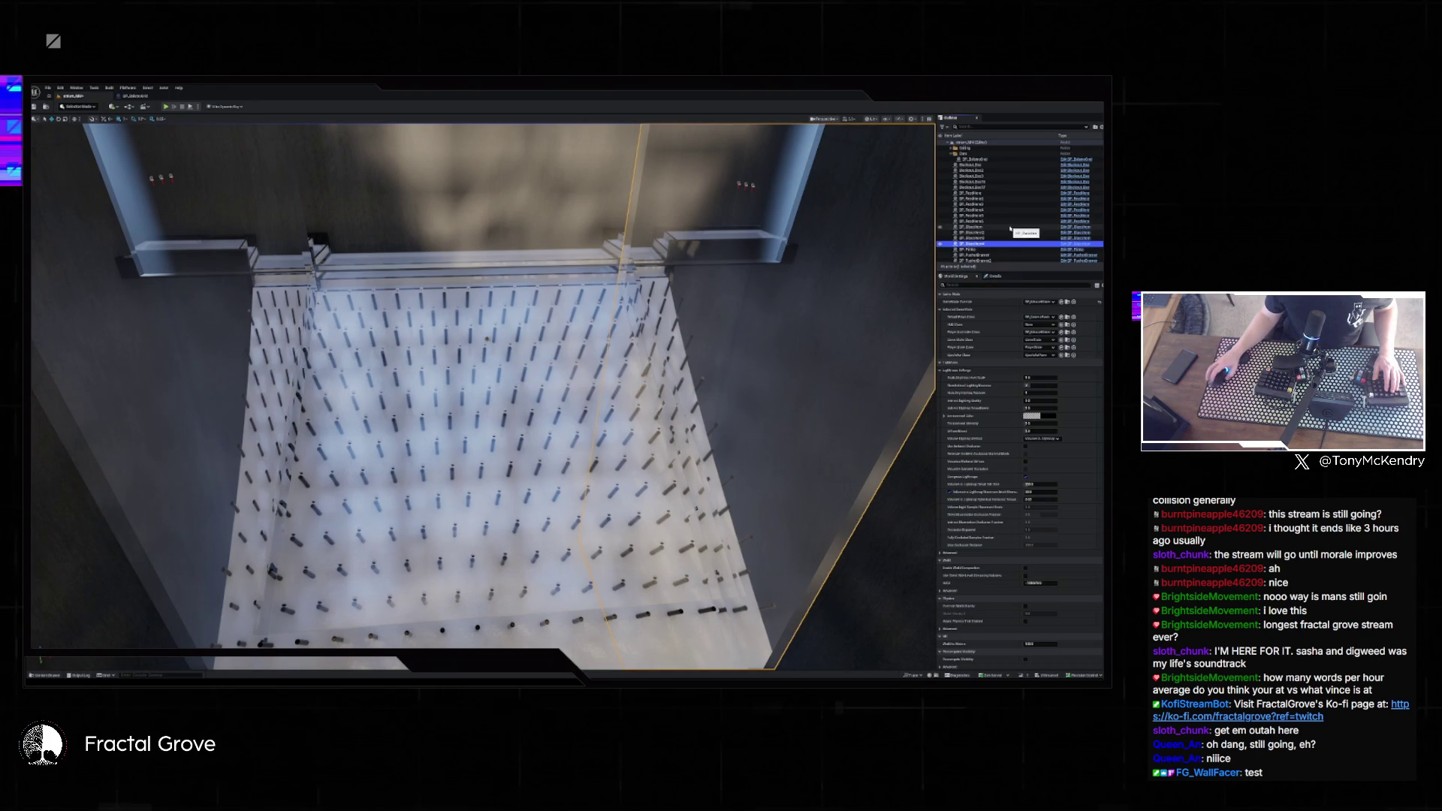
# - Save the pin-board level and open another level from Recent Levels
pyautogui.click(48, 88)
pyautogui.moveTo(75, 129)
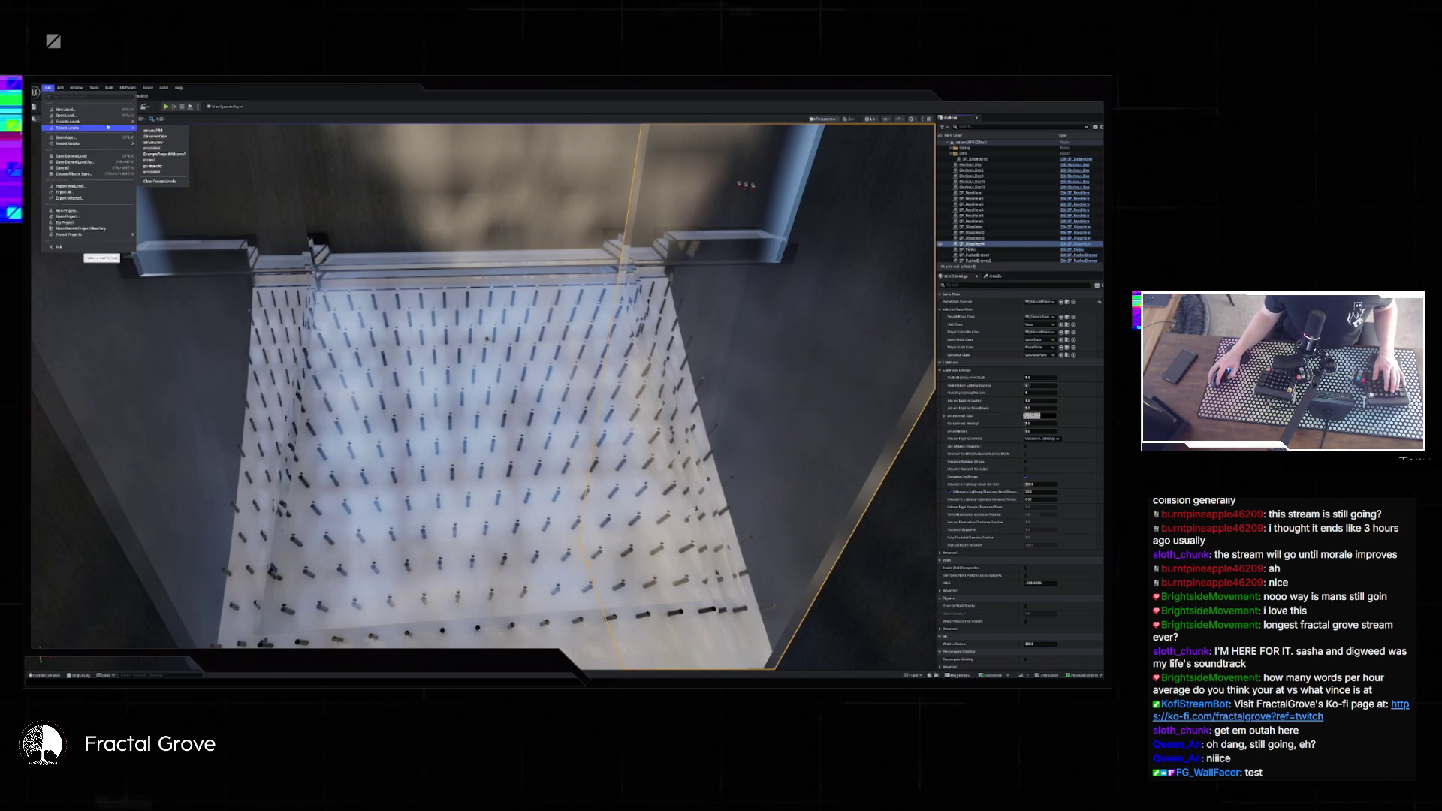
pyautogui.click(162, 137)
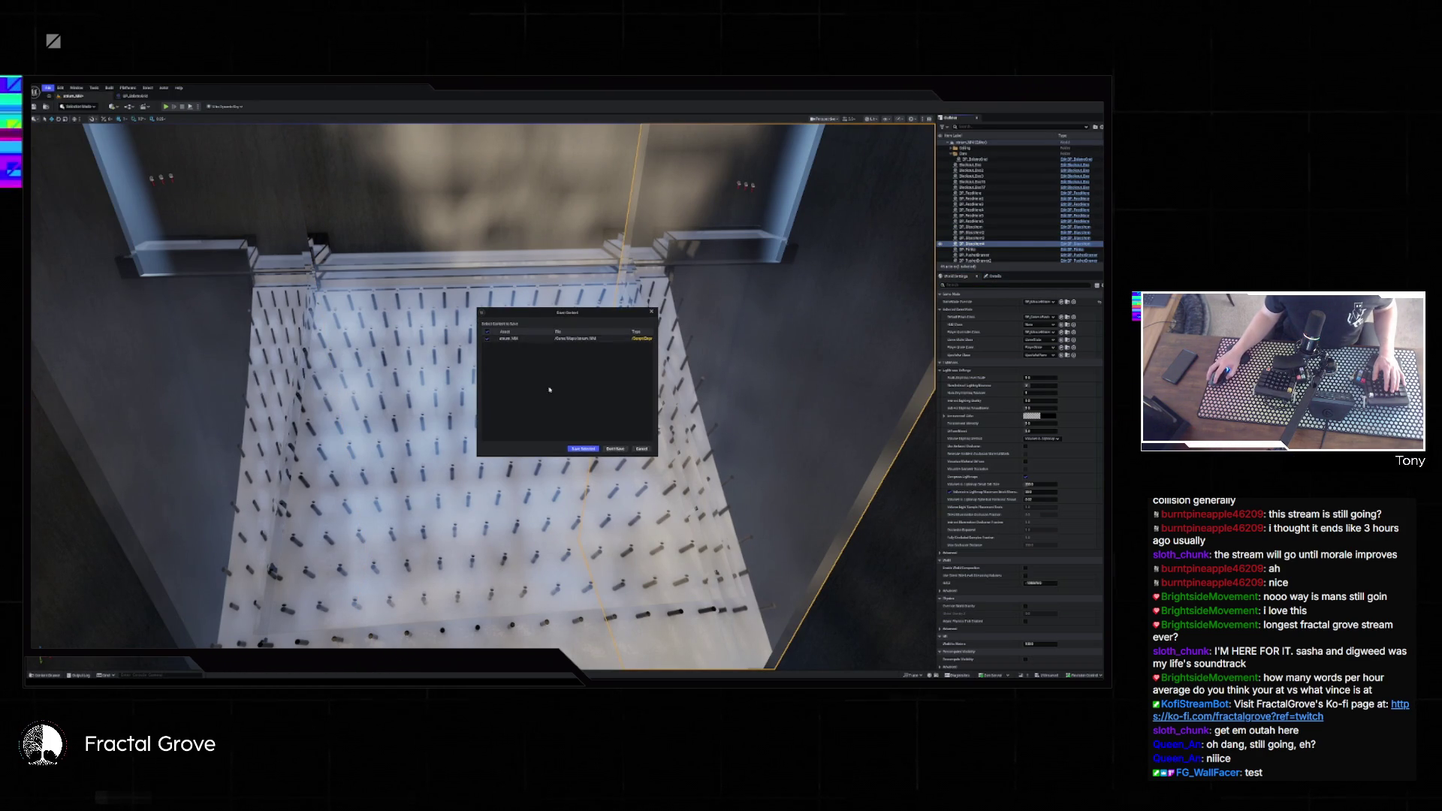
pyautogui.click(585, 449)
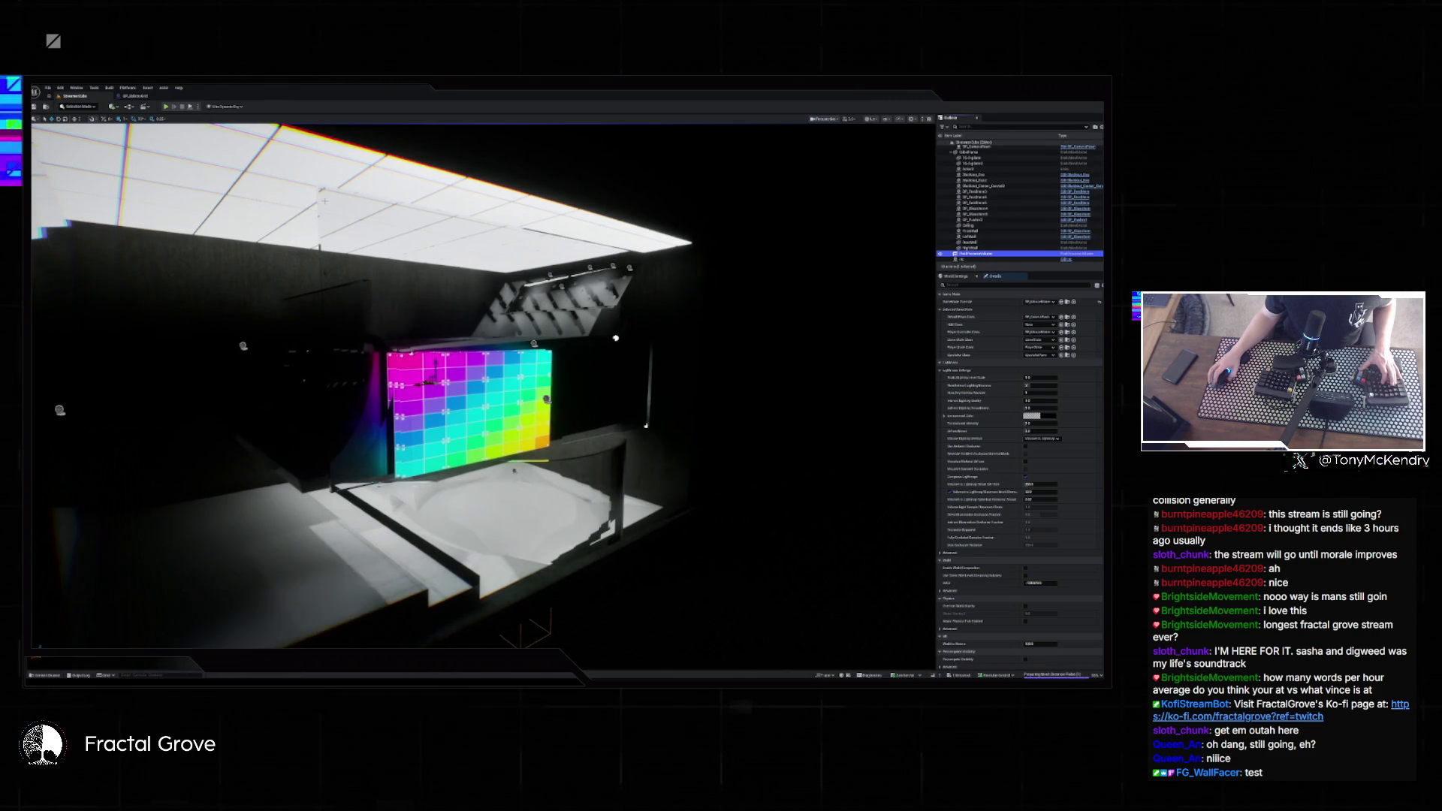
# - Reopen the plinko level from Recent Levels and start a play test
pyautogui.click(50, 88)
pyautogui.moveTo(69, 129)
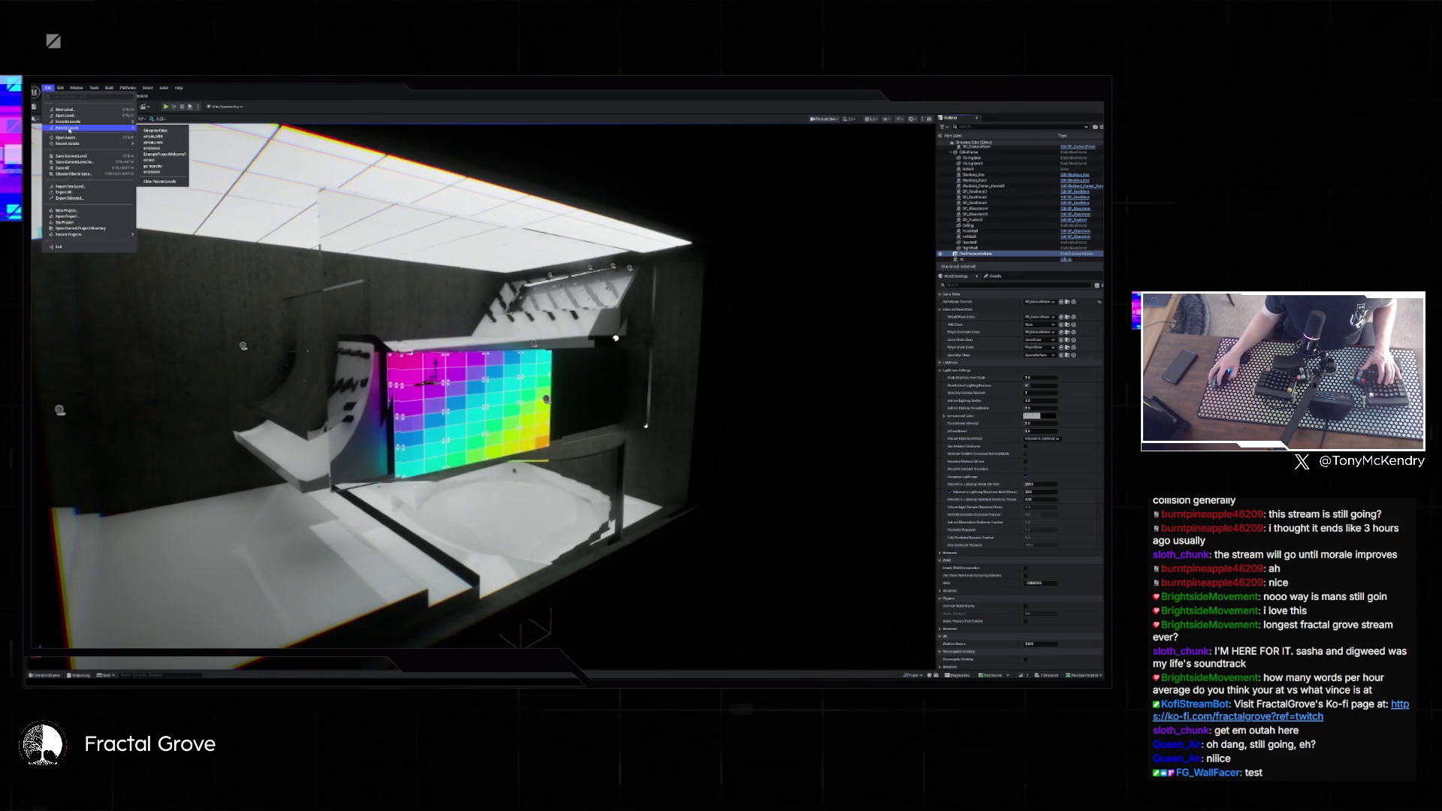
pyautogui.click(168, 138)
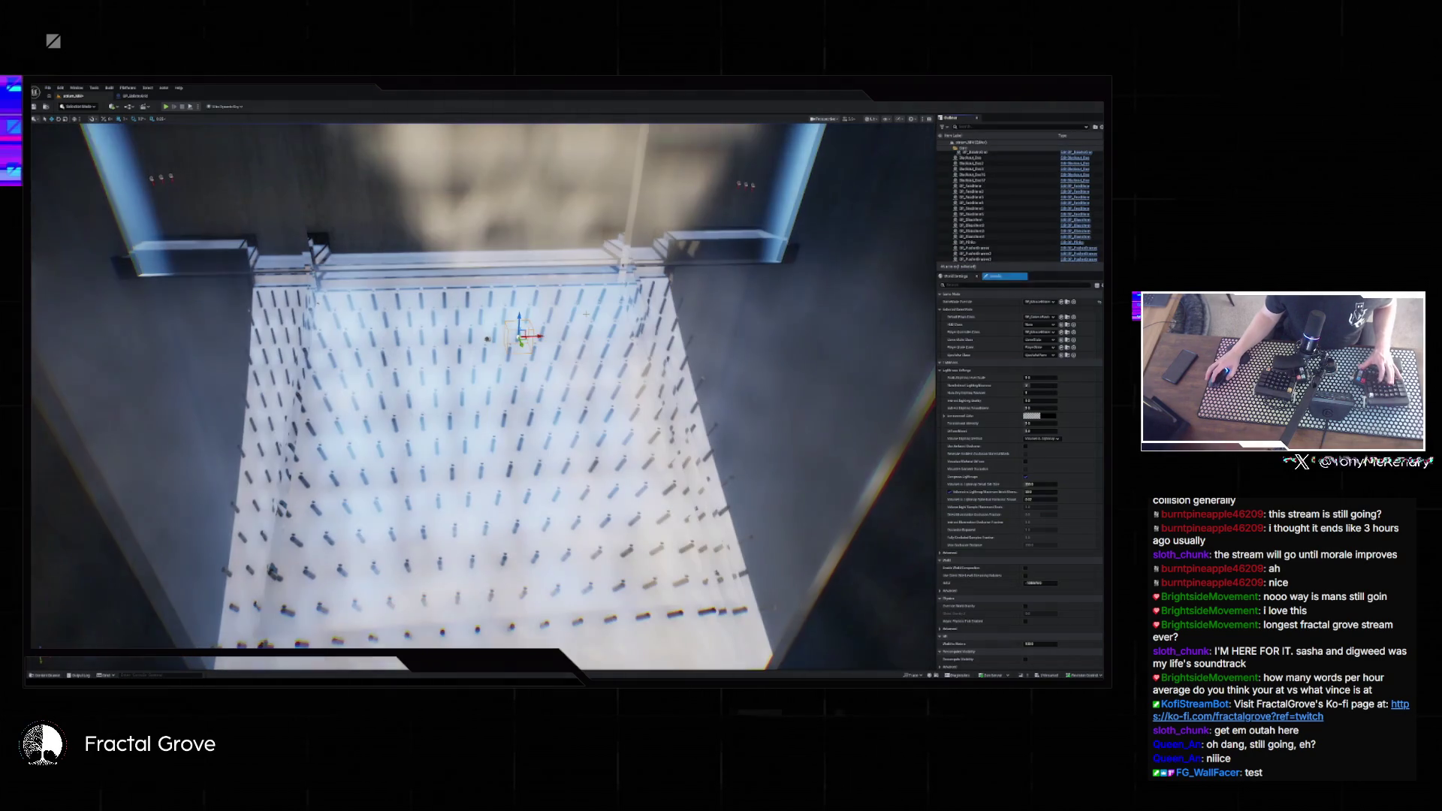
pyautogui.click(166, 106)
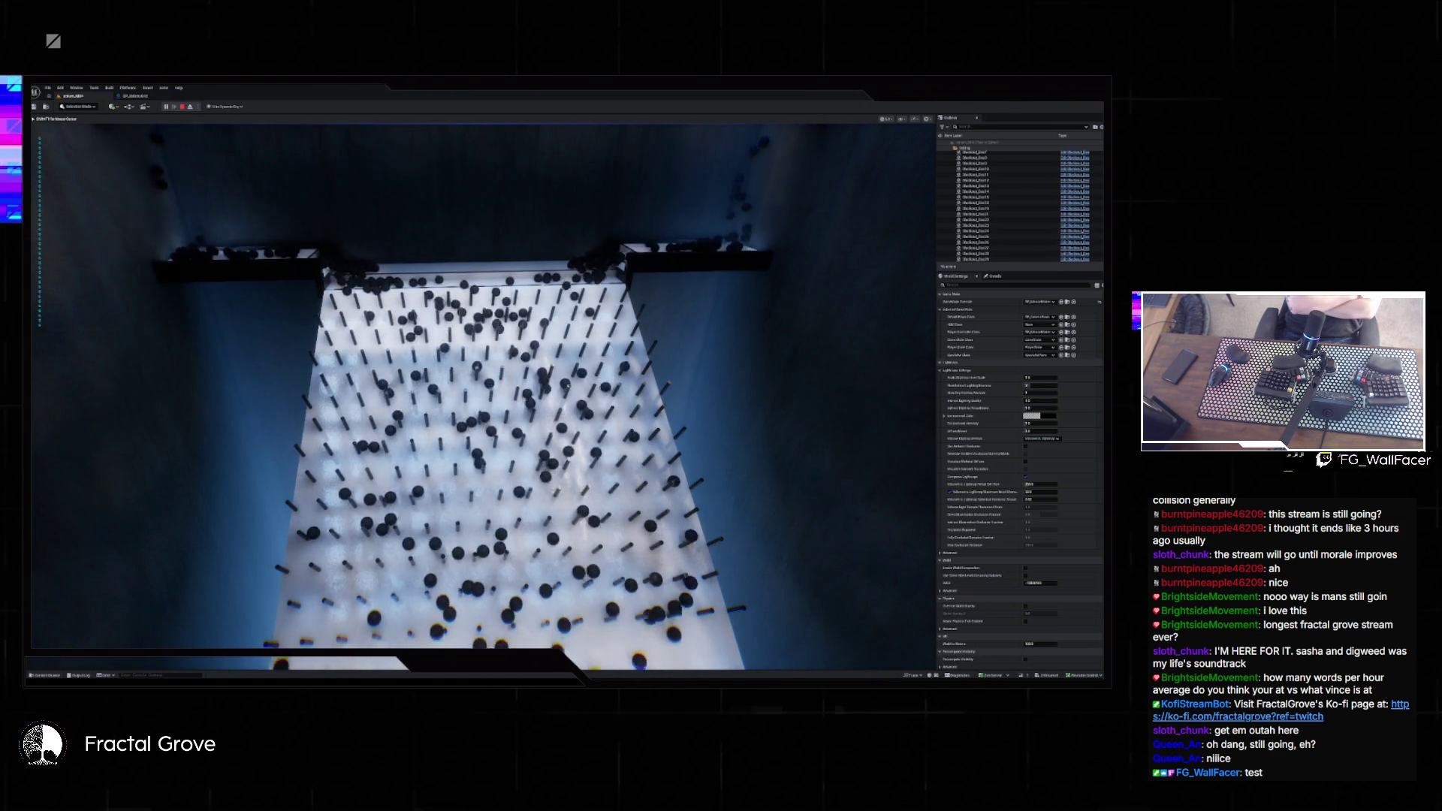
pyautogui.press('Escape')
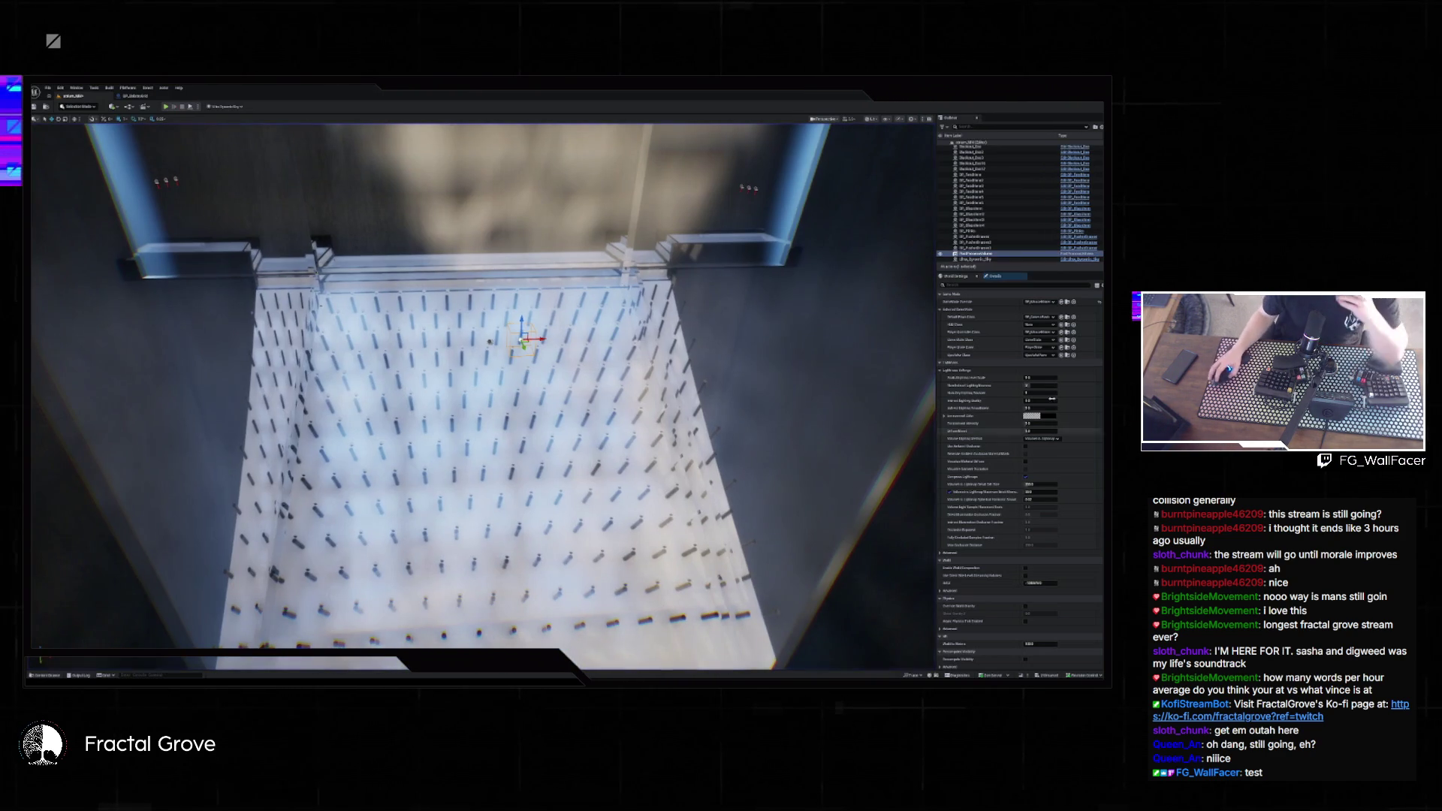
# - Filter the post-process Details by 'lumen', edit Lumen Scene View Distance, and launch play with Alt+P
pyautogui.click(992, 276)
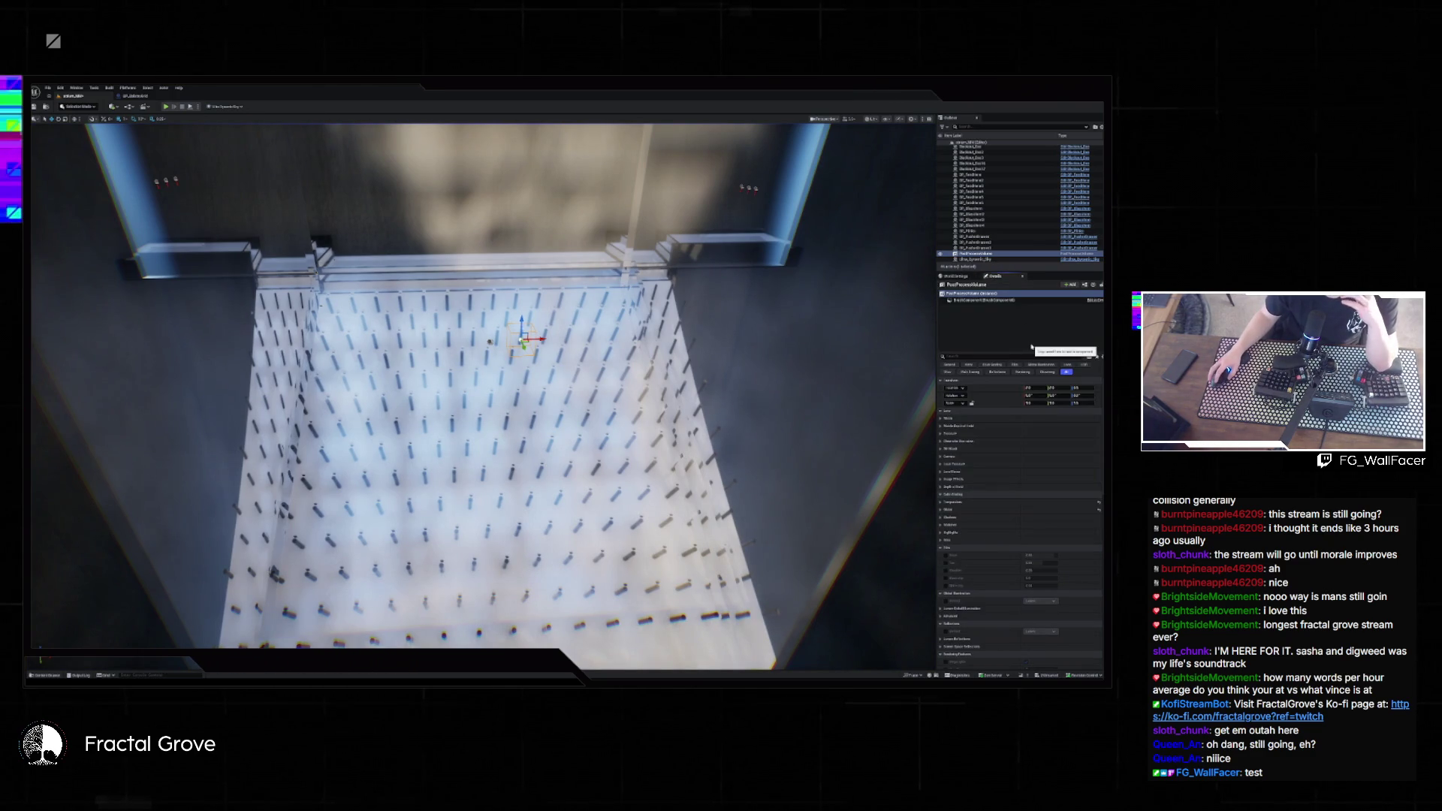
pyautogui.click(976, 356)
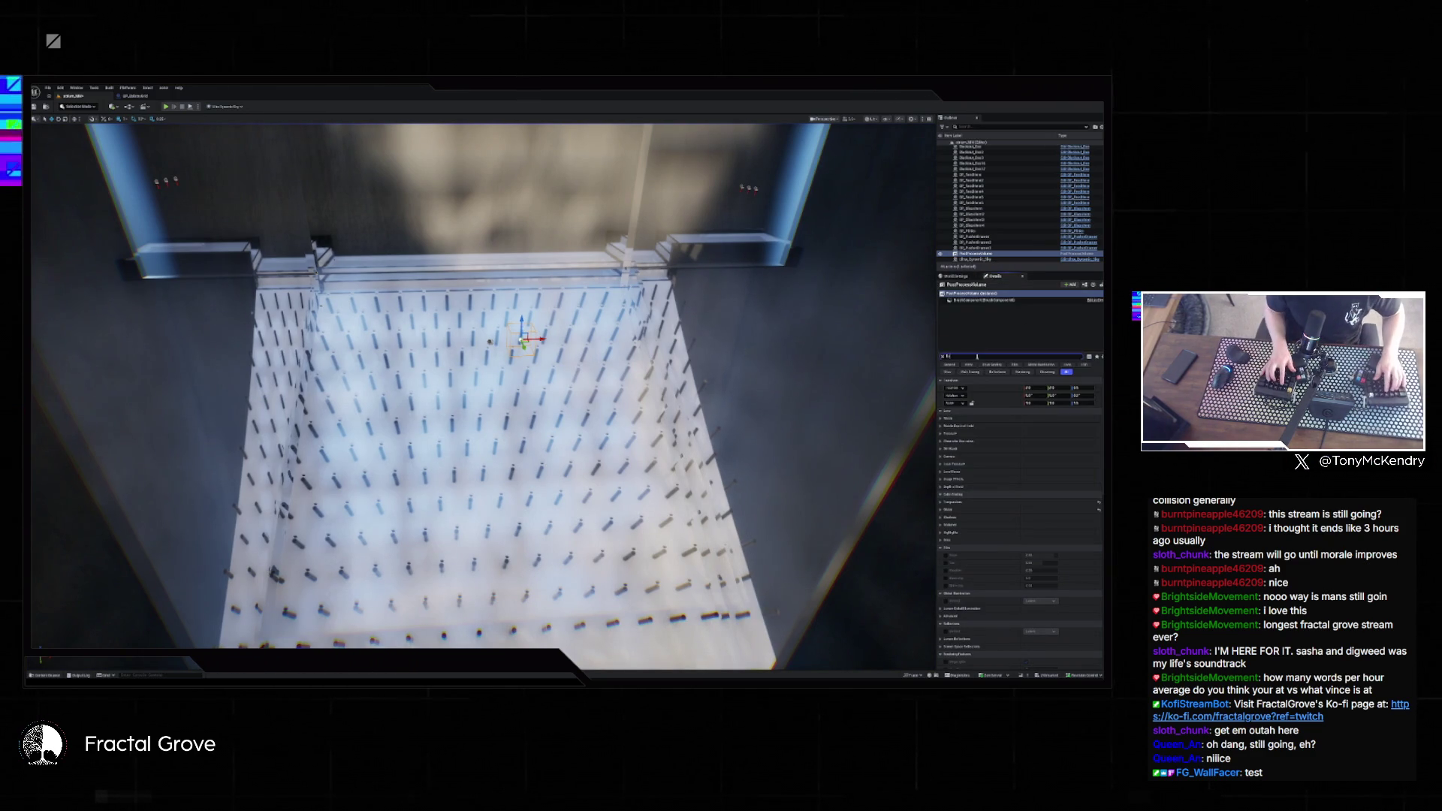
pyautogui.write('lumen')
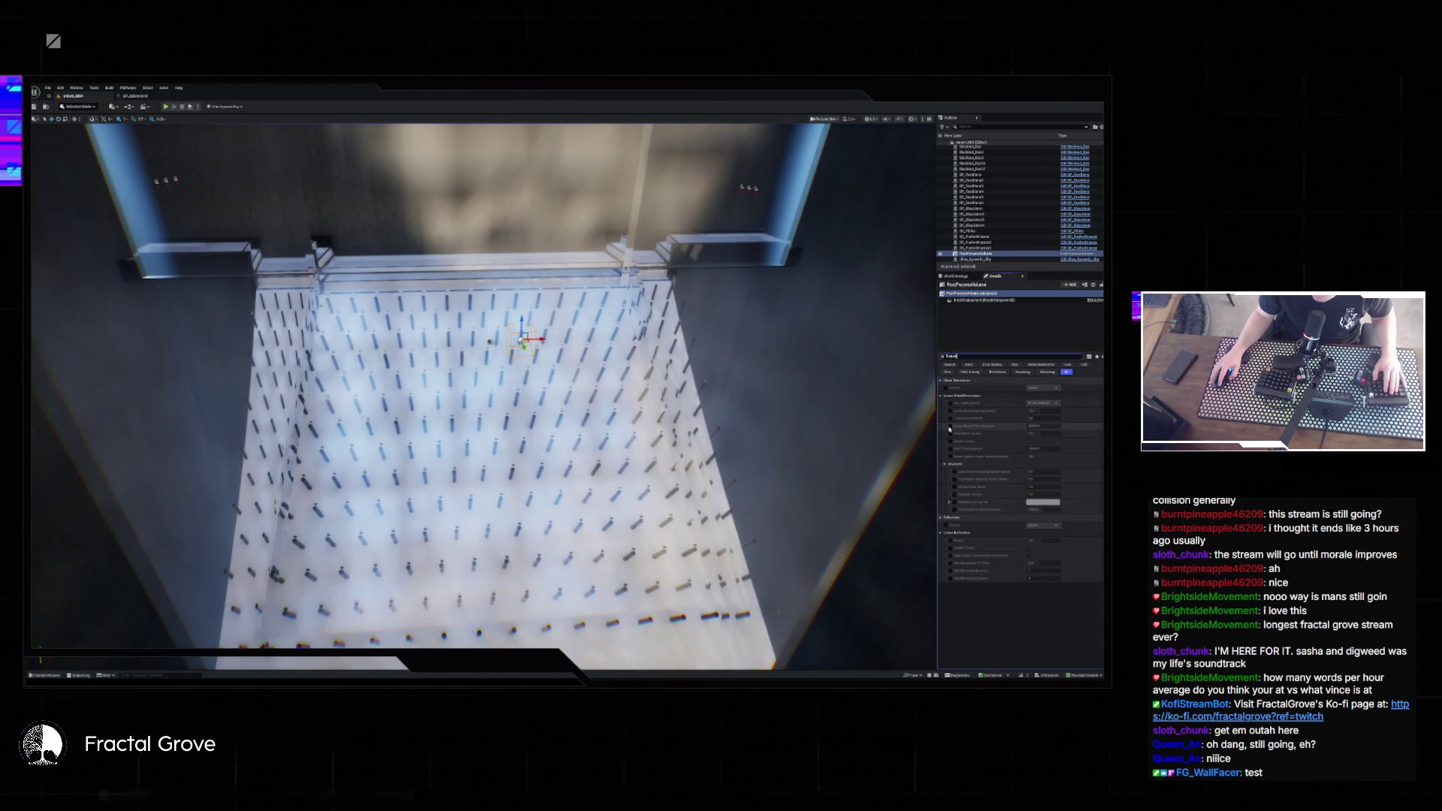
pyautogui.click(1044, 426)
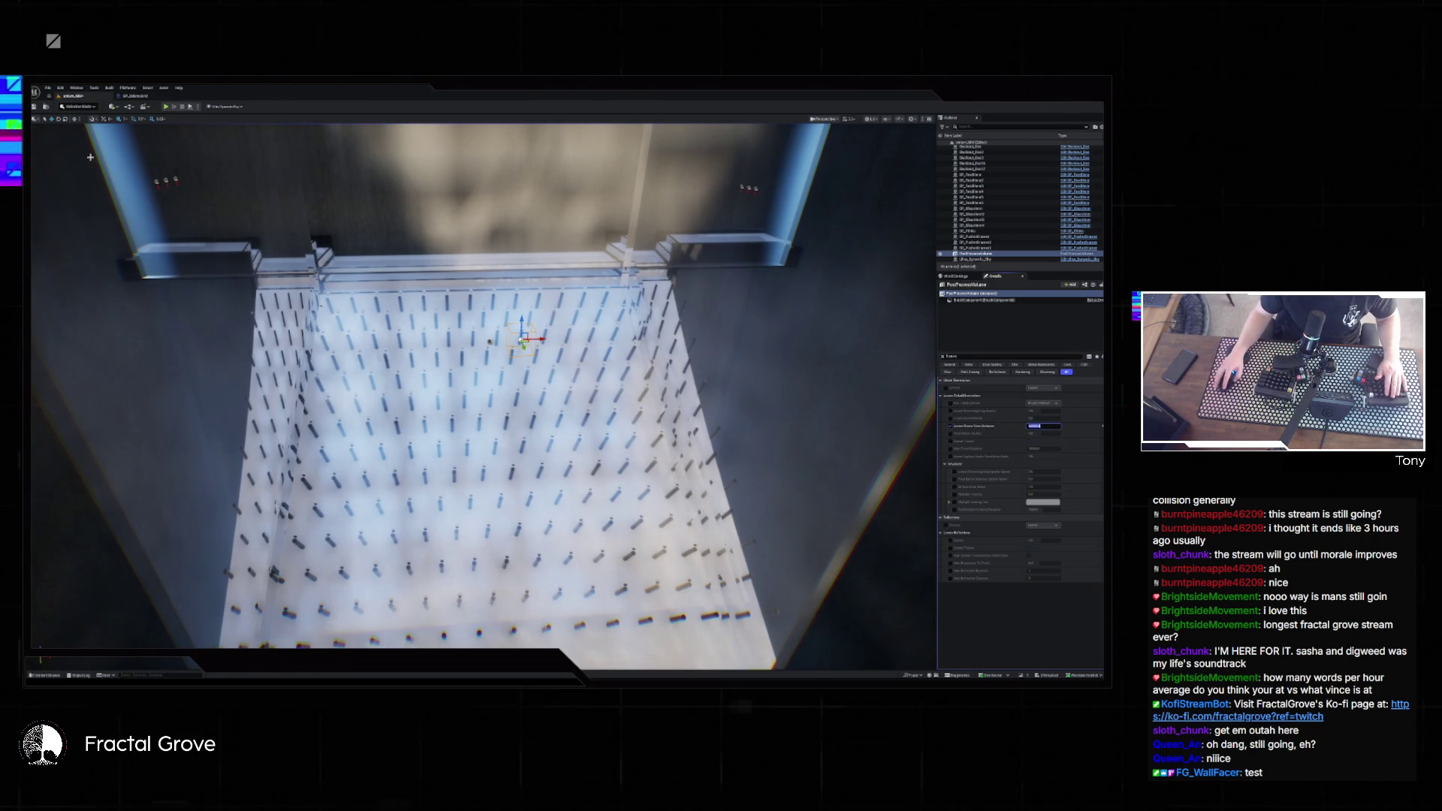
pyautogui.hotkey('alt', 'p')
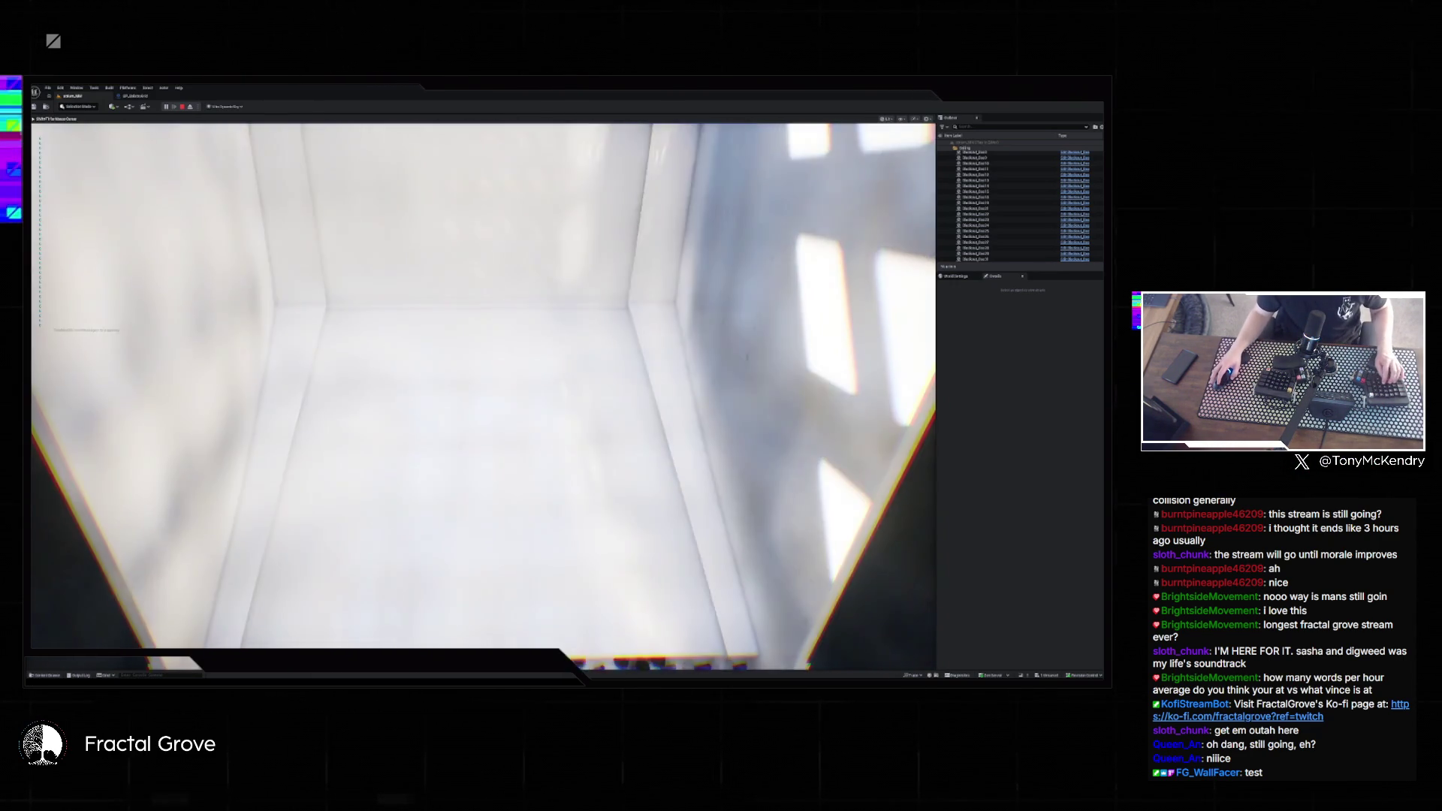
# - Restart the ball-drop play test, stop it, and select BP_Plinko in the Outliner
pyautogui.press('Escape')
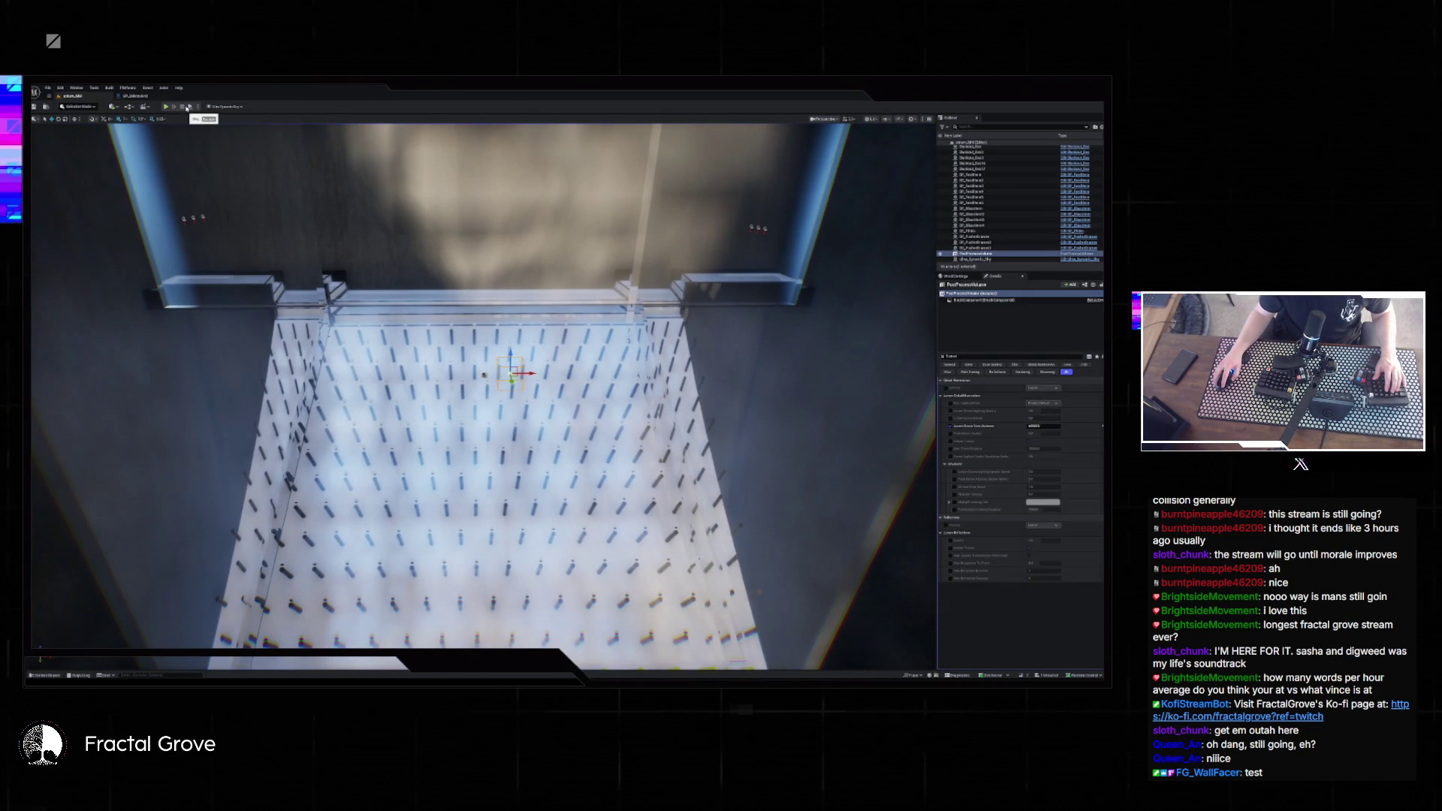
pyautogui.hotkey('alt', 'p')
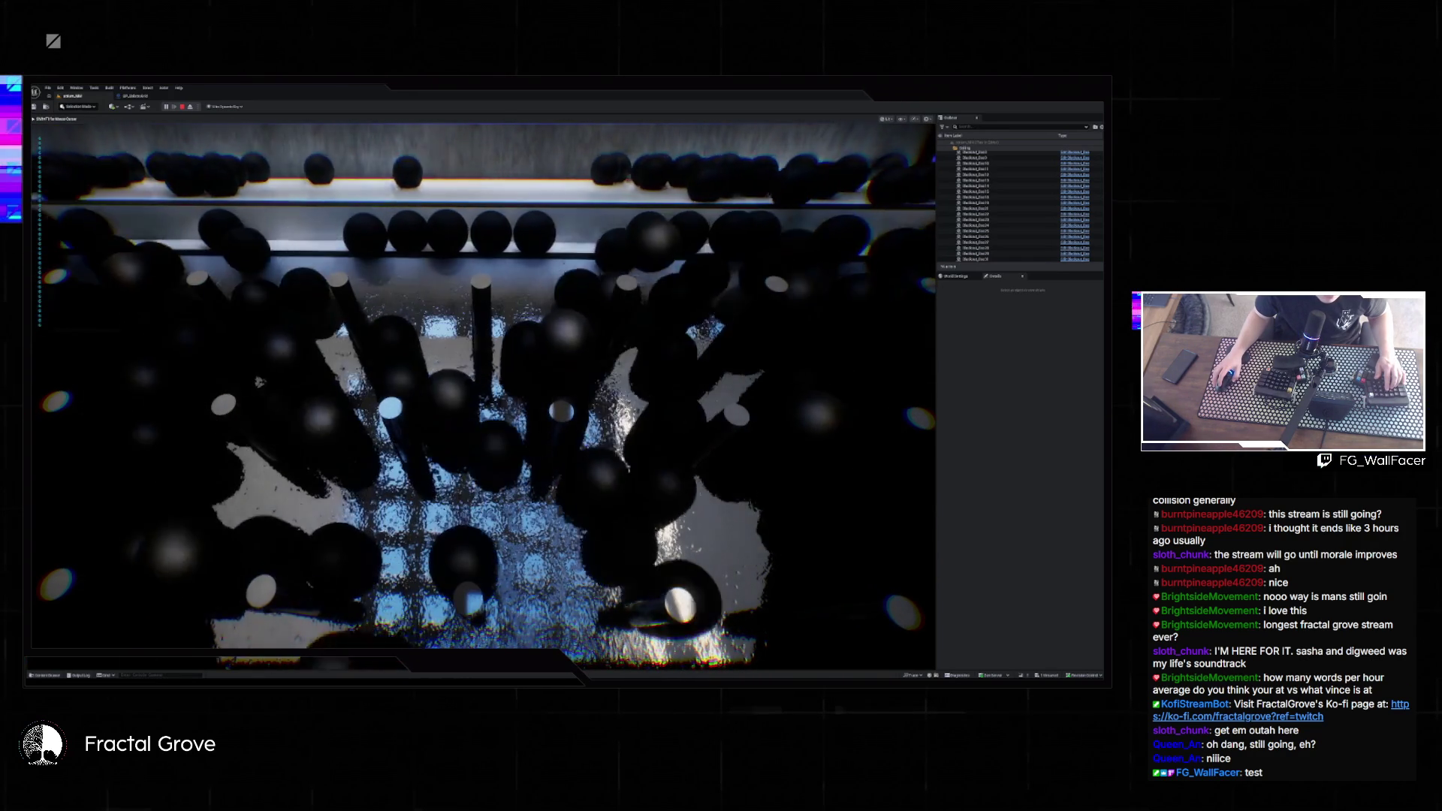
pyautogui.press('Escape')
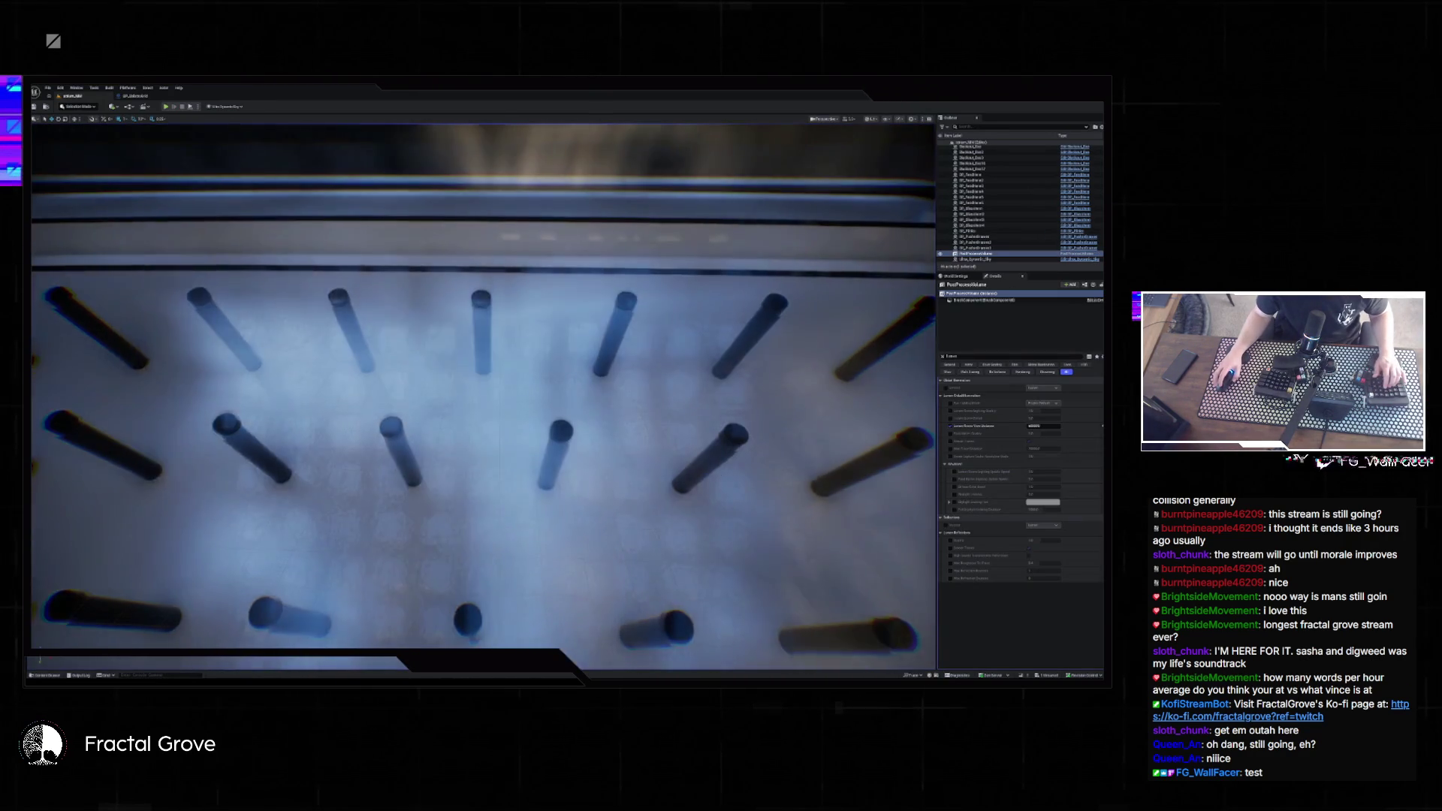
pyautogui.click(976, 231)
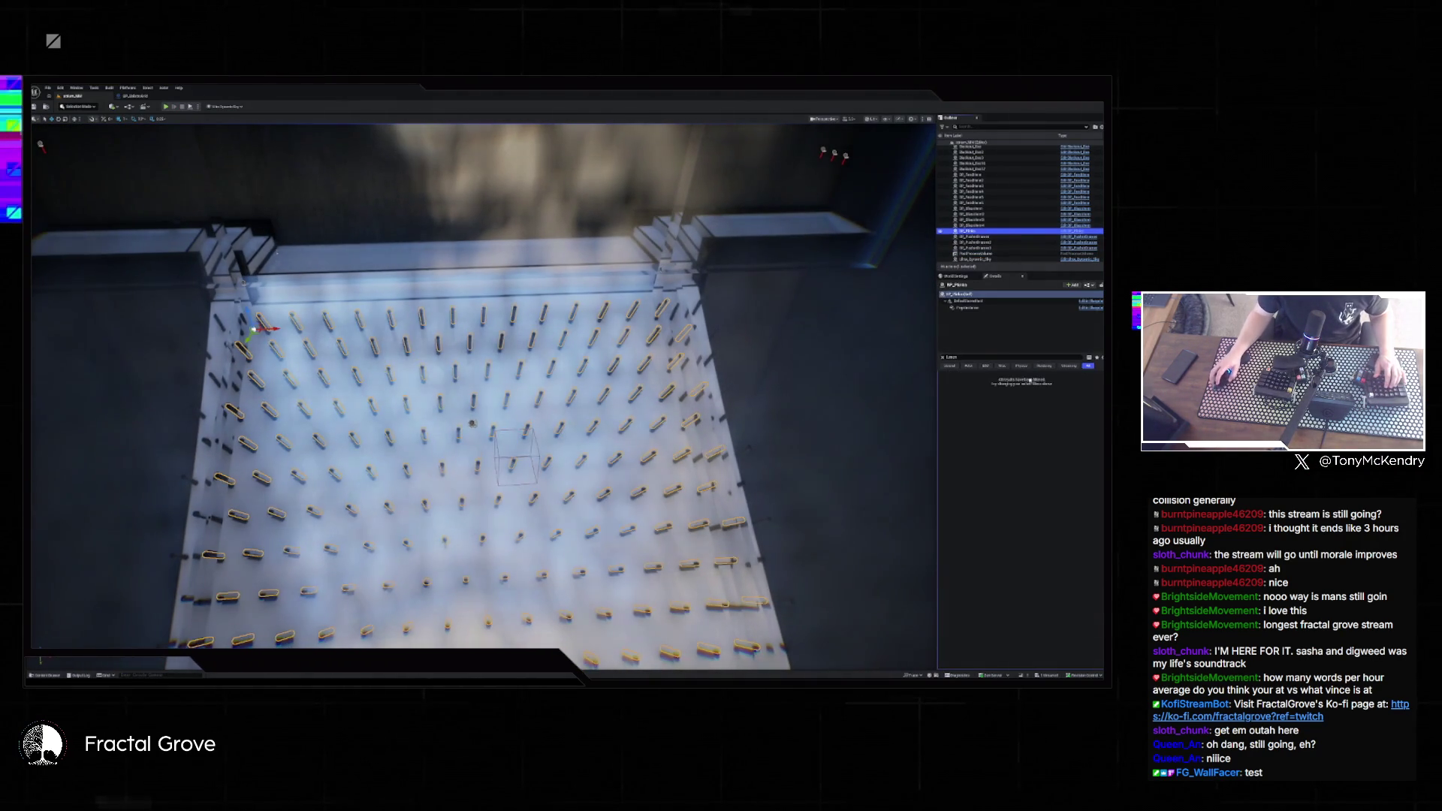
# - Set a BP_Plinko value to 30 for a denser peg grid and start a play test
pyautogui.click(943, 358)
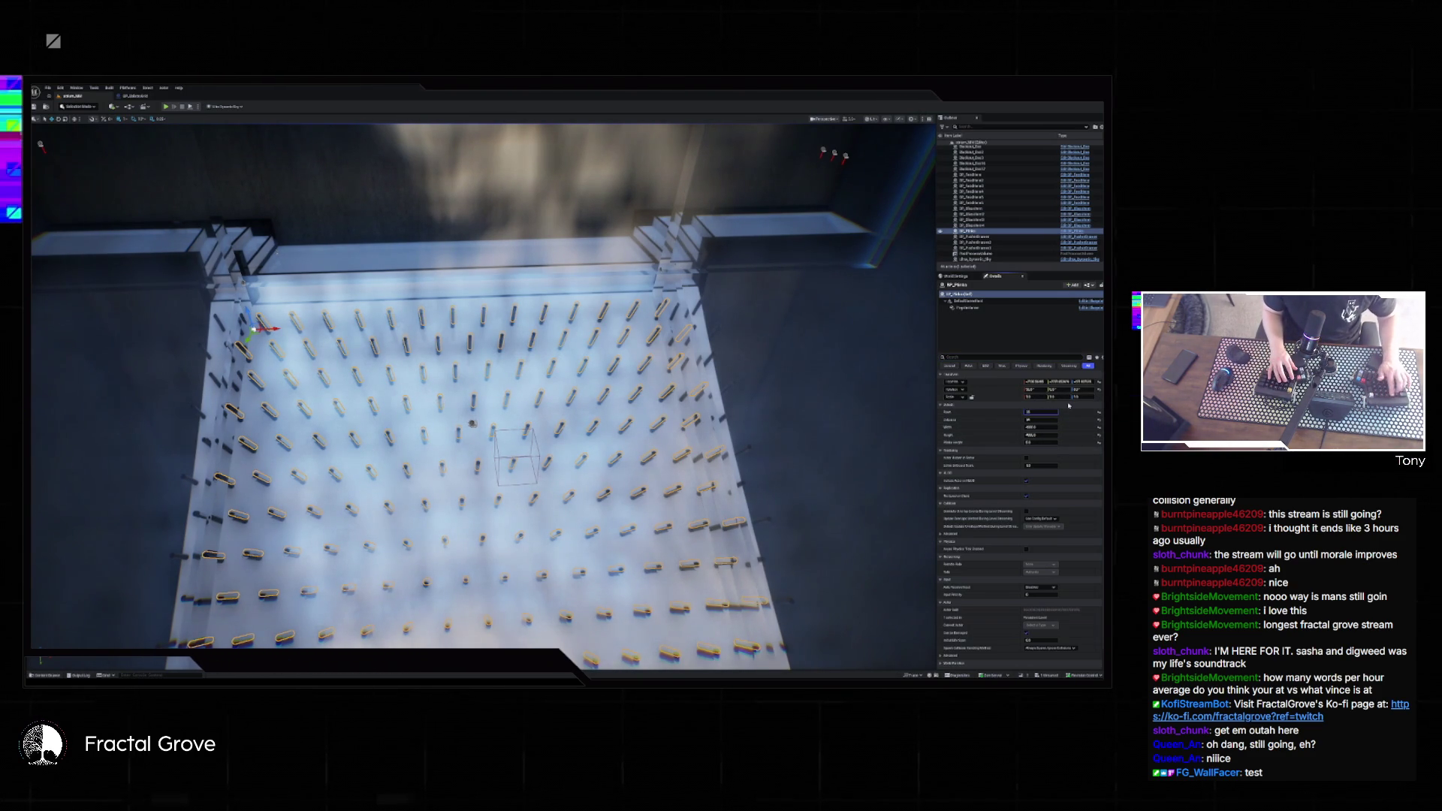
pyautogui.write('30')
pyautogui.press('Tab')
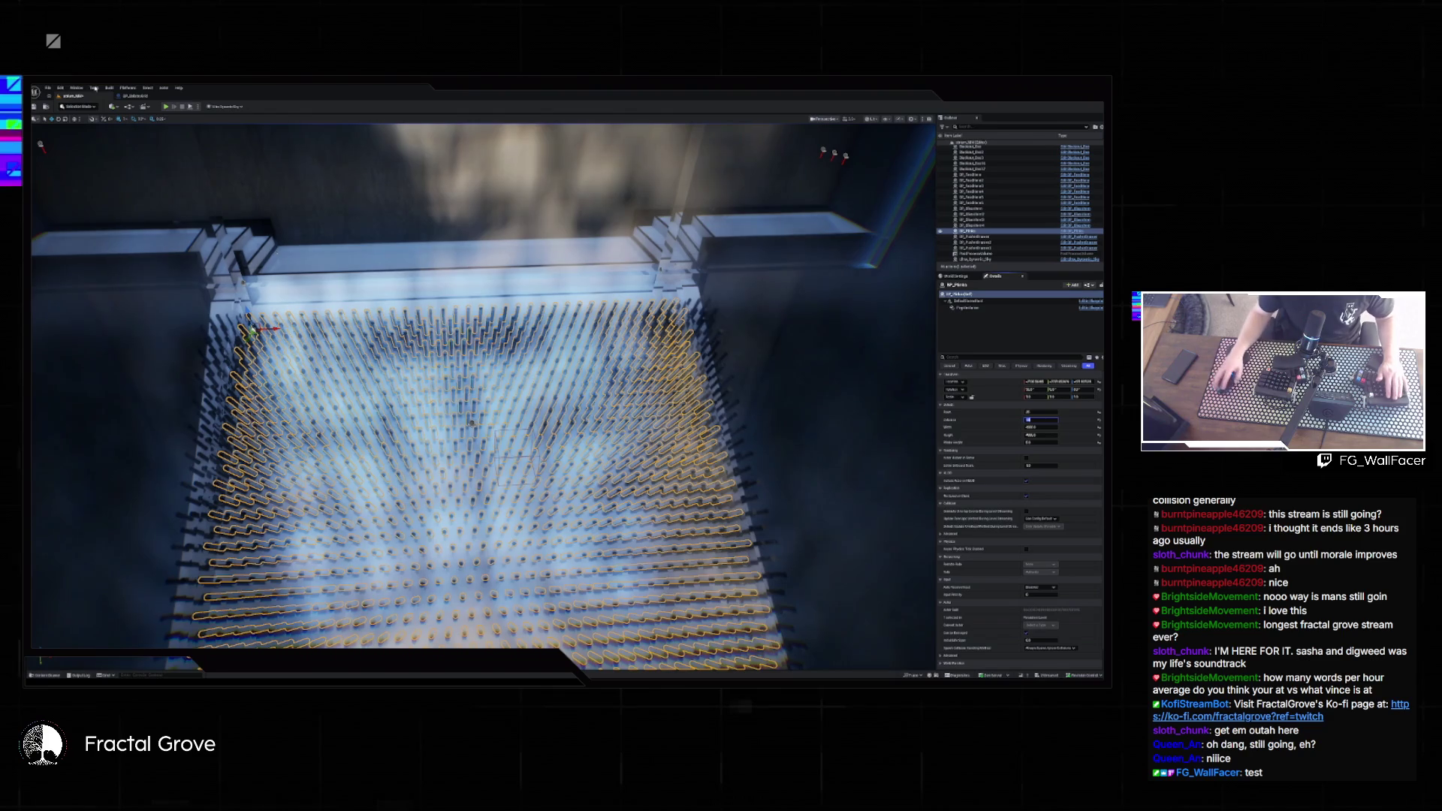
pyautogui.click(173, 104)
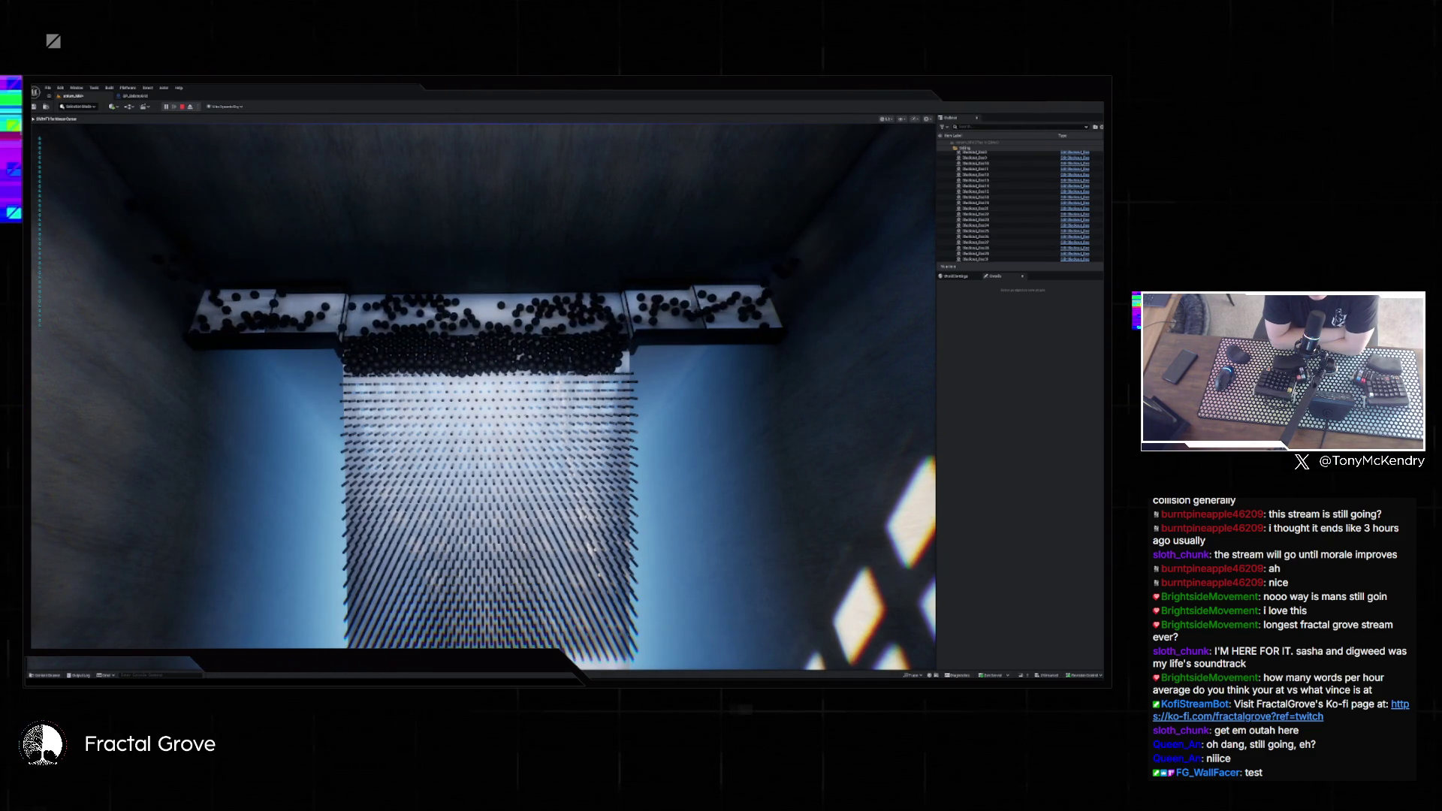
# - Stop the play test and undo the added pin rows so the grid is sparser
pyautogui.scroll(3, 480, 376)
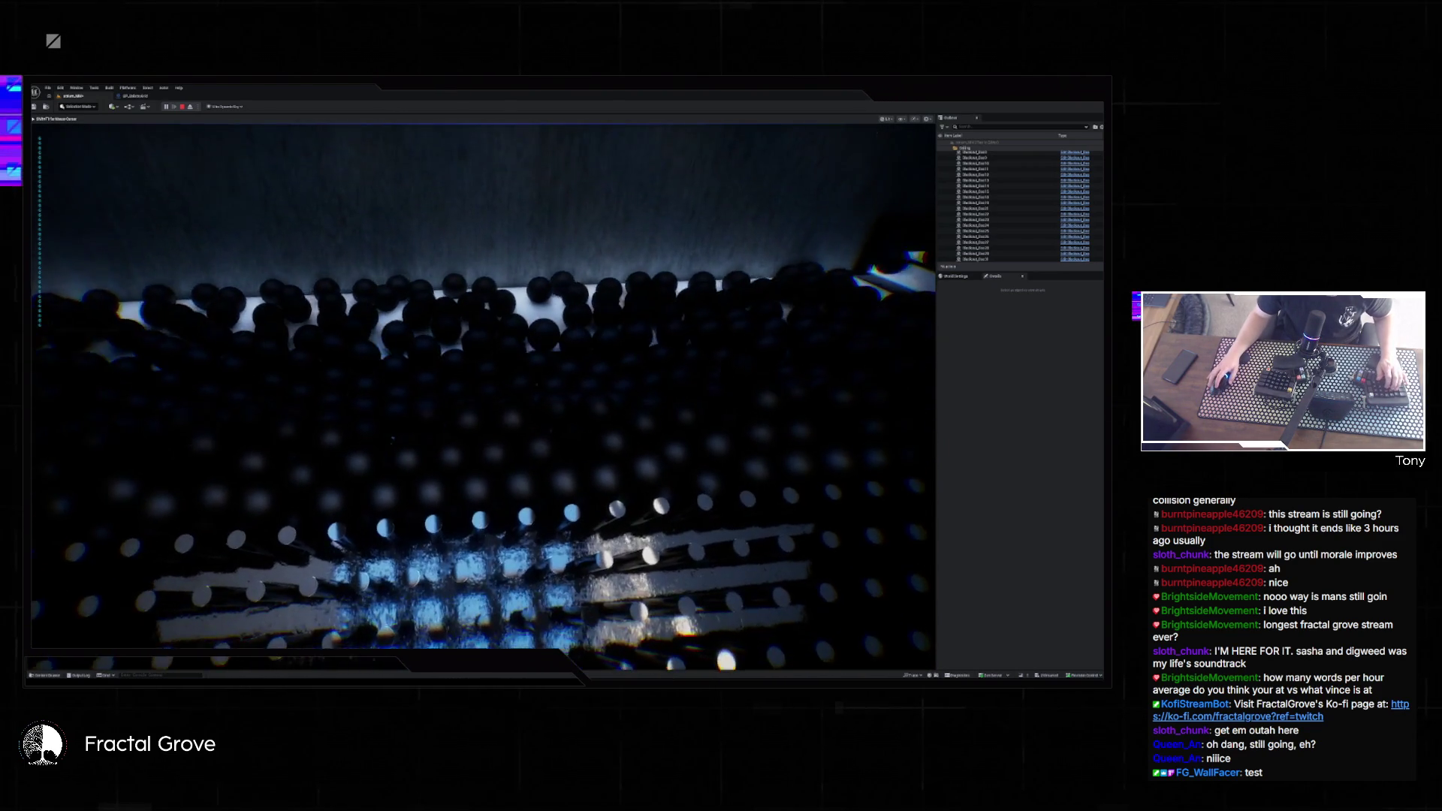
pyautogui.press('Escape')
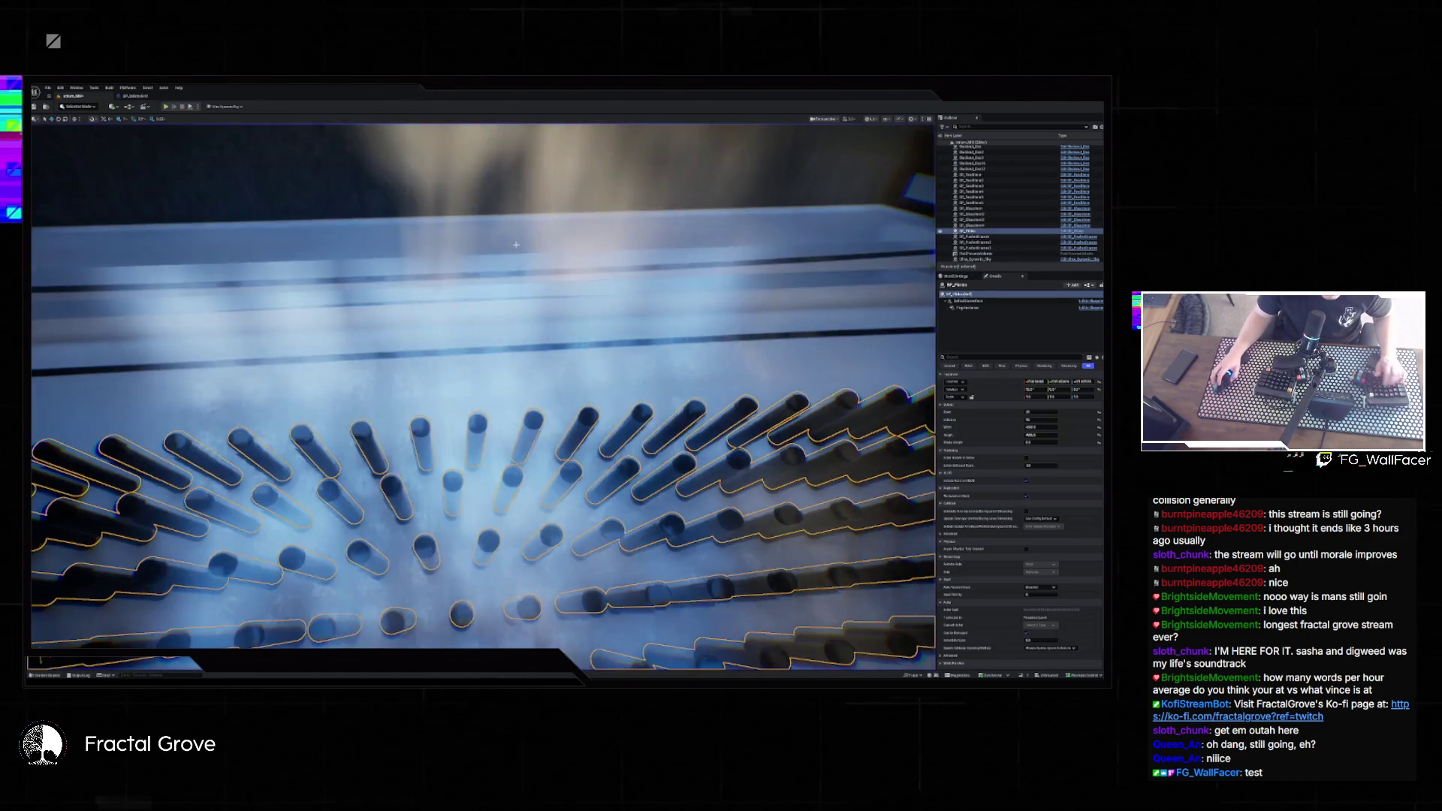
pyautogui.hotkey('ctrl', 'z')
pyautogui.hotkey('ctrl', 'z')
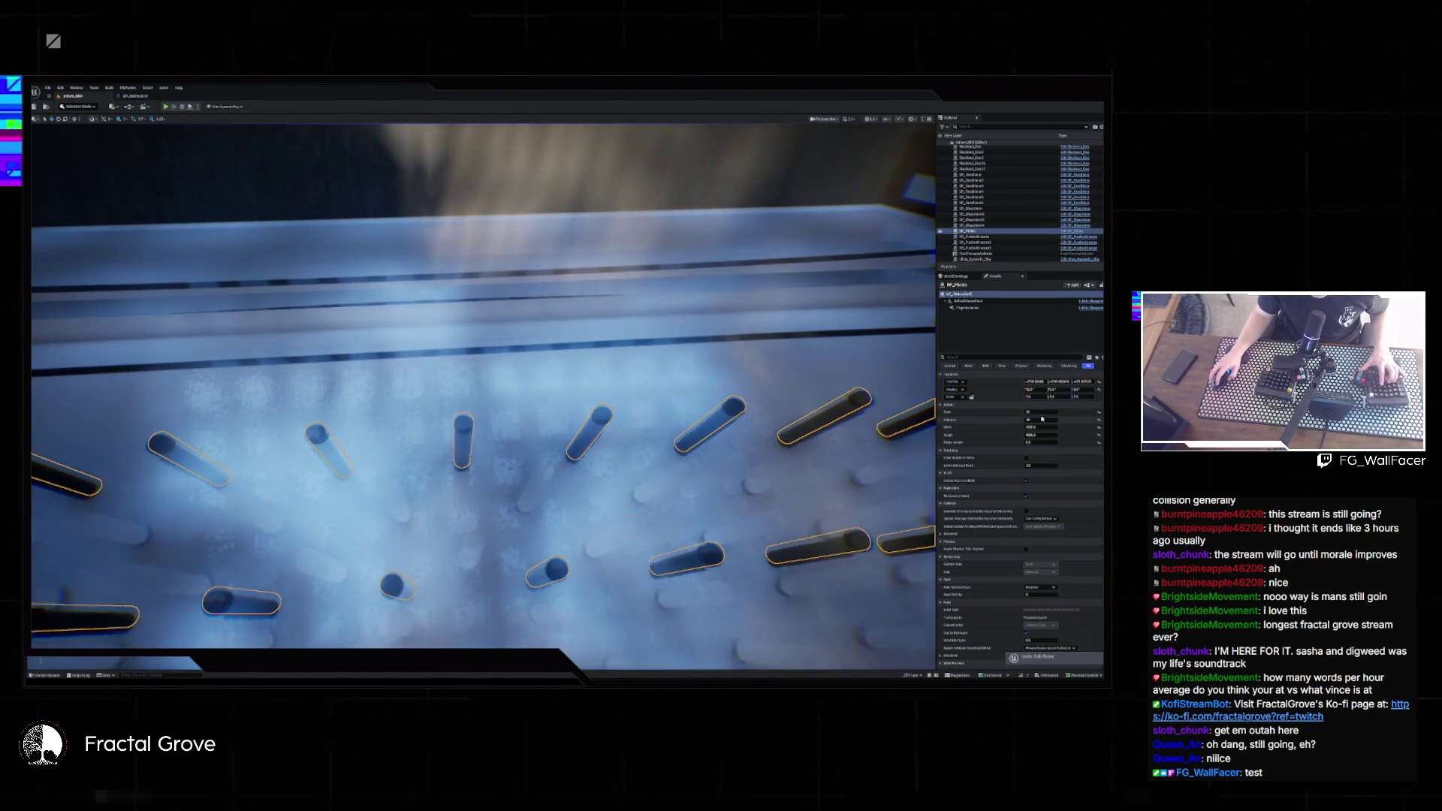
# - Open the BP_Plinko blueprint with its PegsInstance component selected
pyautogui.click(988, 308)
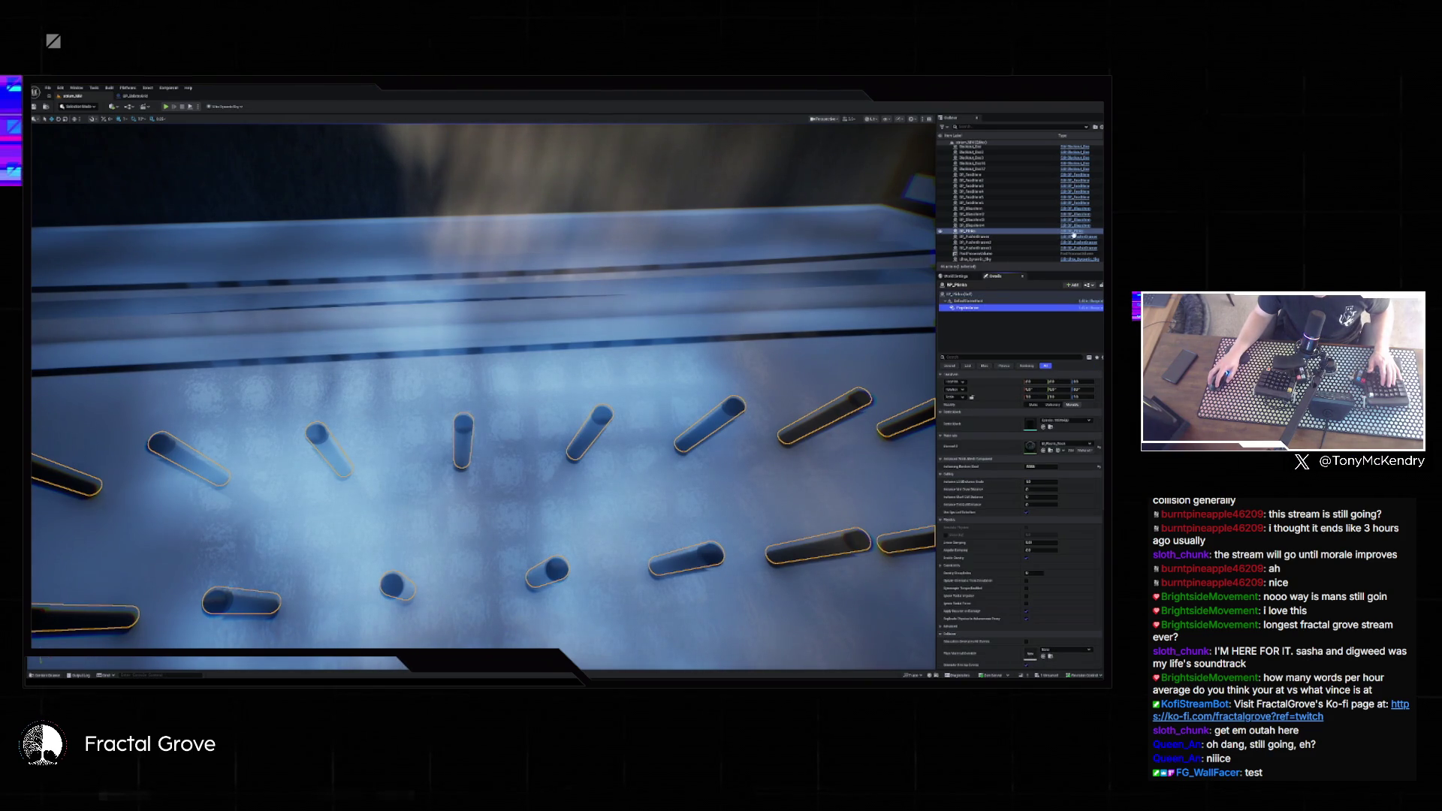
pyautogui.hotkey('ctrl', 'e')
pyautogui.click(57, 147)
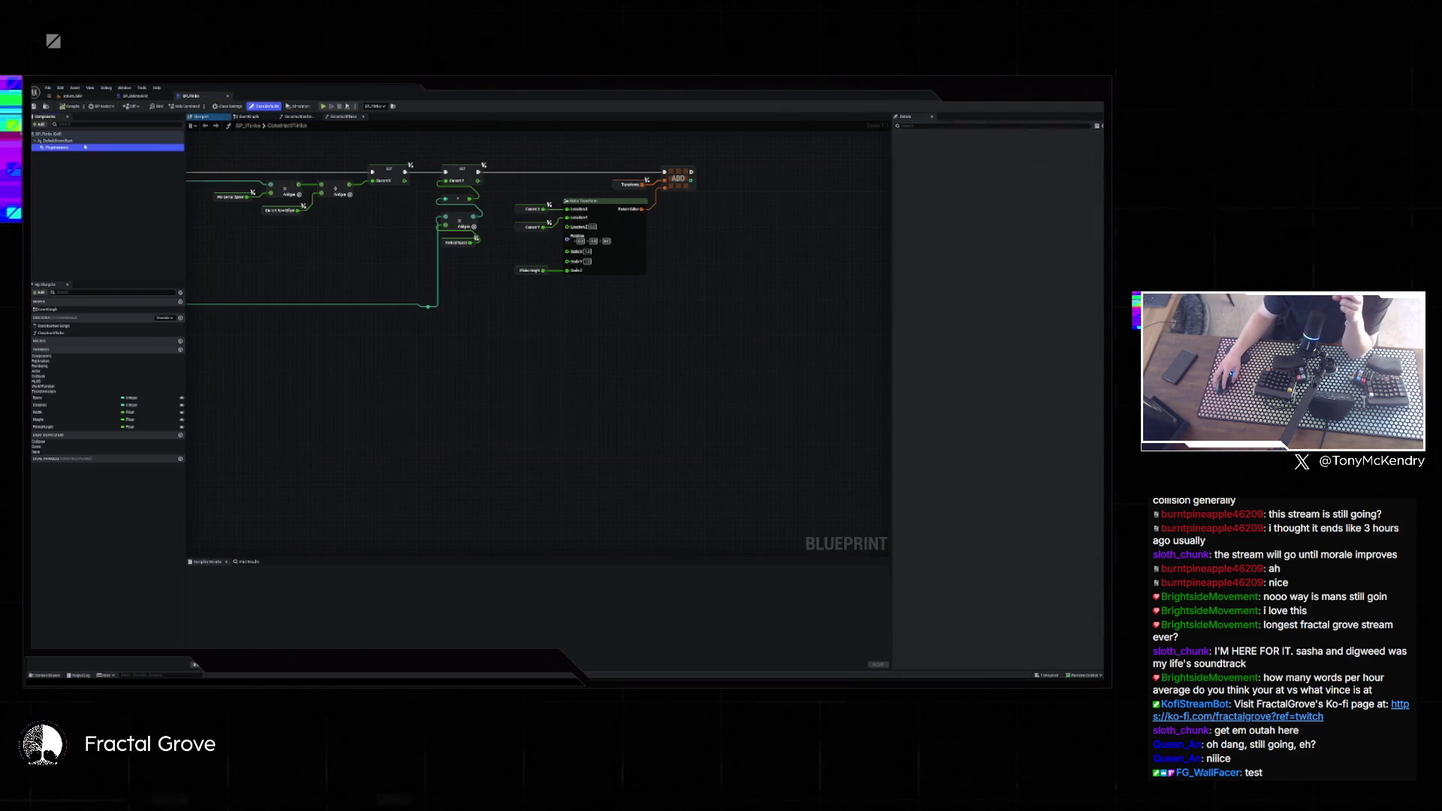
# - Enable the peg cylinder mesh's distance field and adjust its Distance Field Resolution Scale
pyautogui.hotkey('ctrl', 'space')
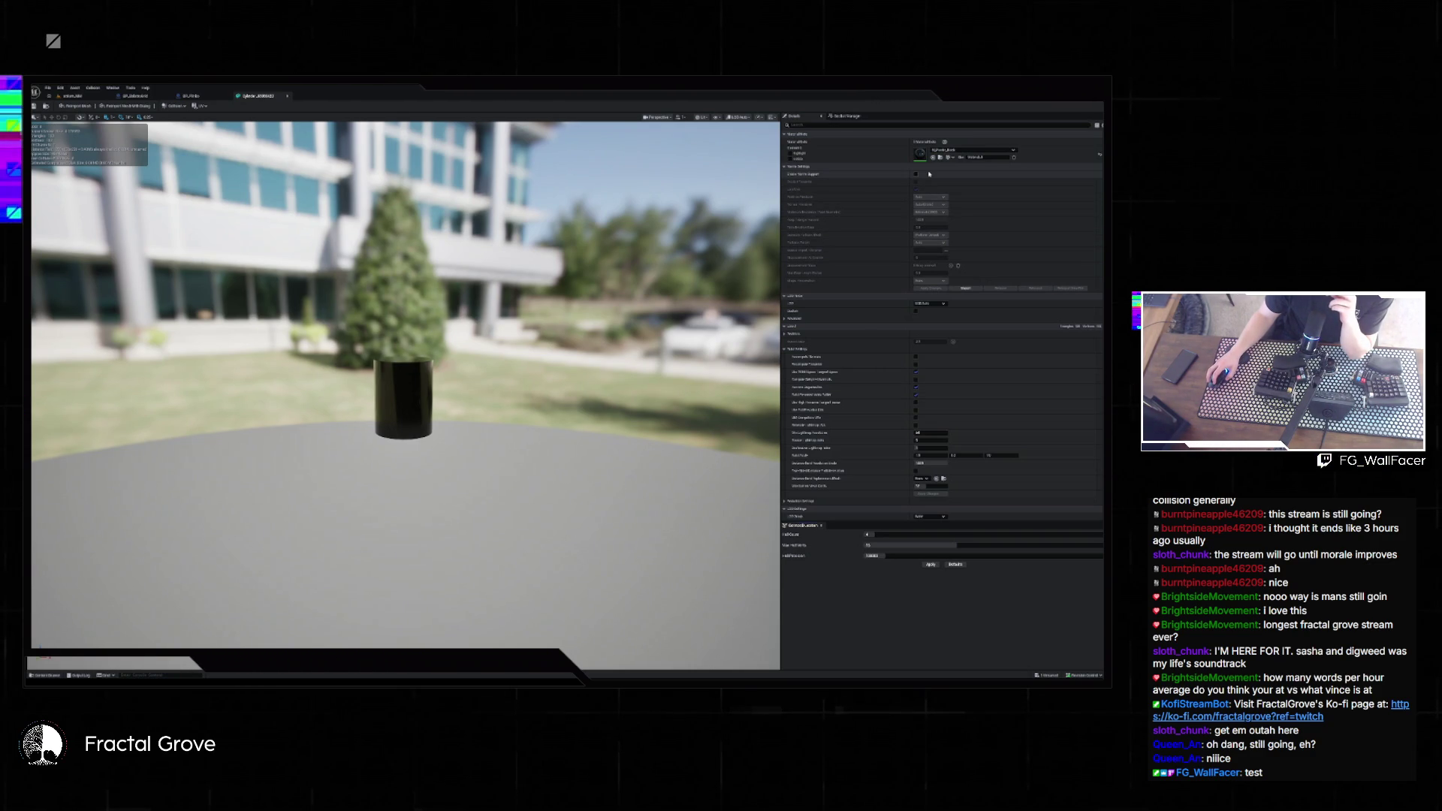
pyautogui.scroll(-15, 930, 174)
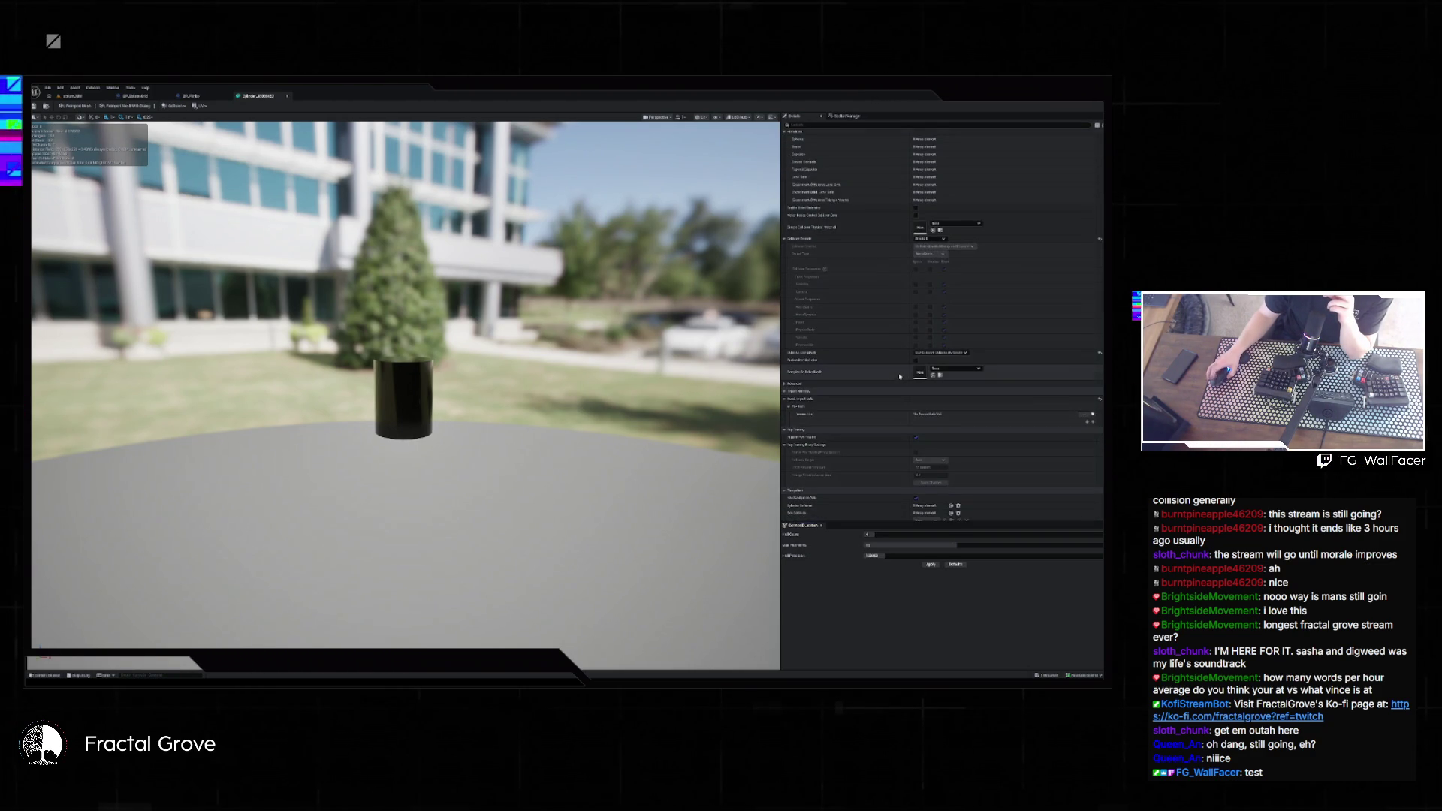
pyautogui.scroll(5, 899, 376)
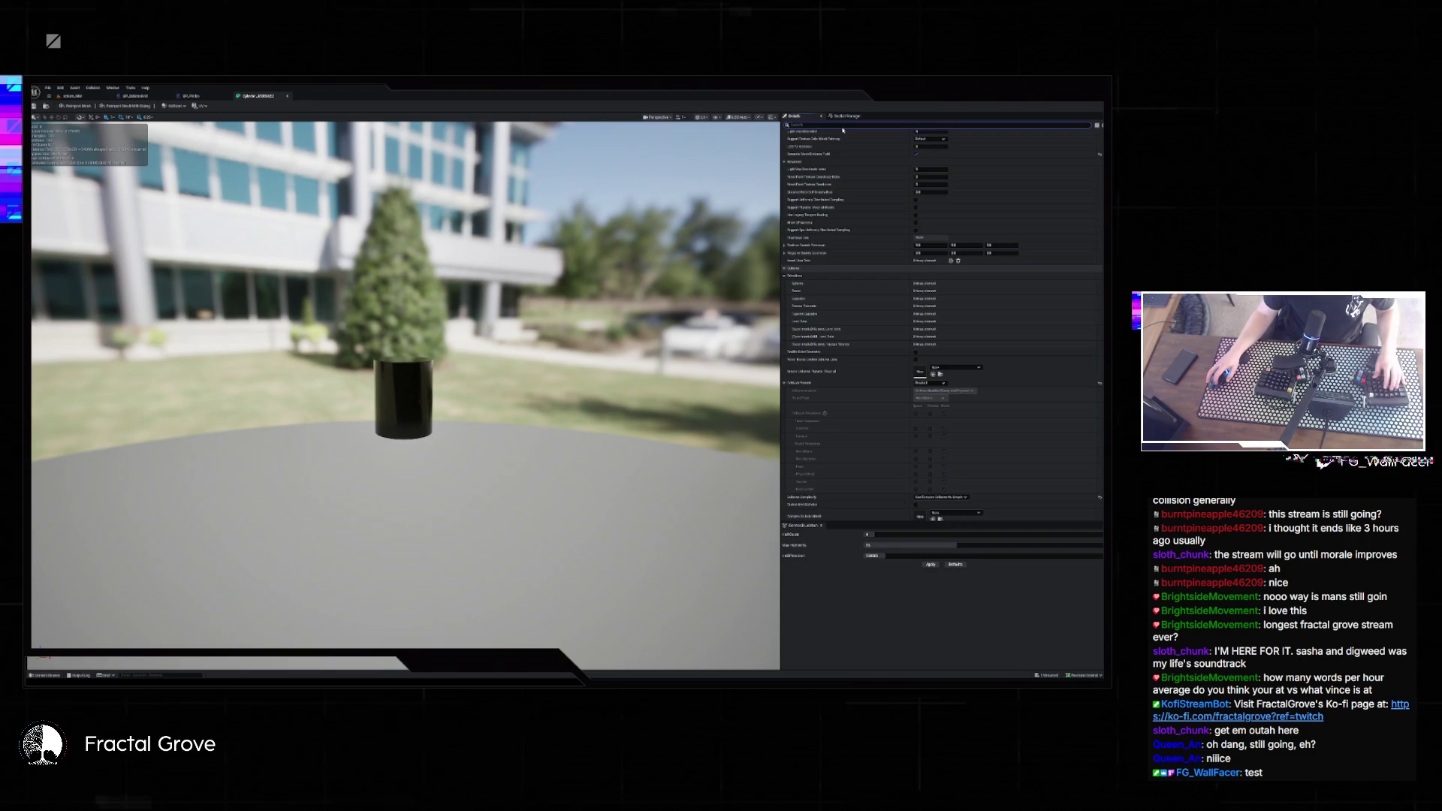
pyautogui.write('distance')
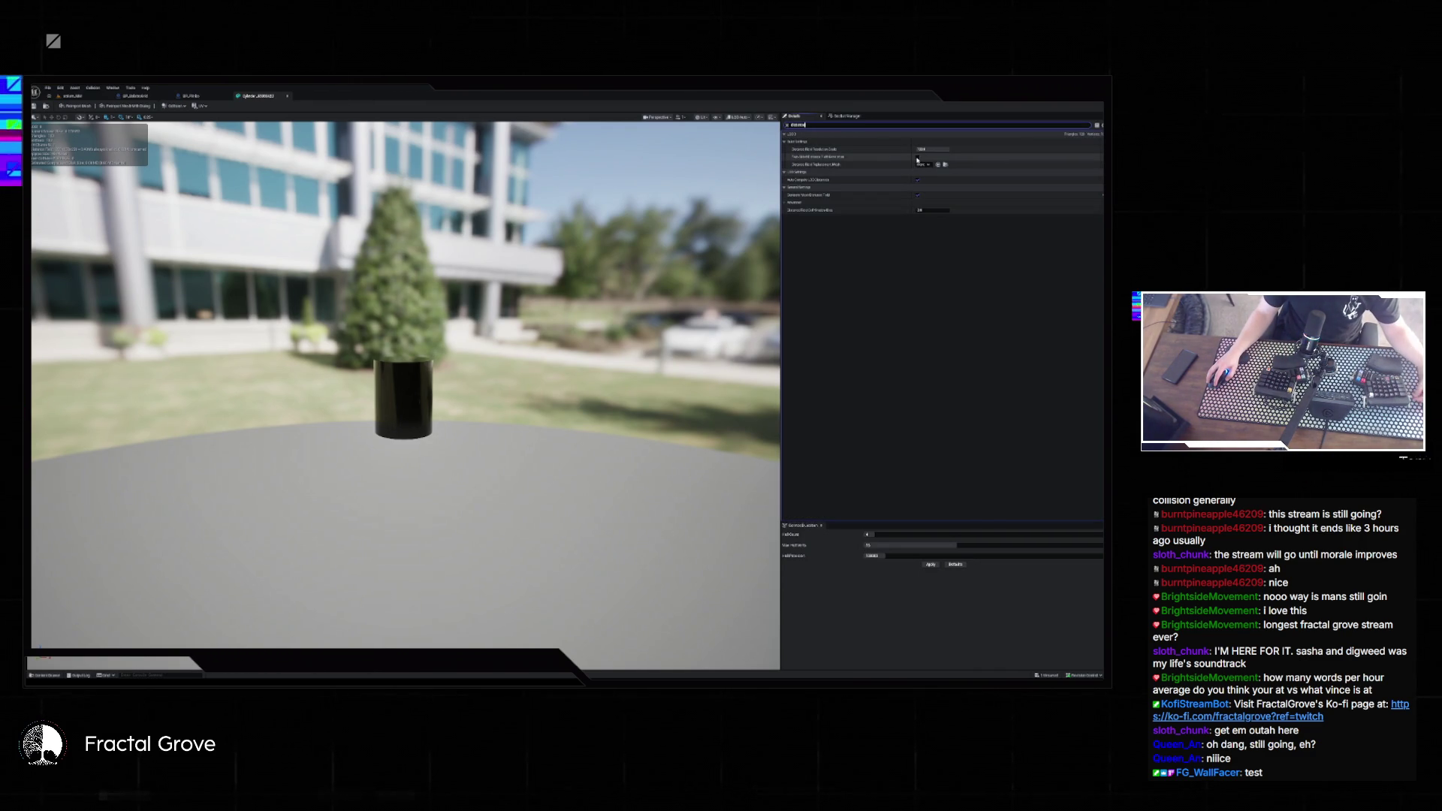
pyautogui.click(917, 195)
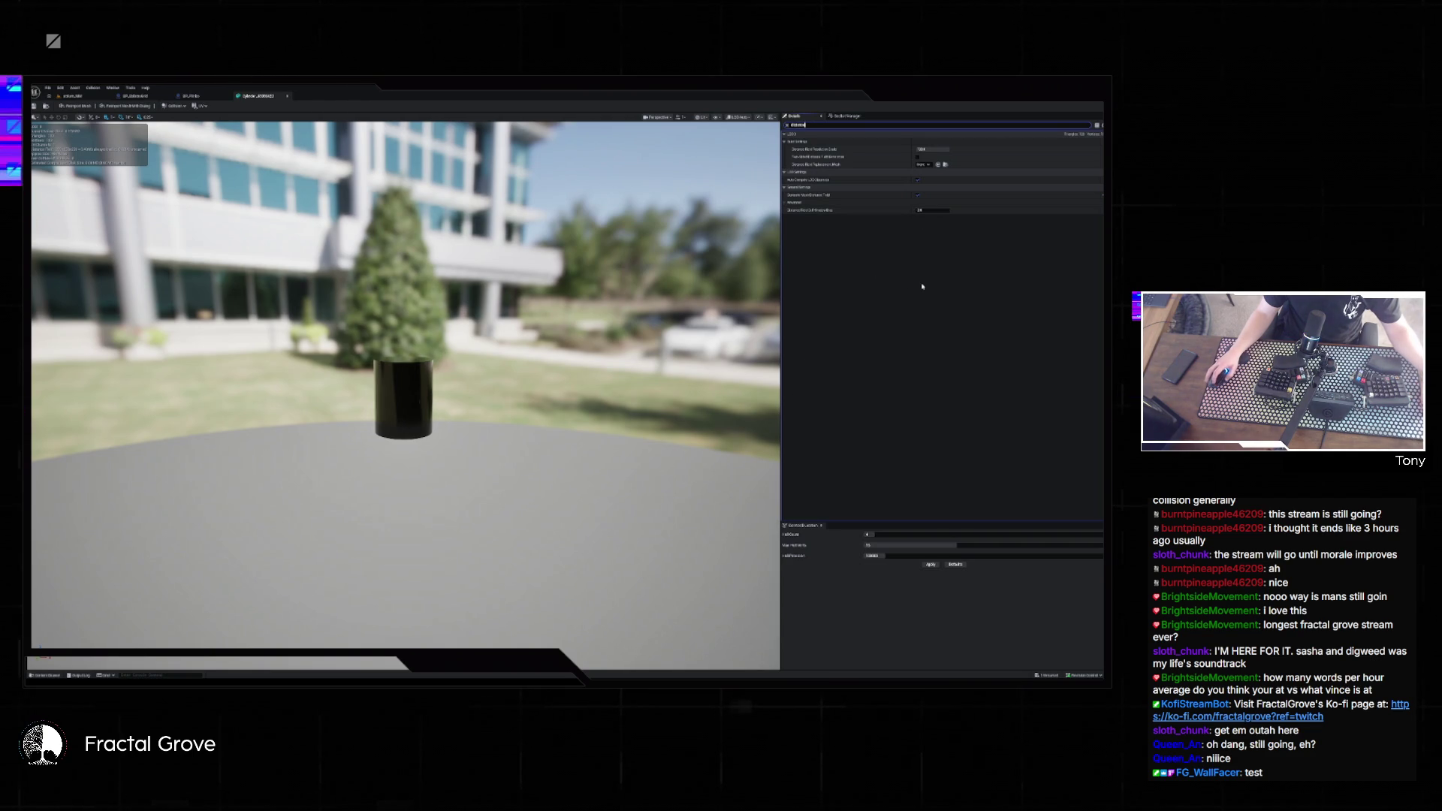
pyautogui.click(924, 148)
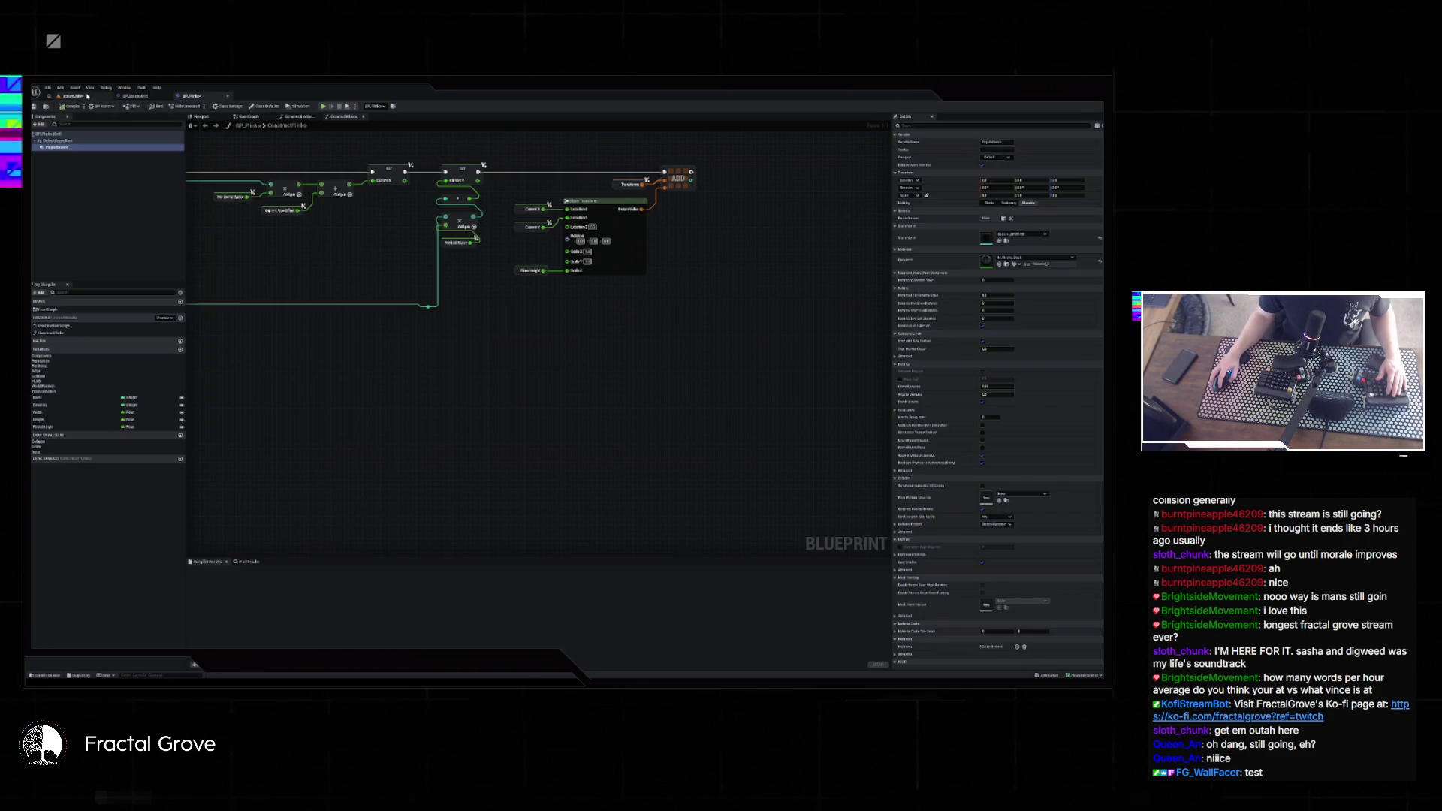
pyautogui.click(88, 96)
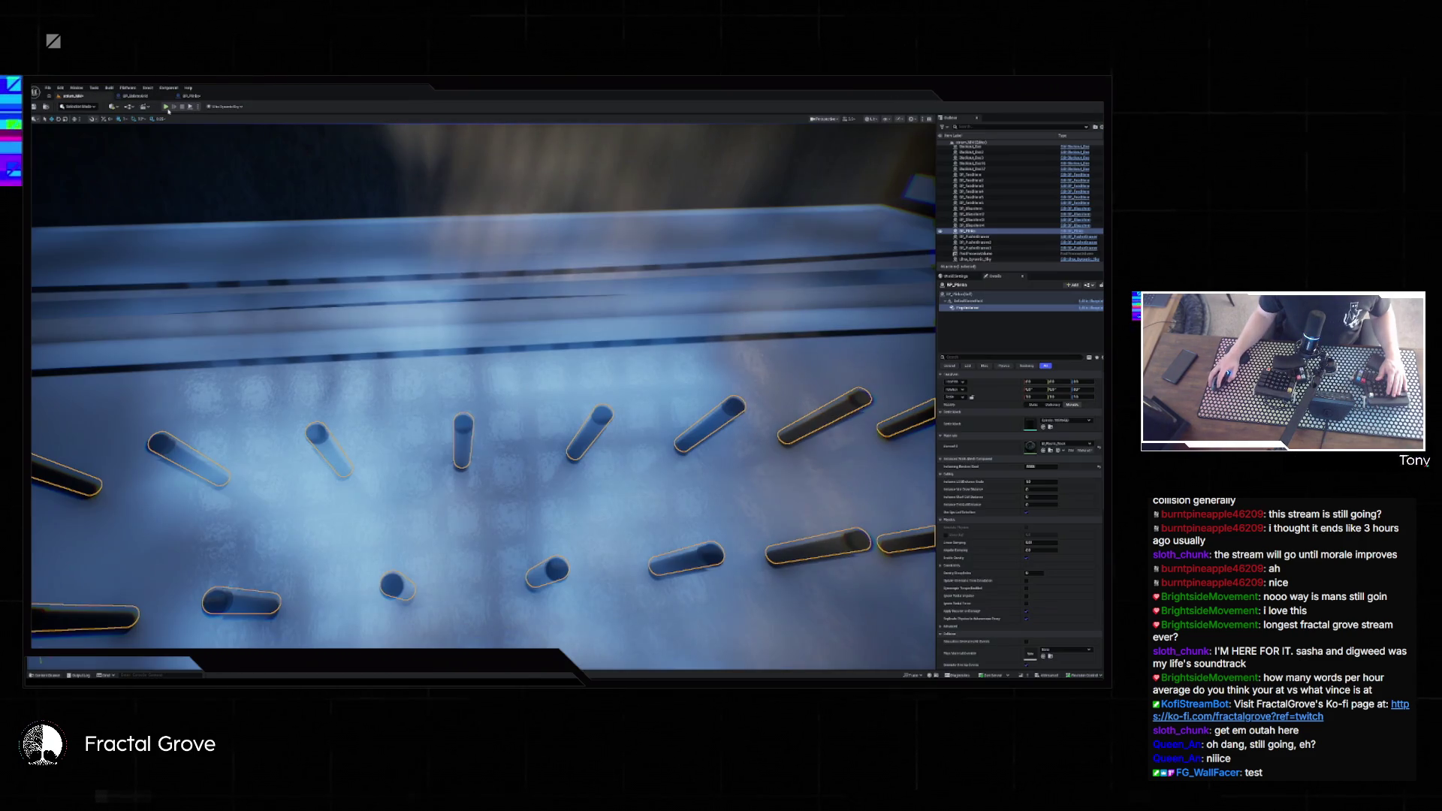
# - Play-test the board, watching balls fall through the sparser peg box, then stop
pyautogui.press('s')
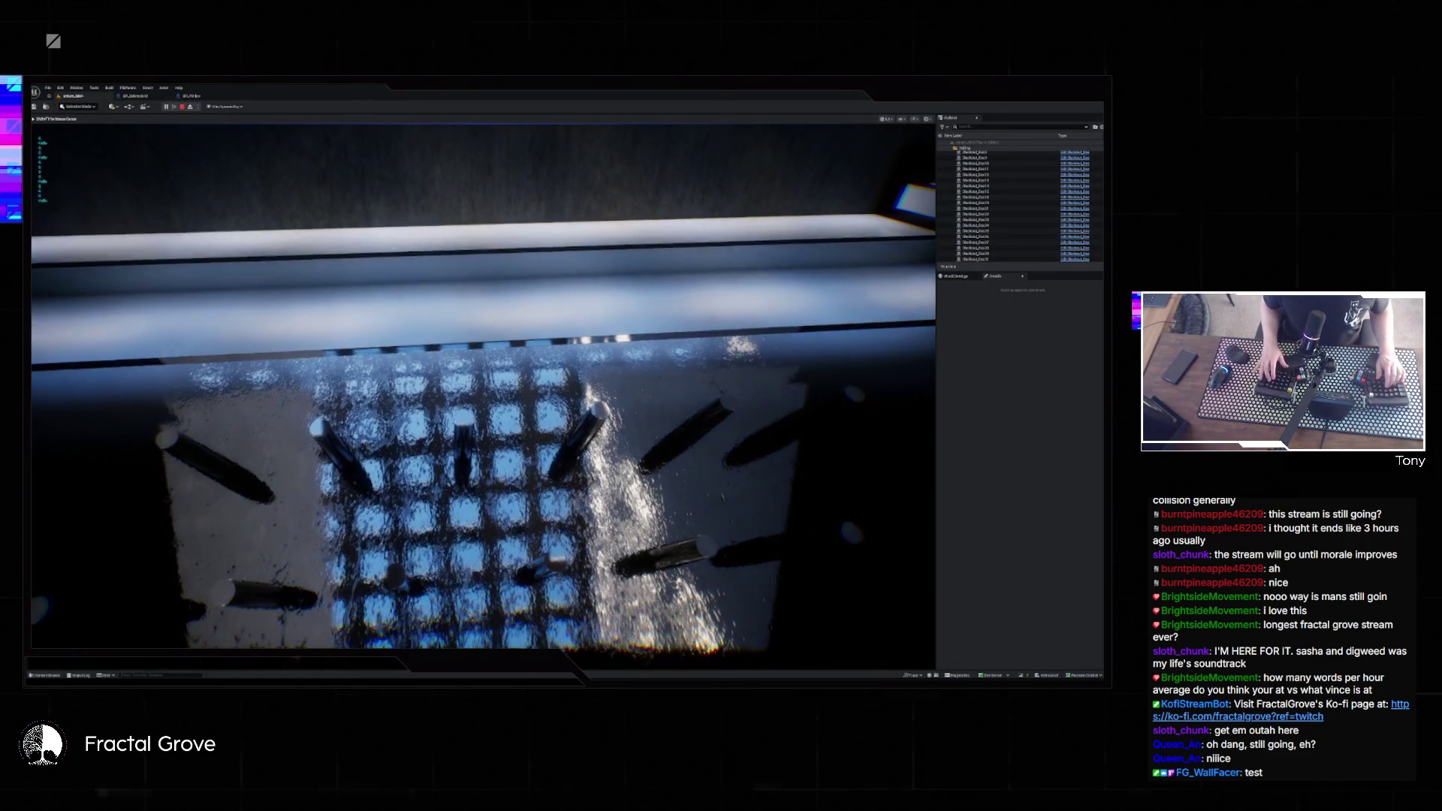
pyautogui.press('s')
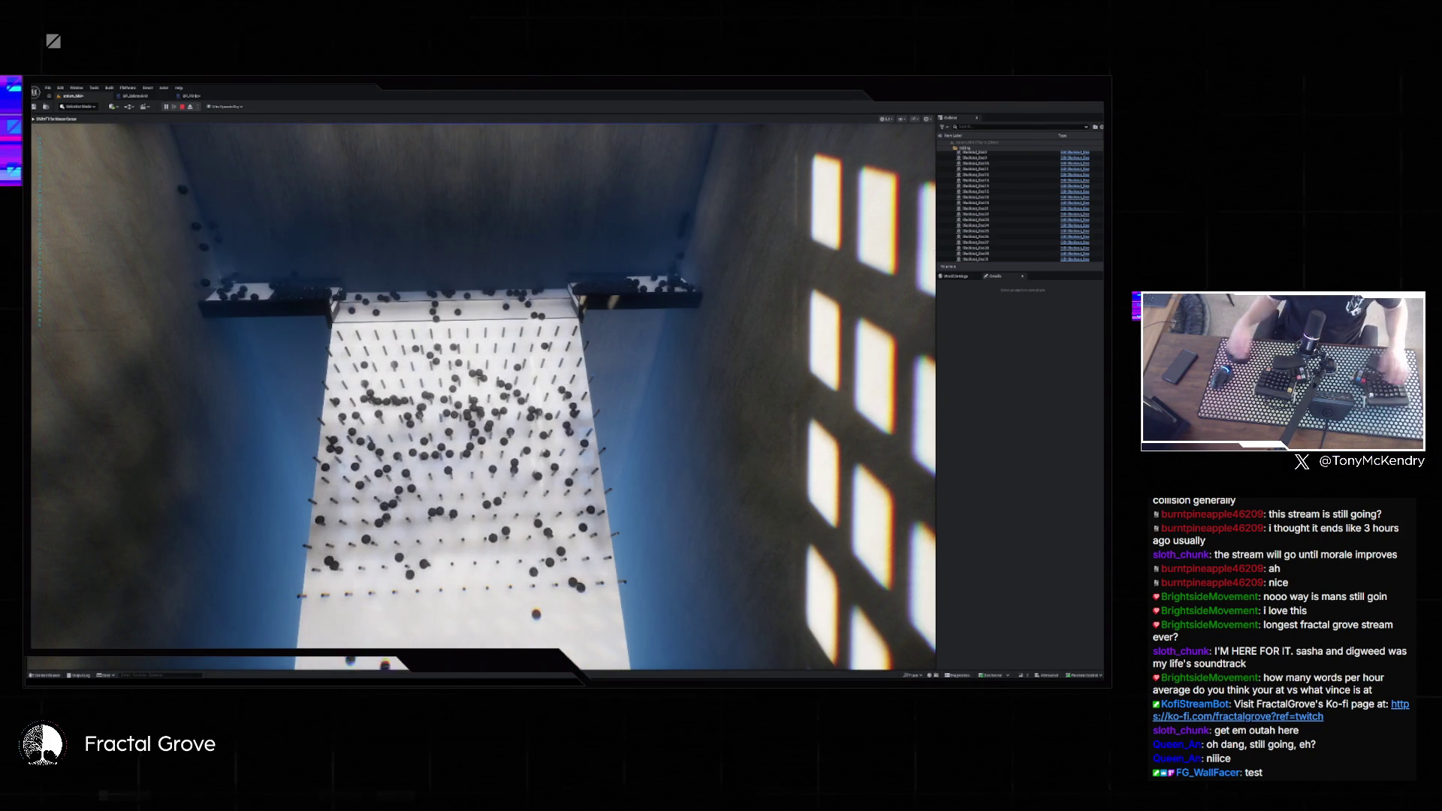
pyautogui.press('Escape')
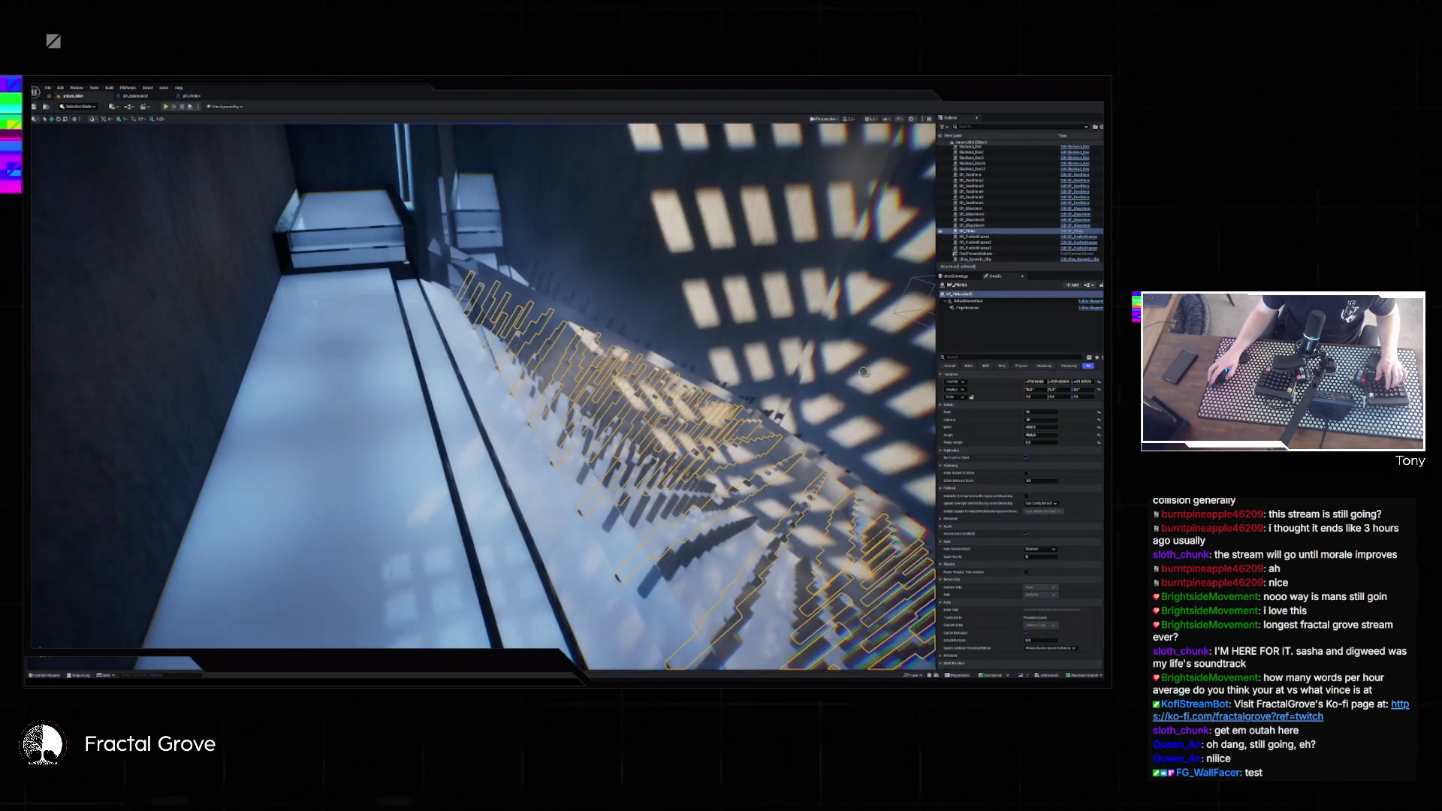
# - Select the board's floor strip and open its BP_PusherDrawer blueprint
pyautogui.click(333, 332)
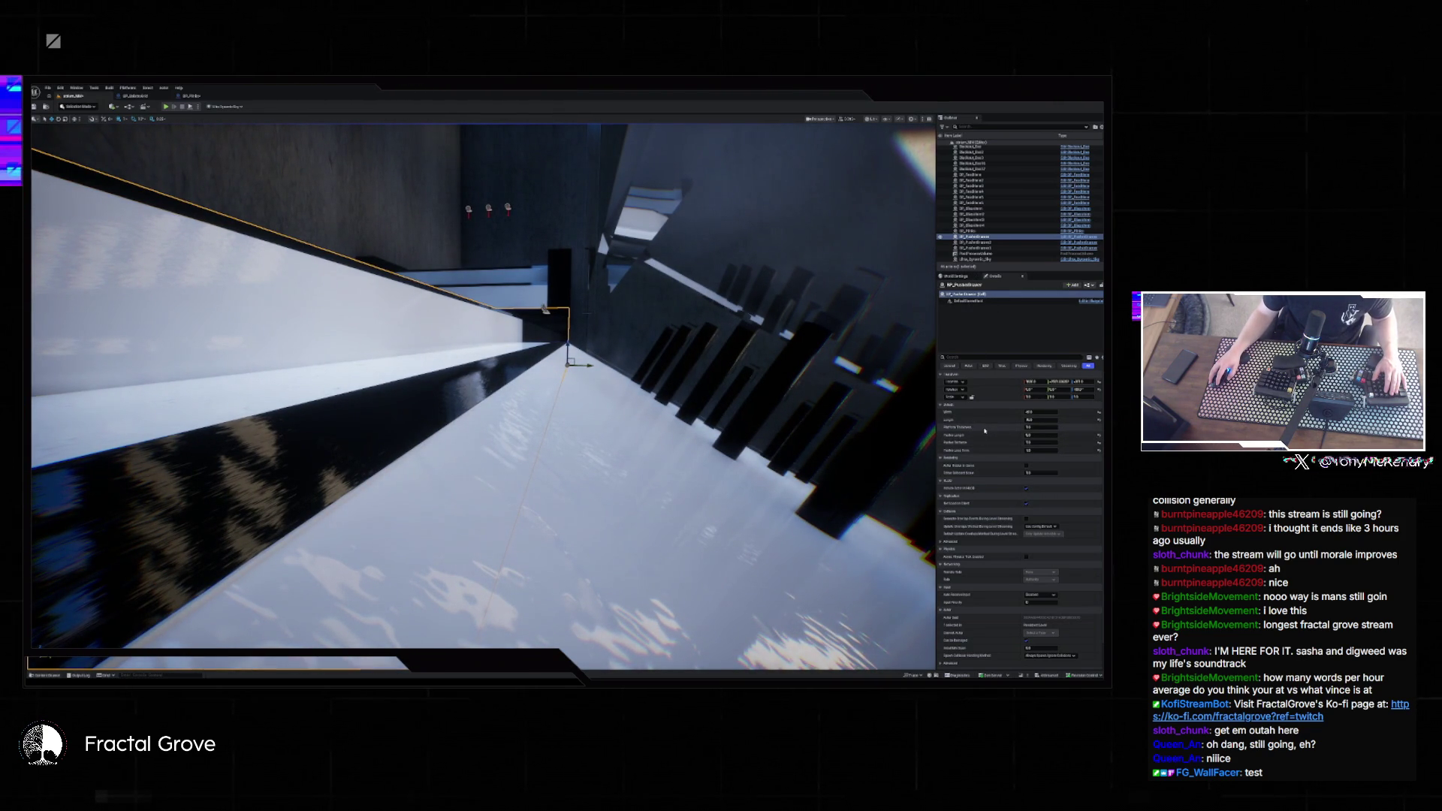
pyautogui.scroll(-2, 985, 438)
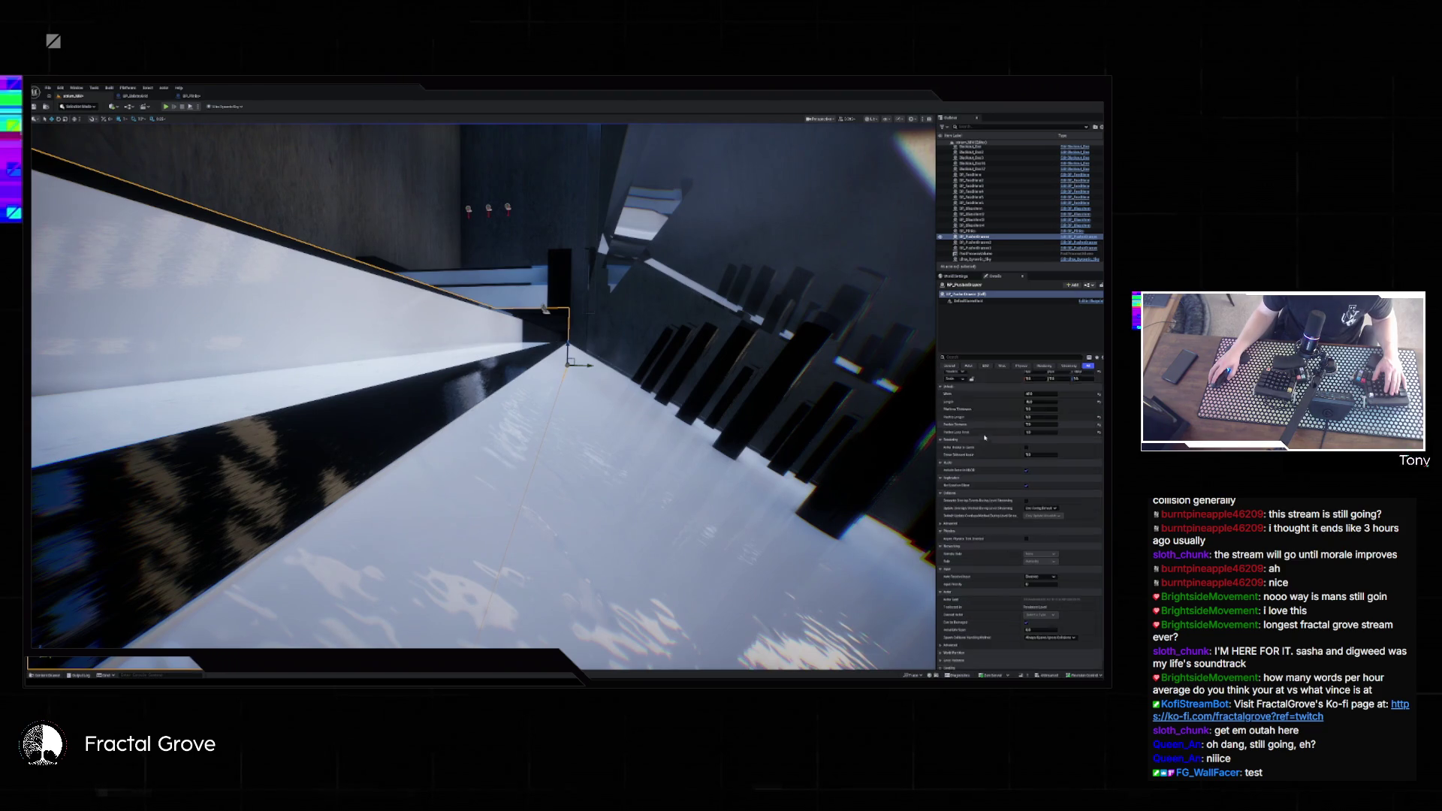
pyautogui.scroll(2, 984, 441)
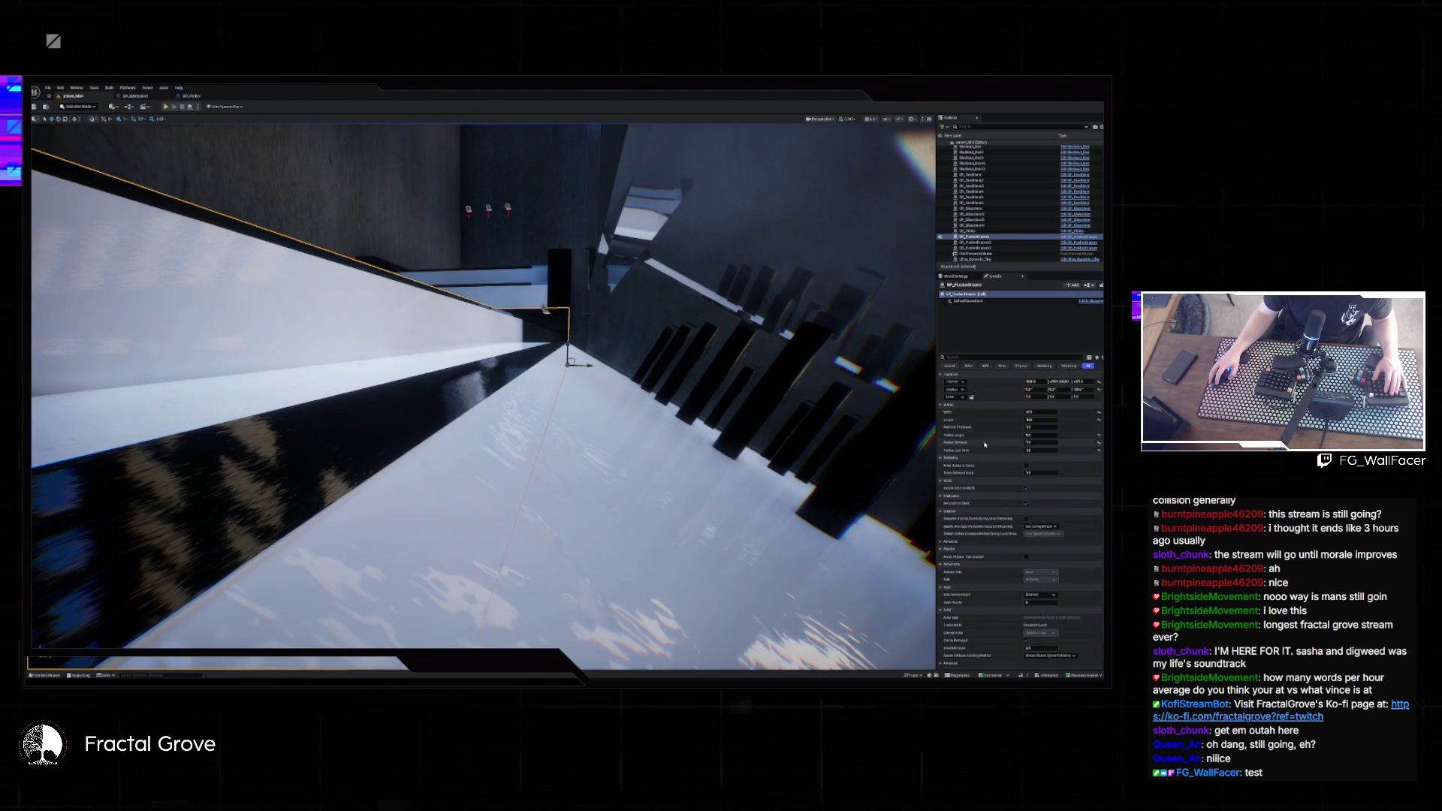
pyautogui.click(1071, 248)
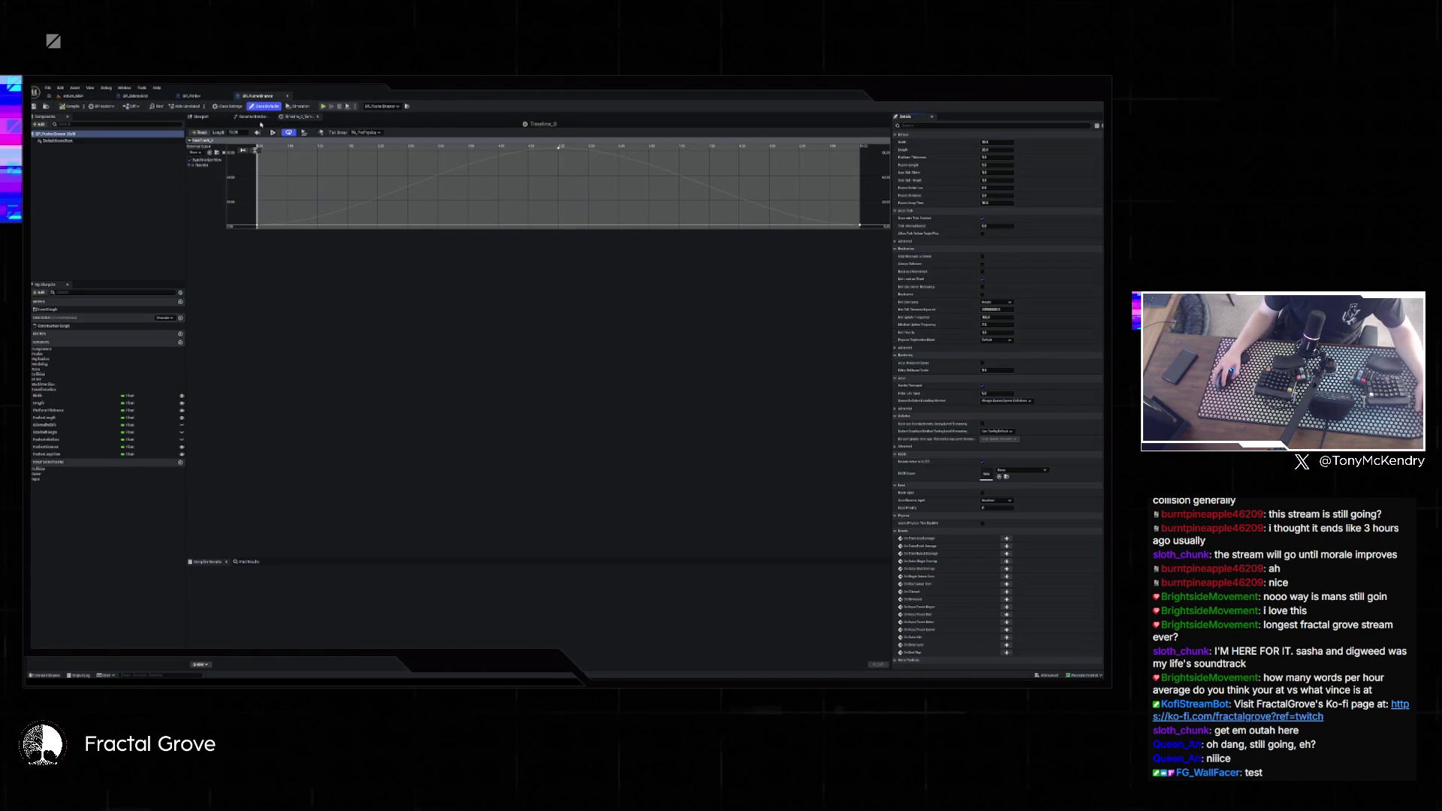
# - View the BP_PusherDrawer preview and pan around its construction script graph
pyautogui.click(203, 118)
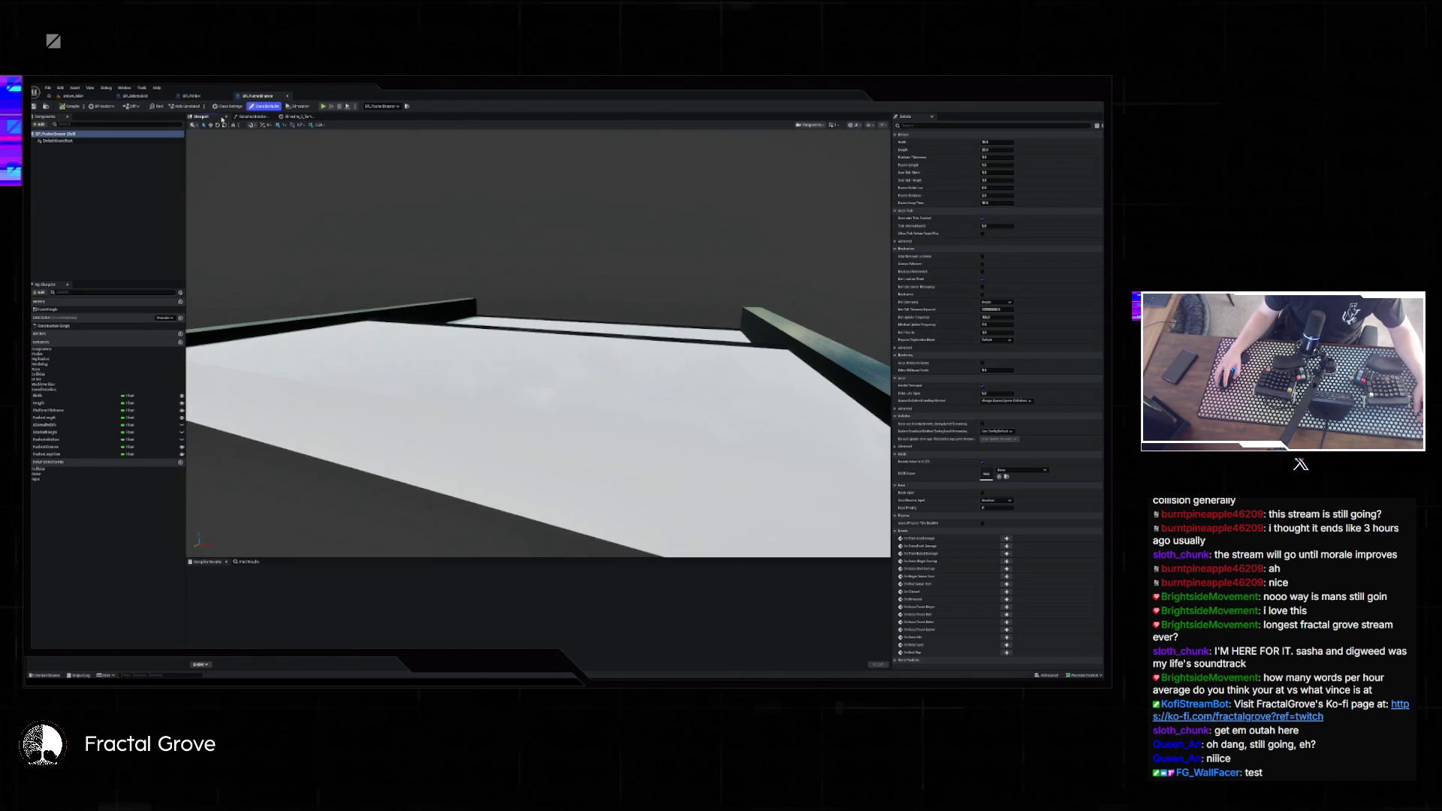
pyautogui.click(252, 118)
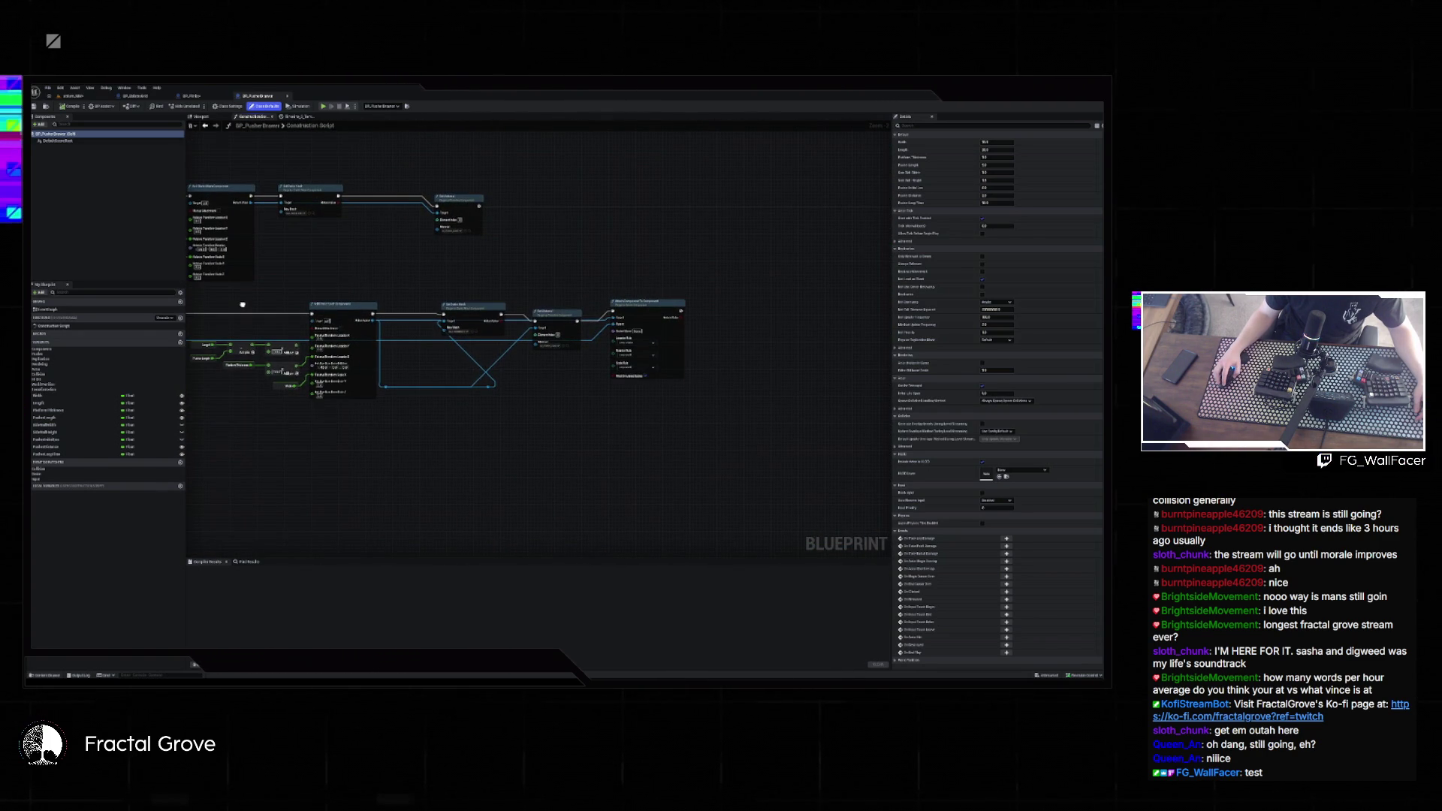
pyautogui.moveTo(242, 304); pyautogui.dragTo(477, 337)
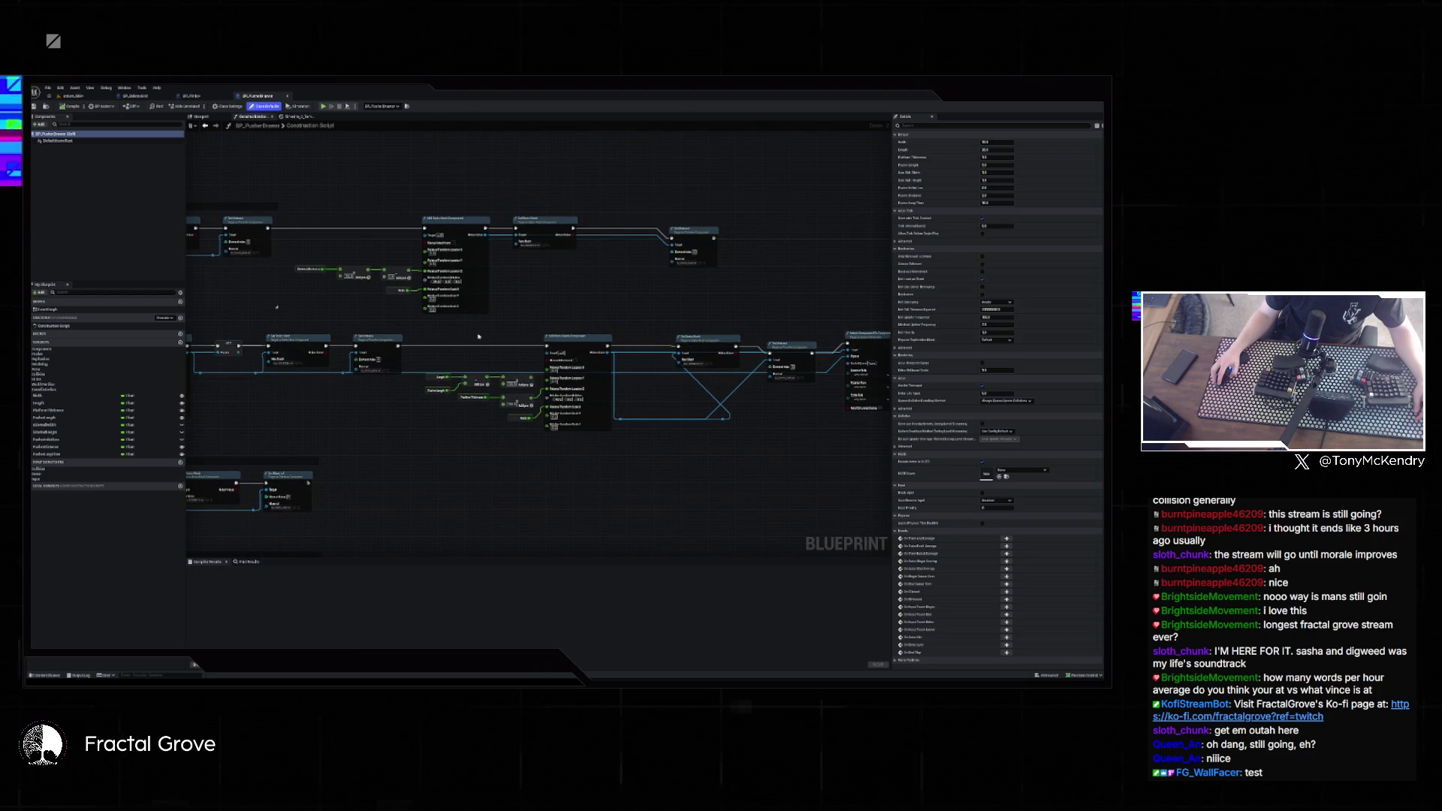
pyautogui.scroll(2, 535, 258)
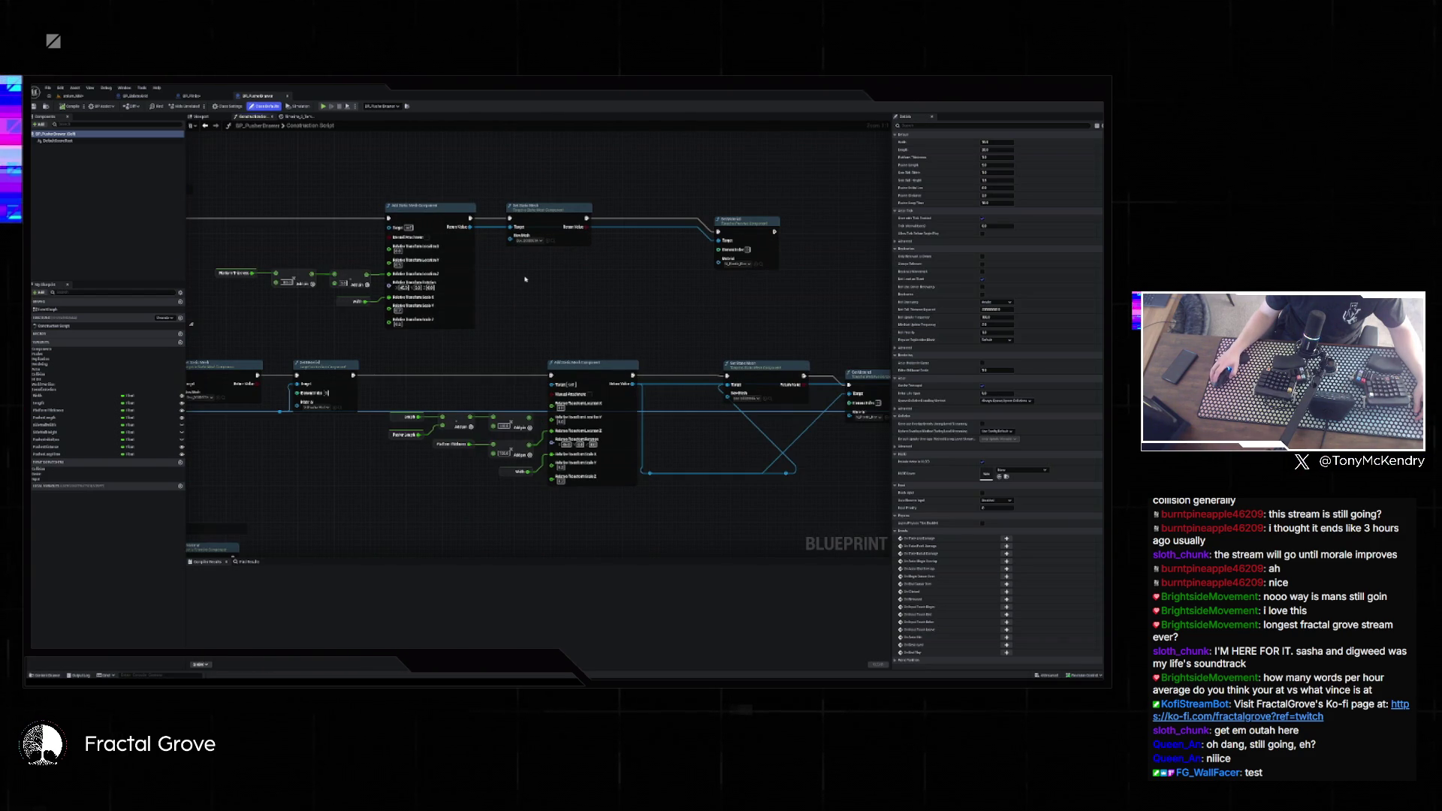
pyautogui.moveTo(556, 291)
pyautogui.mouseDown()
pyautogui.moveTo(586, 220)
pyautogui.moveTo(617, 213)
pyautogui.mouseUp()
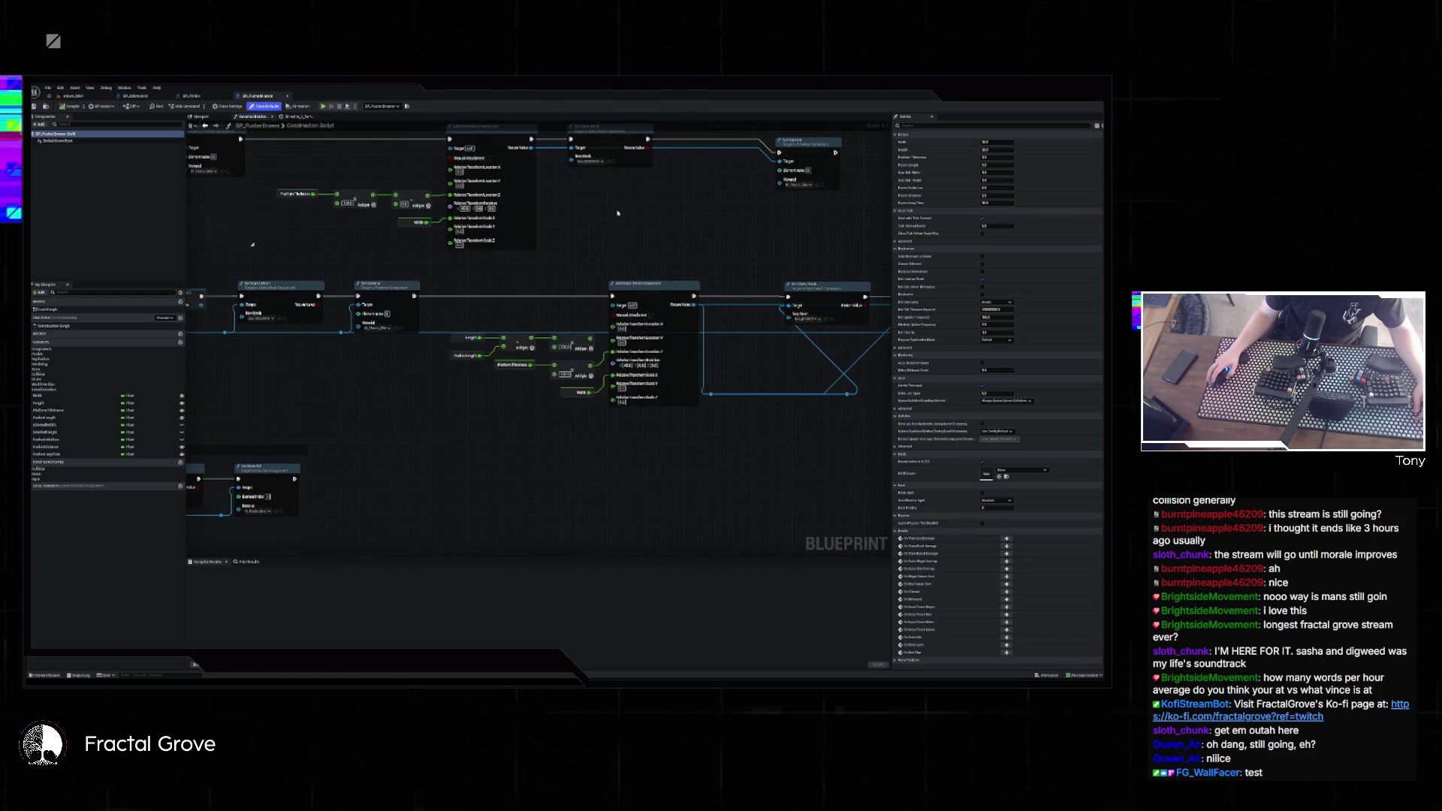
# - Inspect the Add Static Mesh Component node, then return to the level's floor strip
pyautogui.click(460, 233)
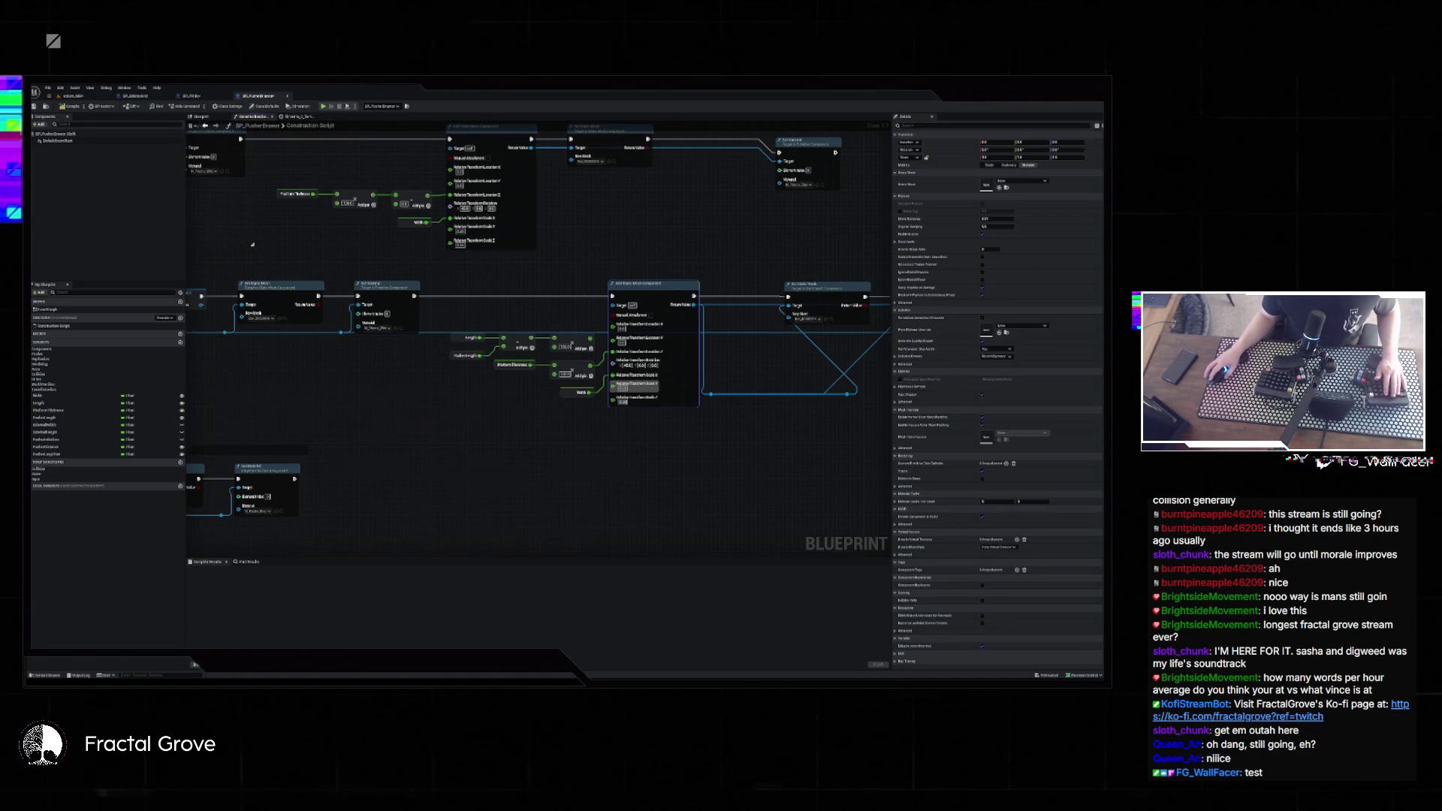
pyautogui.click(611, 252)
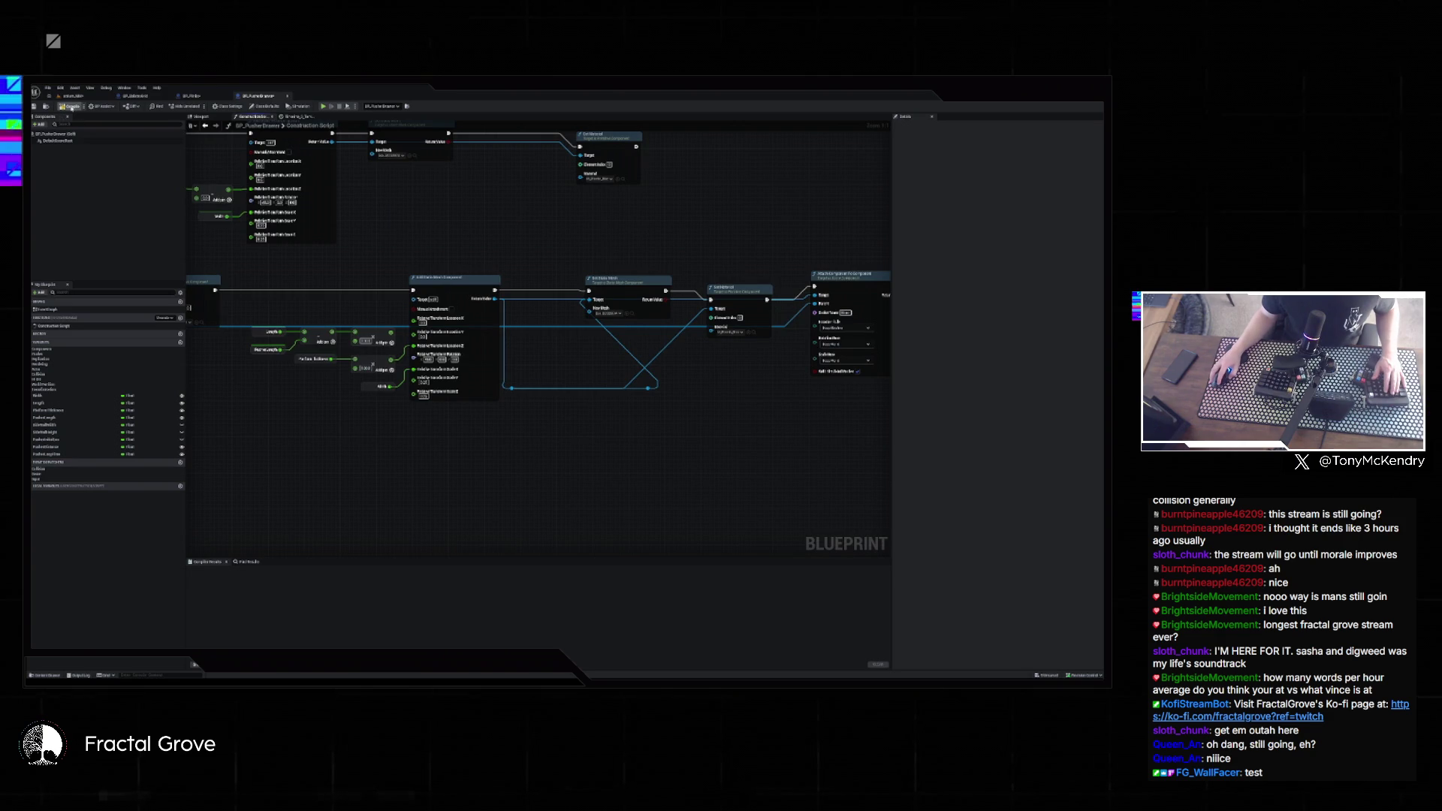
pyautogui.click(75, 96)
pyautogui.moveTo(481, 376)
pyautogui.mouseDown()
pyautogui.moveTo(511, 372)
pyautogui.moveTo(492, 376)
pyautogui.mouseUp()
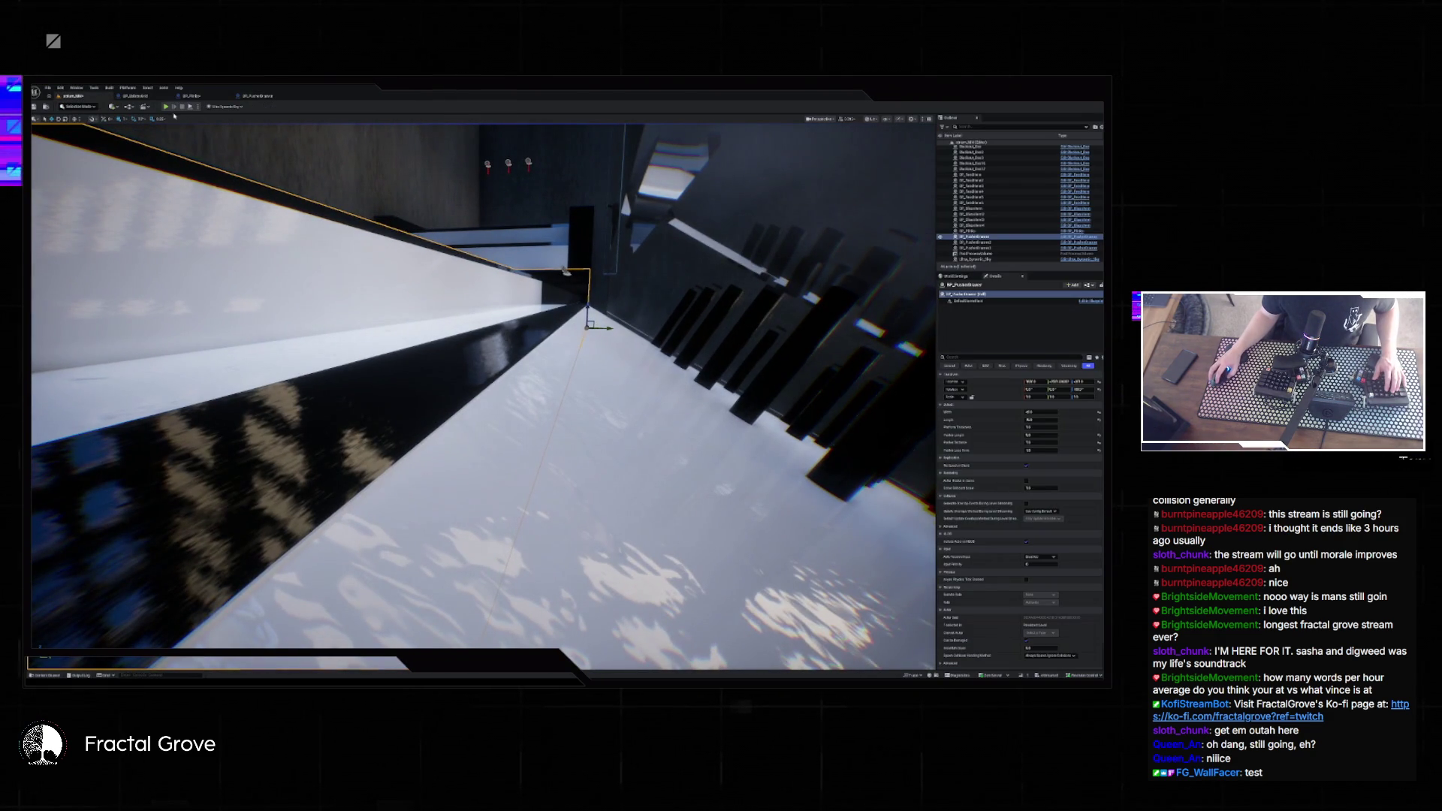
# - Play-test balls rolling along the floor strip, then reopen the BP_PusherDrawer graph
pyautogui.hotkey('alt', 'p')
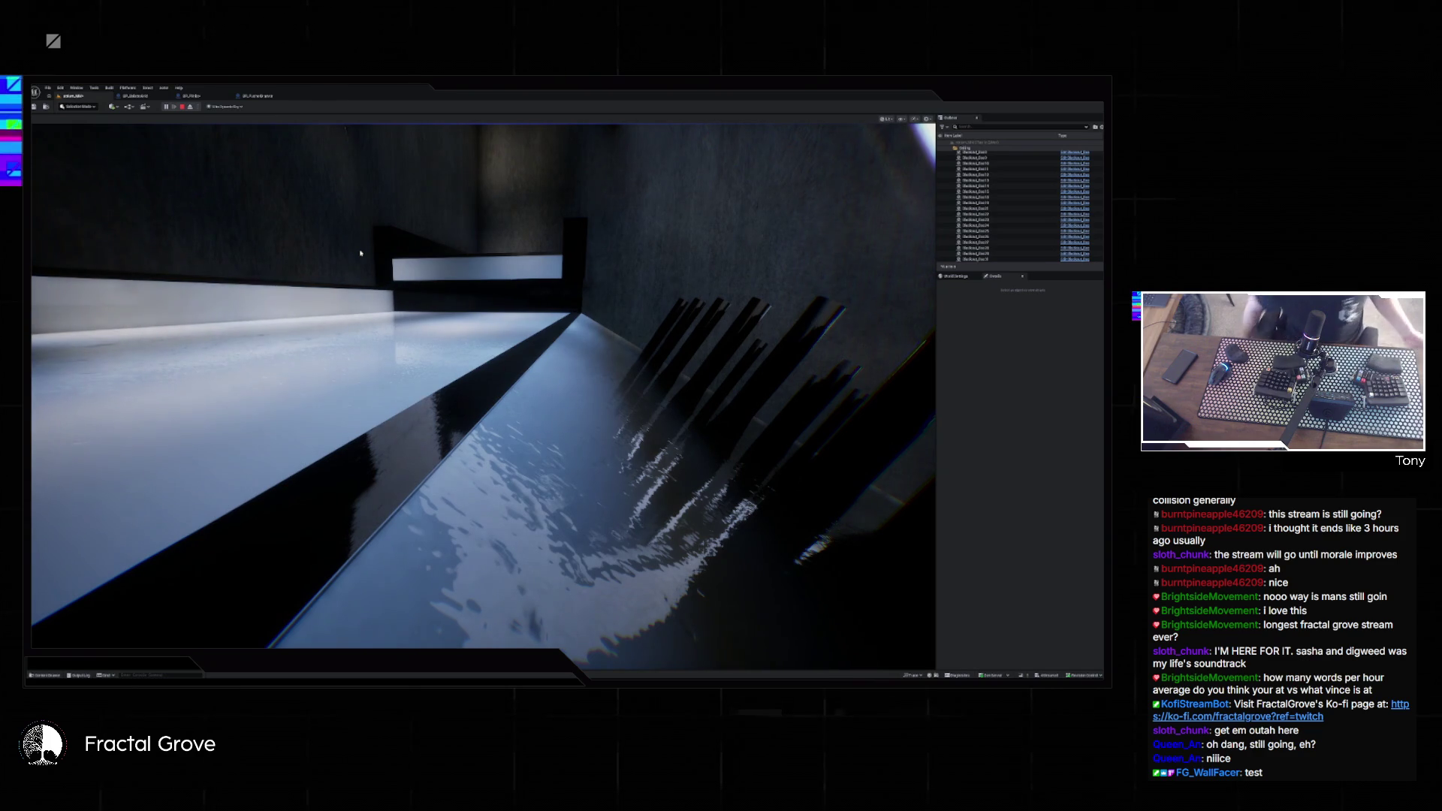
pyautogui.click(360, 254)
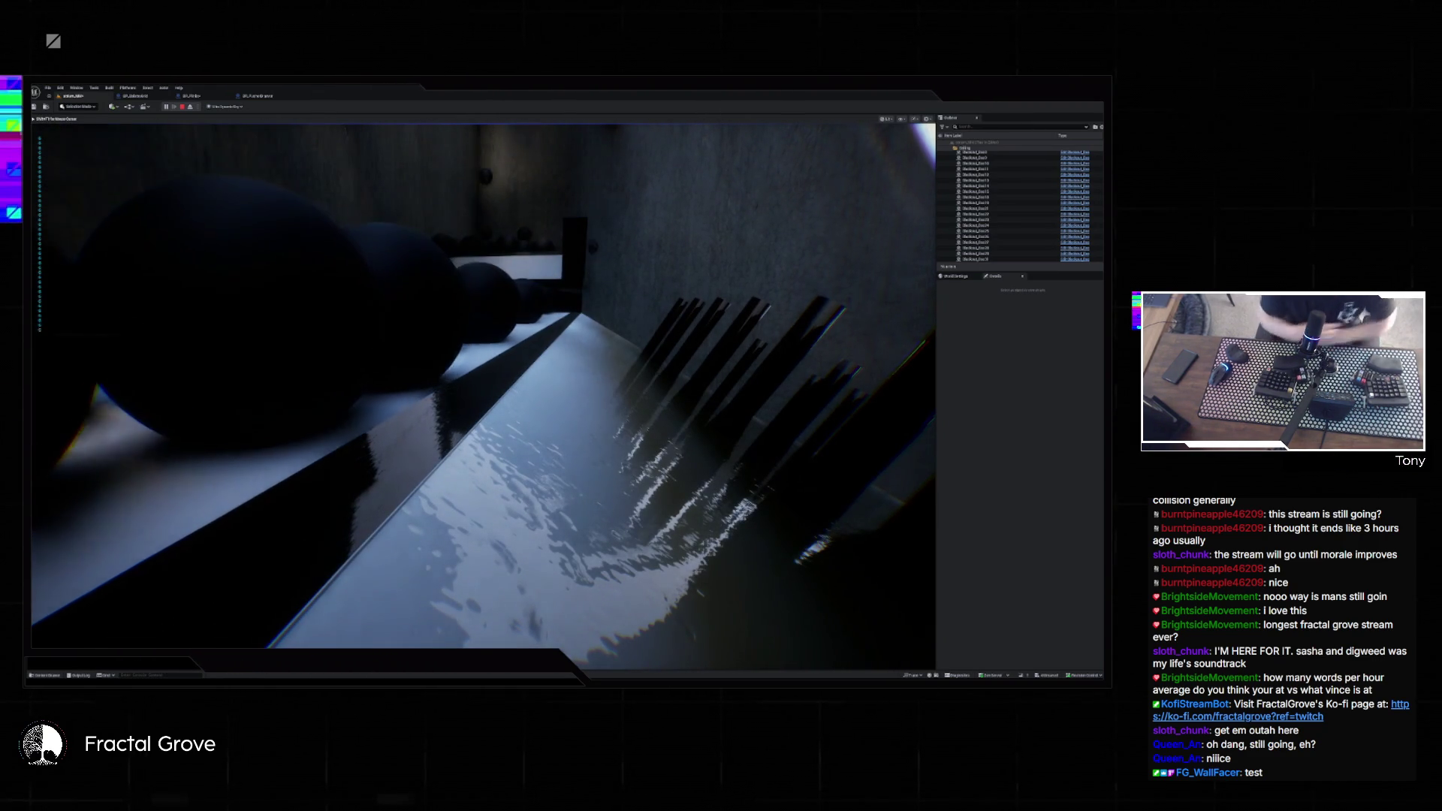
pyautogui.press('Escape')
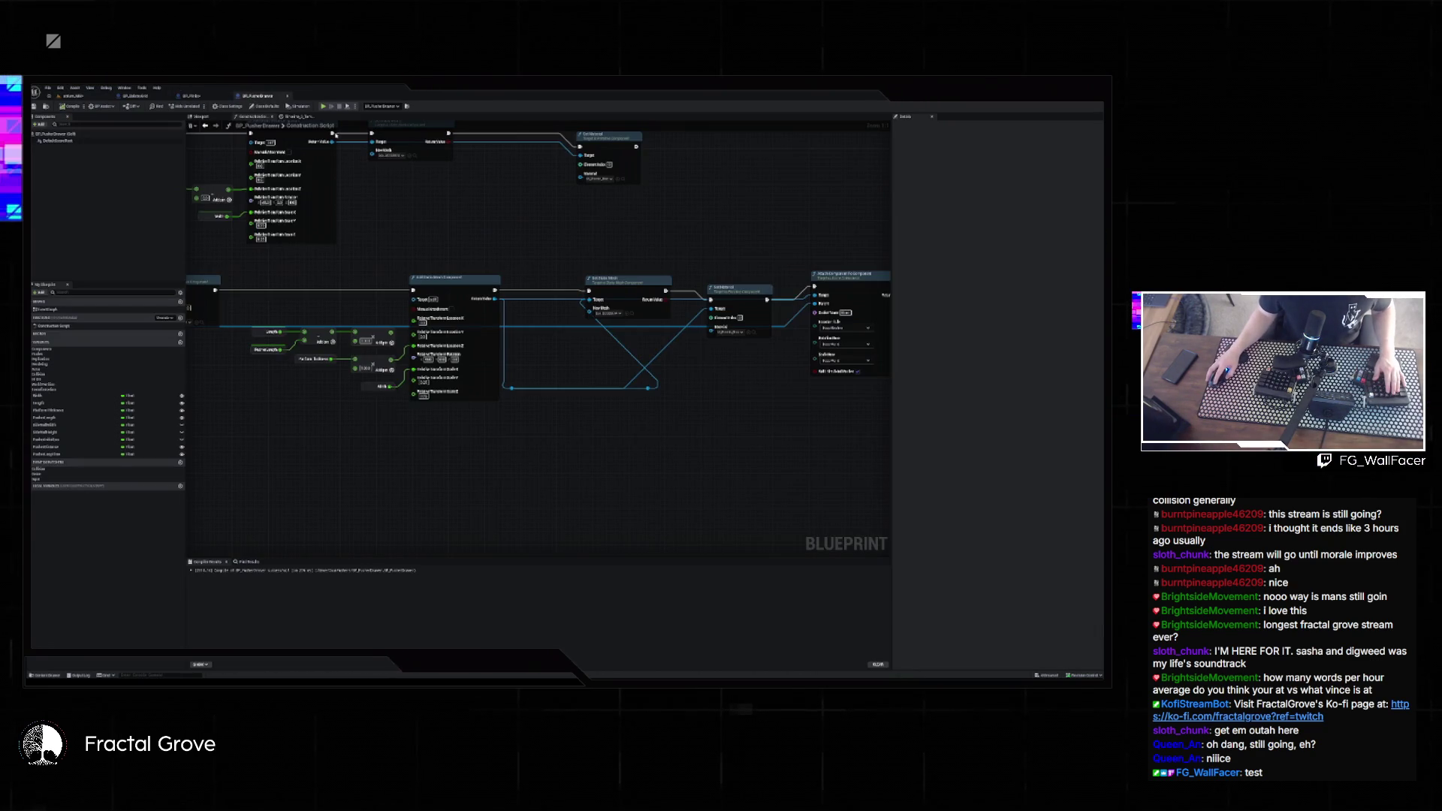
pyautogui.click(258, 95)
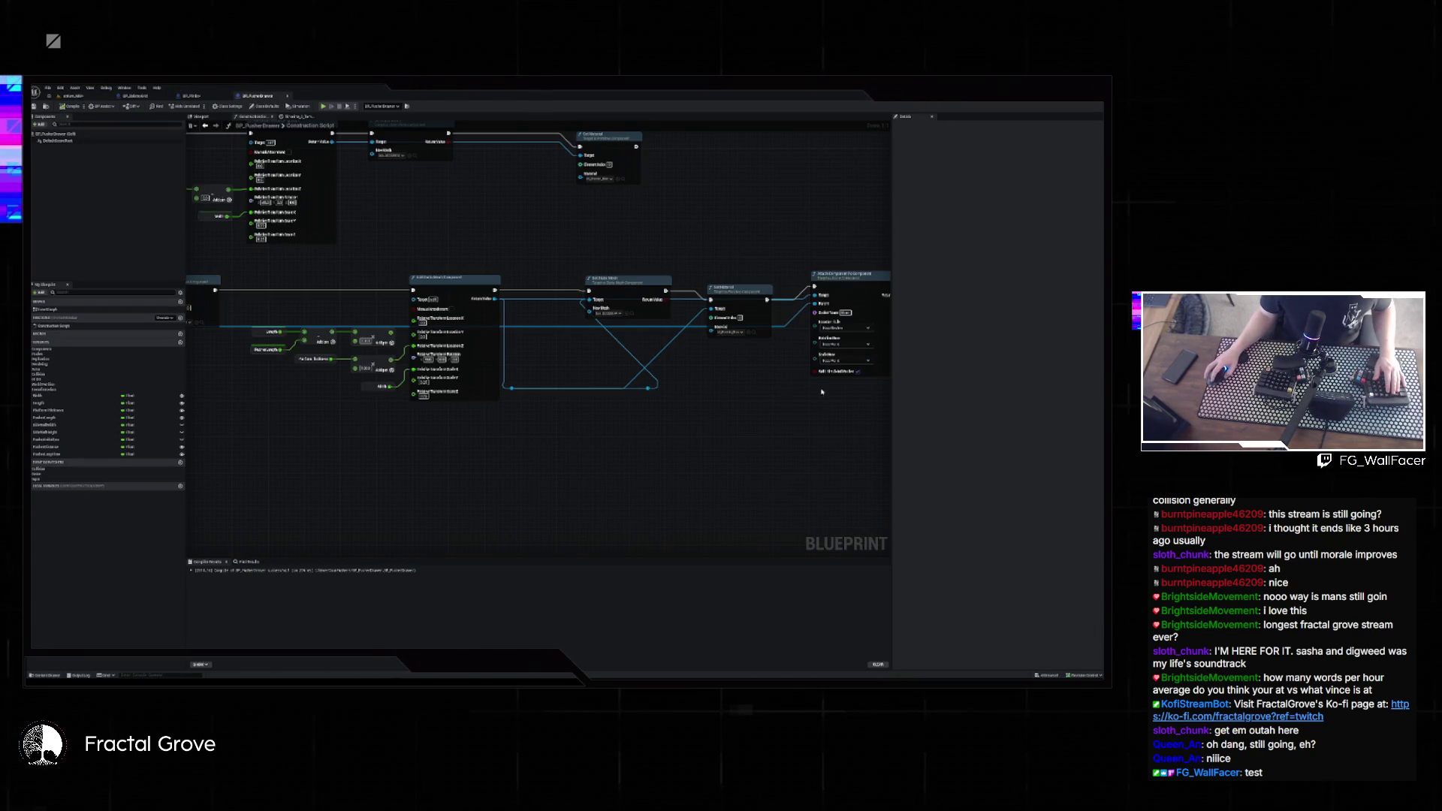
# - Check the Details of both Add Static Mesh Component nodes, then return to the level
pyautogui.click(455, 340)
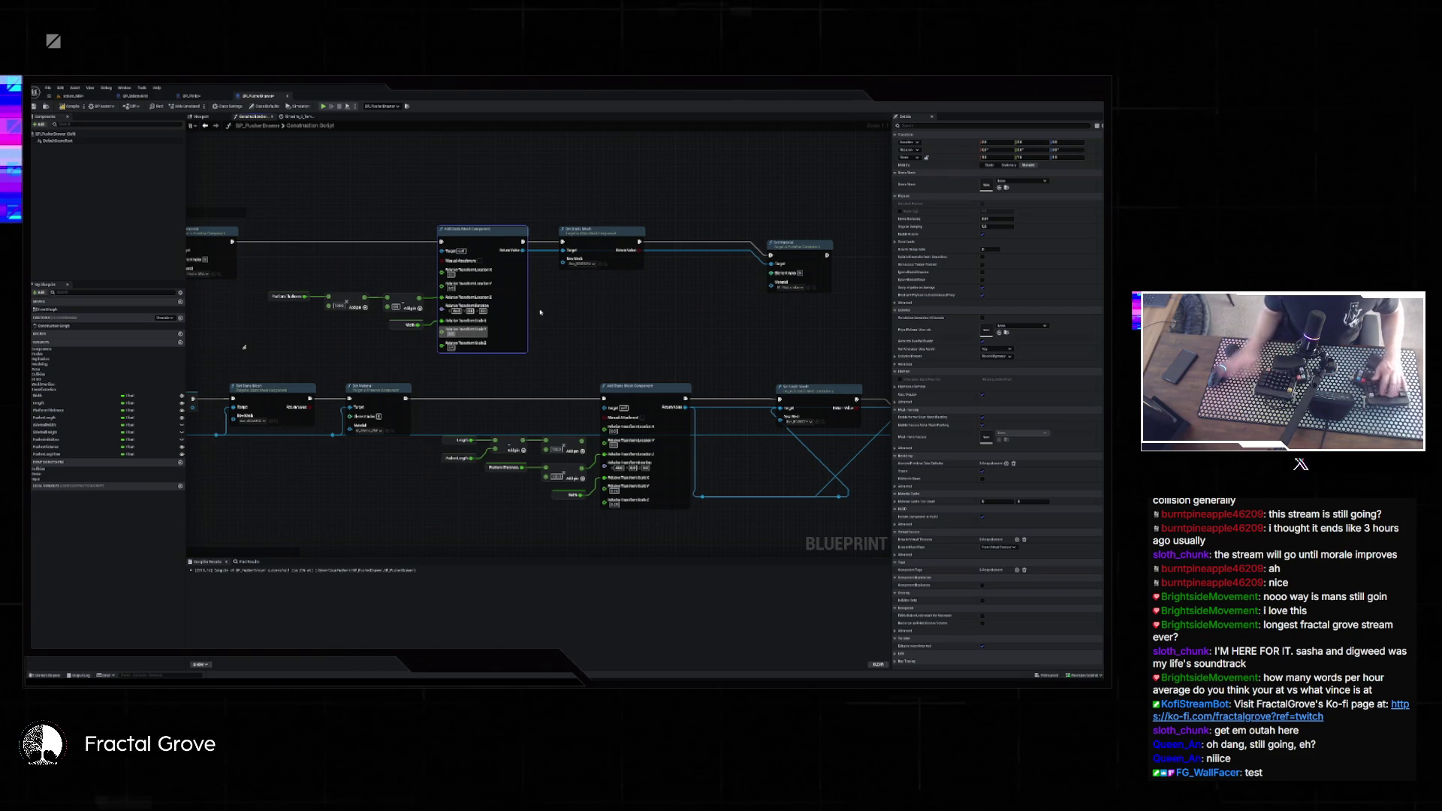
pyautogui.click(614, 496)
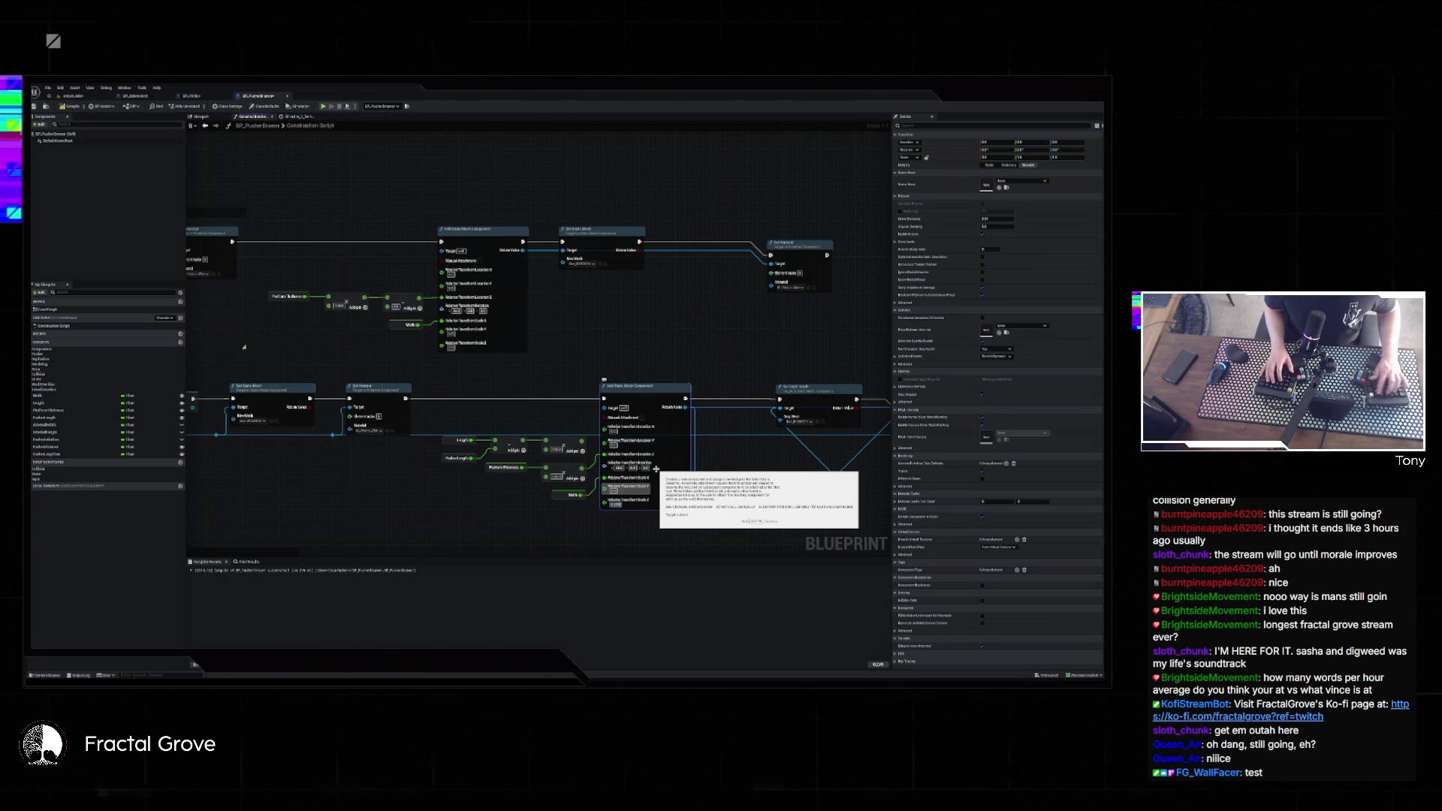
pyautogui.click(84, 96)
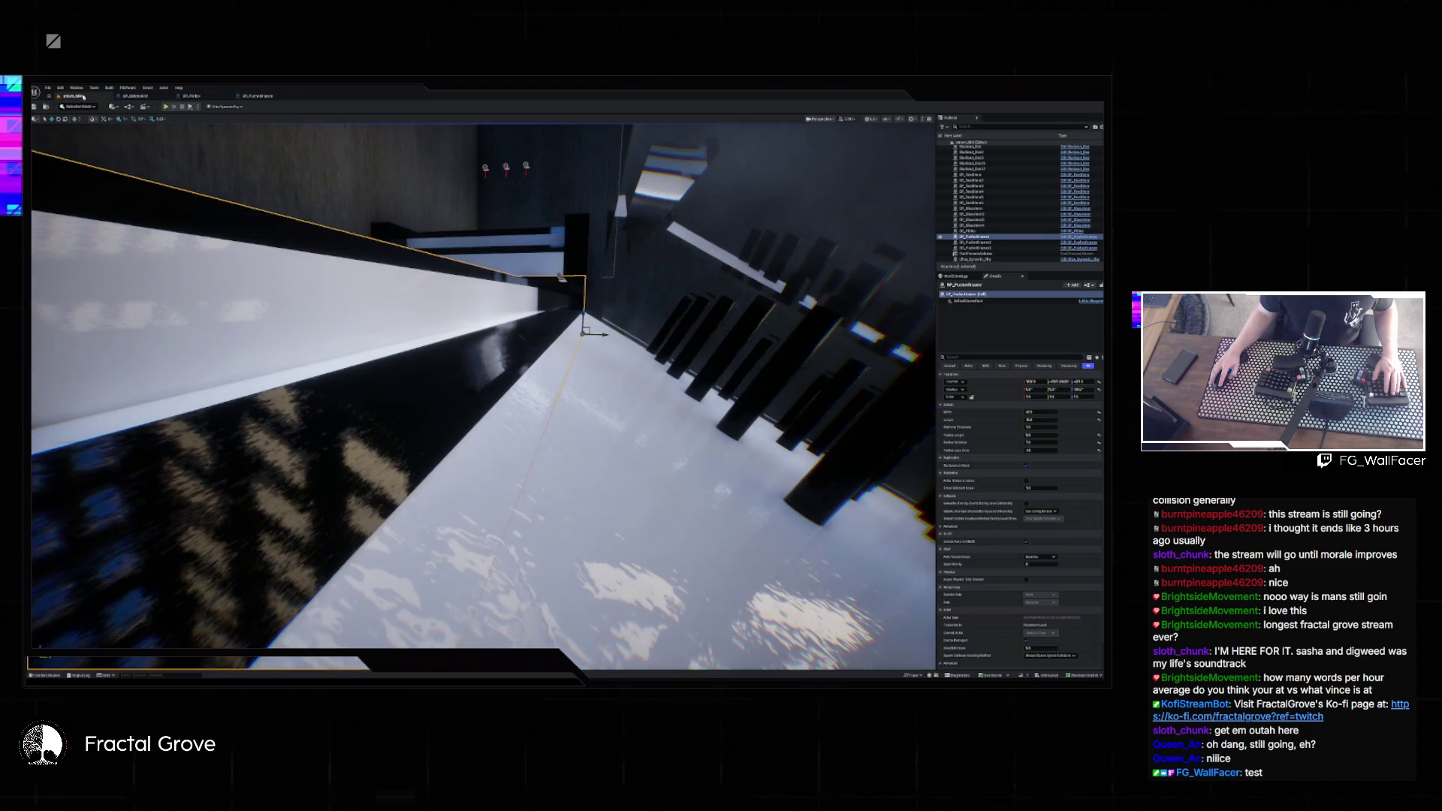
# - Run a Play-in-Editor test watching balls roll down the floor strip, then stop it
pyautogui.click(172, 109)
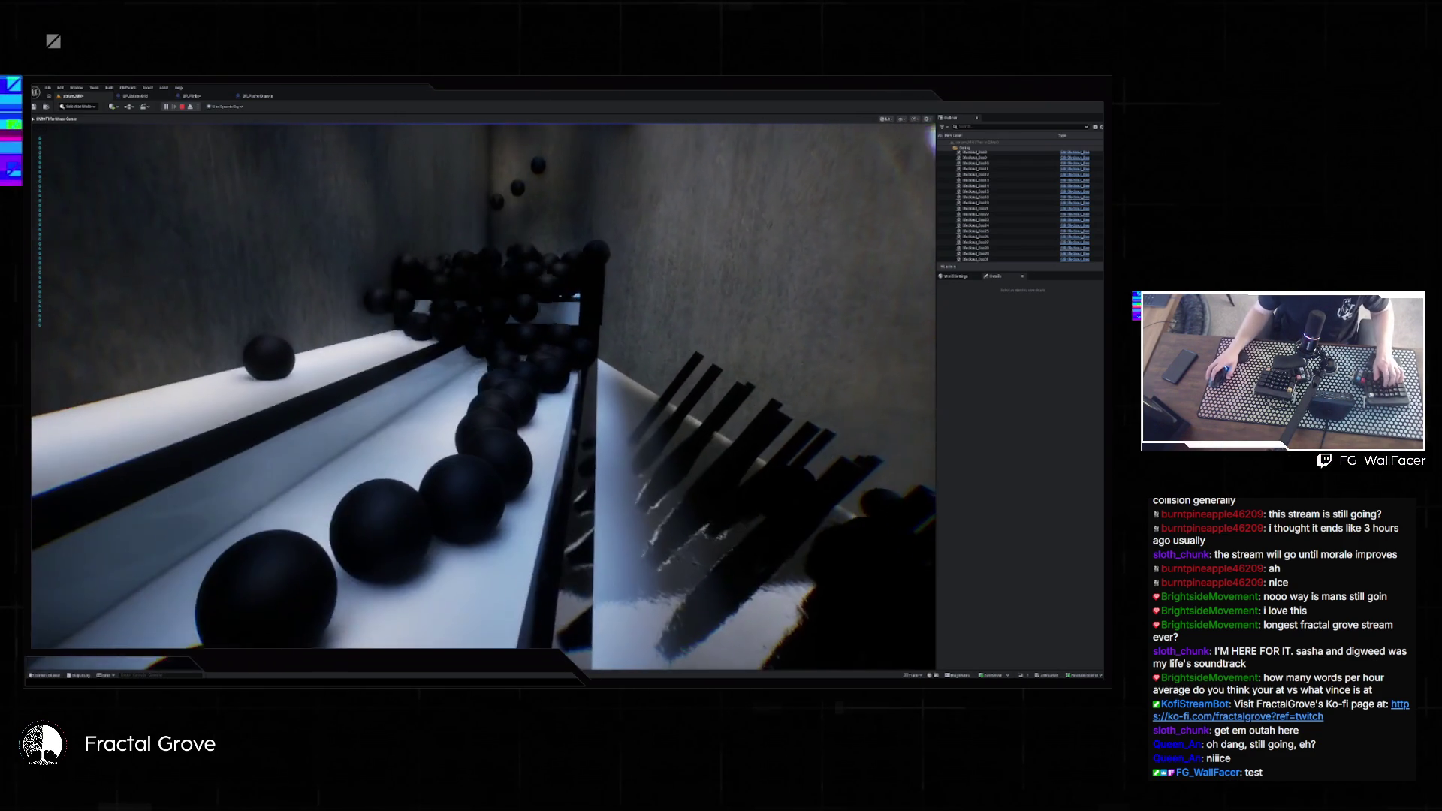
pyautogui.press('Escape')
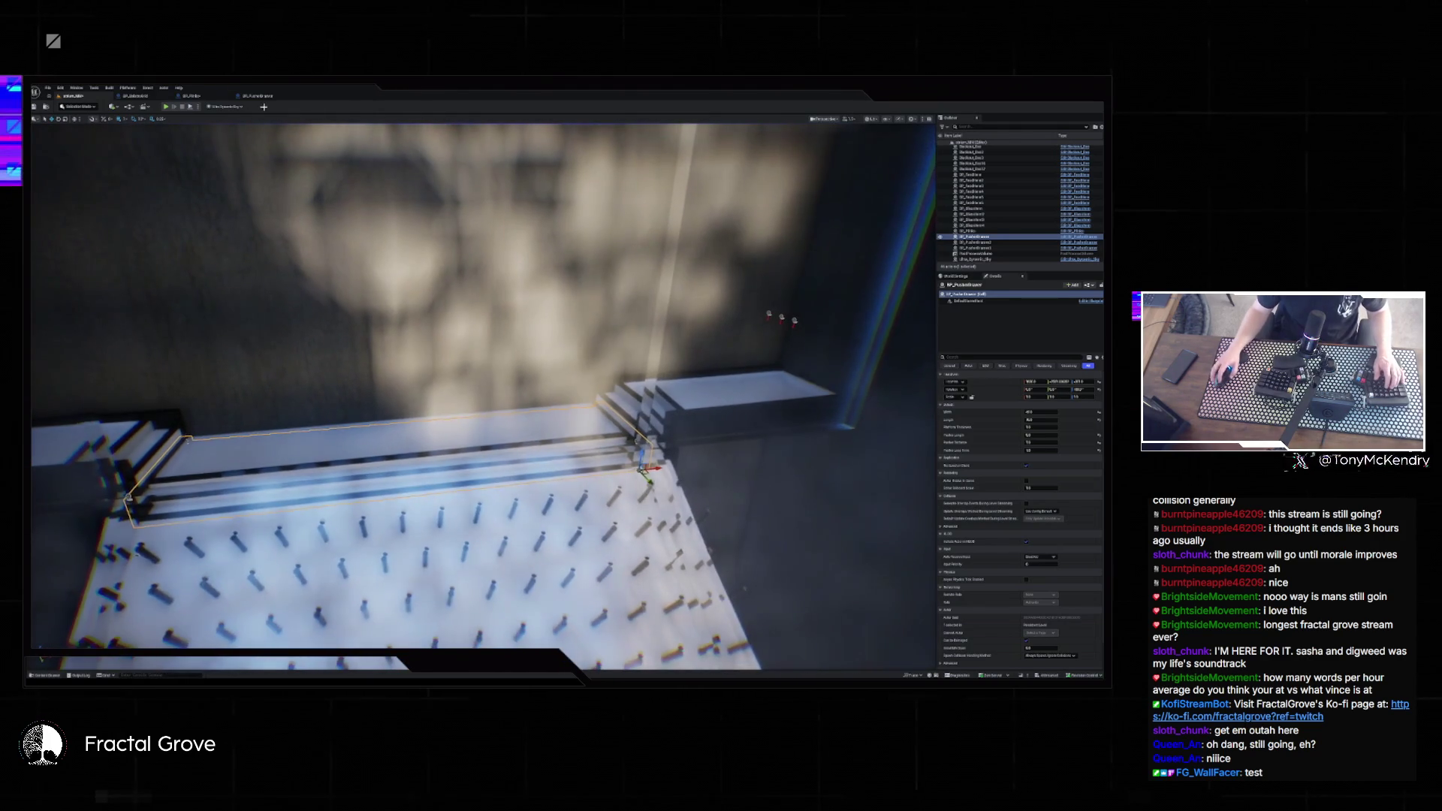
# - Play-test balls falling through the peg board, then turn the view down the long platform
pyautogui.click(173, 109)
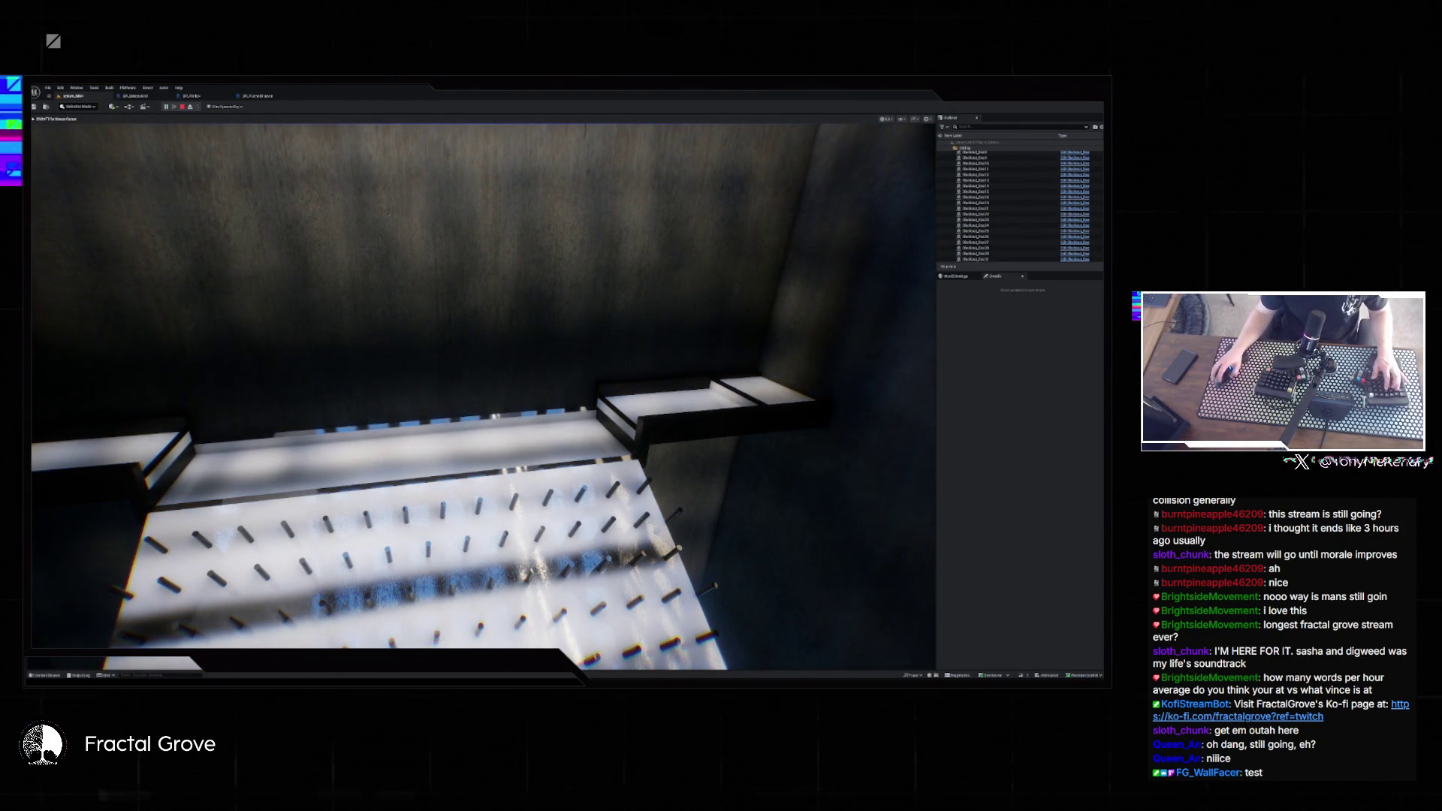
pyautogui.click(293, 120)
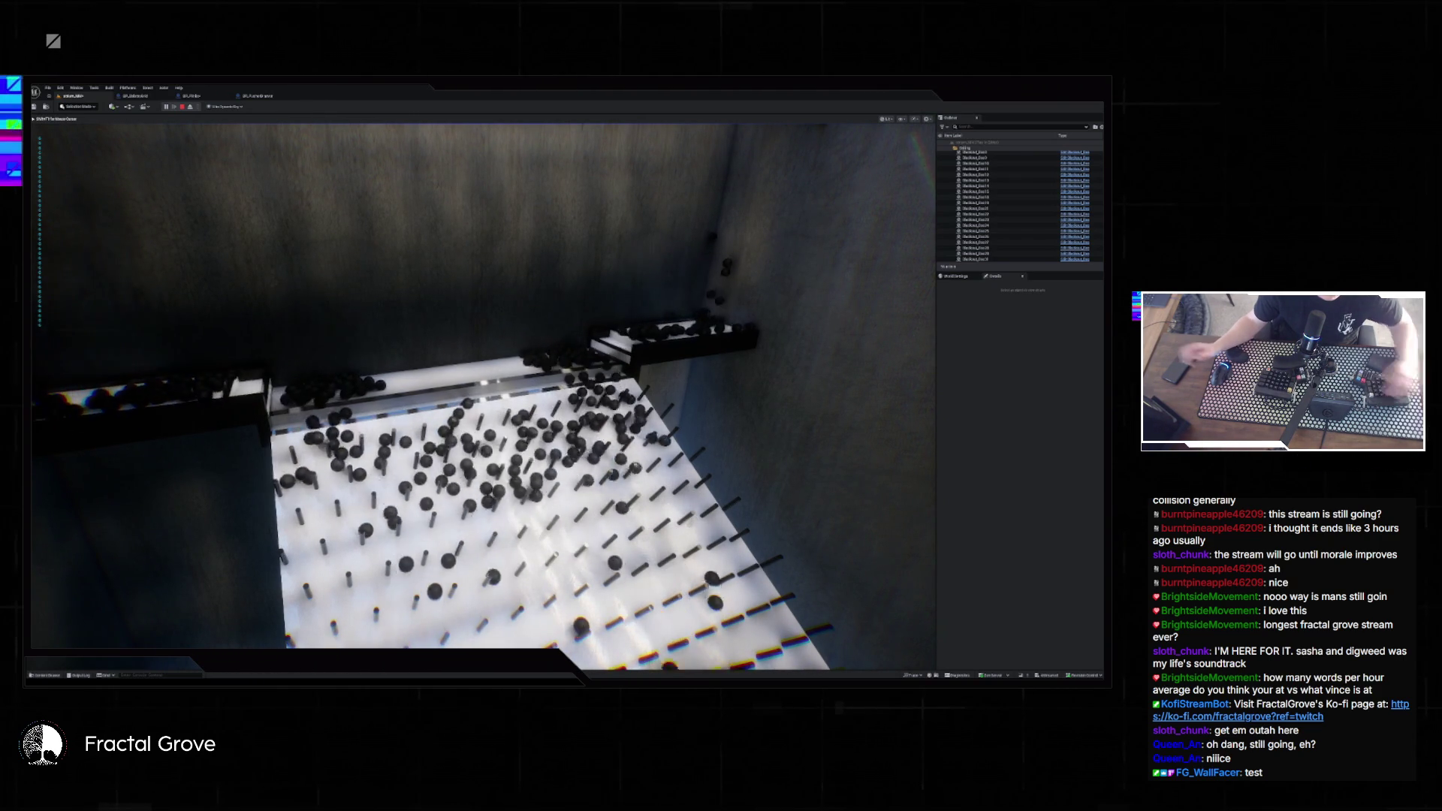
pyautogui.press('Escape')
pyautogui.moveTo(580, 512); pyautogui.dragTo(347, 508)
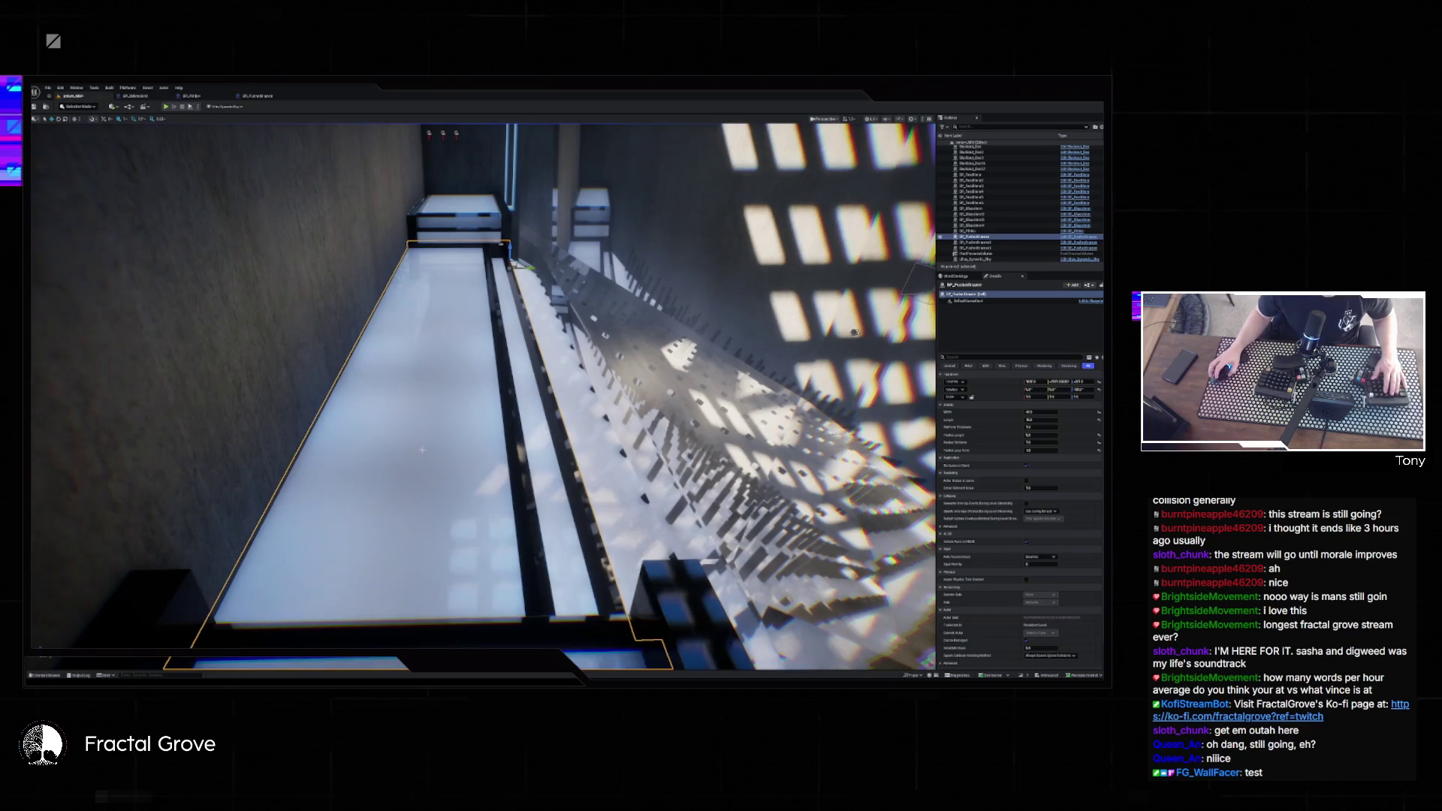
# - Raise the platform's Radius Length to widen the left ramp and narrow the gap, then play-test
pyautogui.moveTo(854, 333)
pyautogui.mouseDown()
pyautogui.moveTo(854, 204)
pyautogui.moveTo(350, 372)
pyautogui.mouseUp()
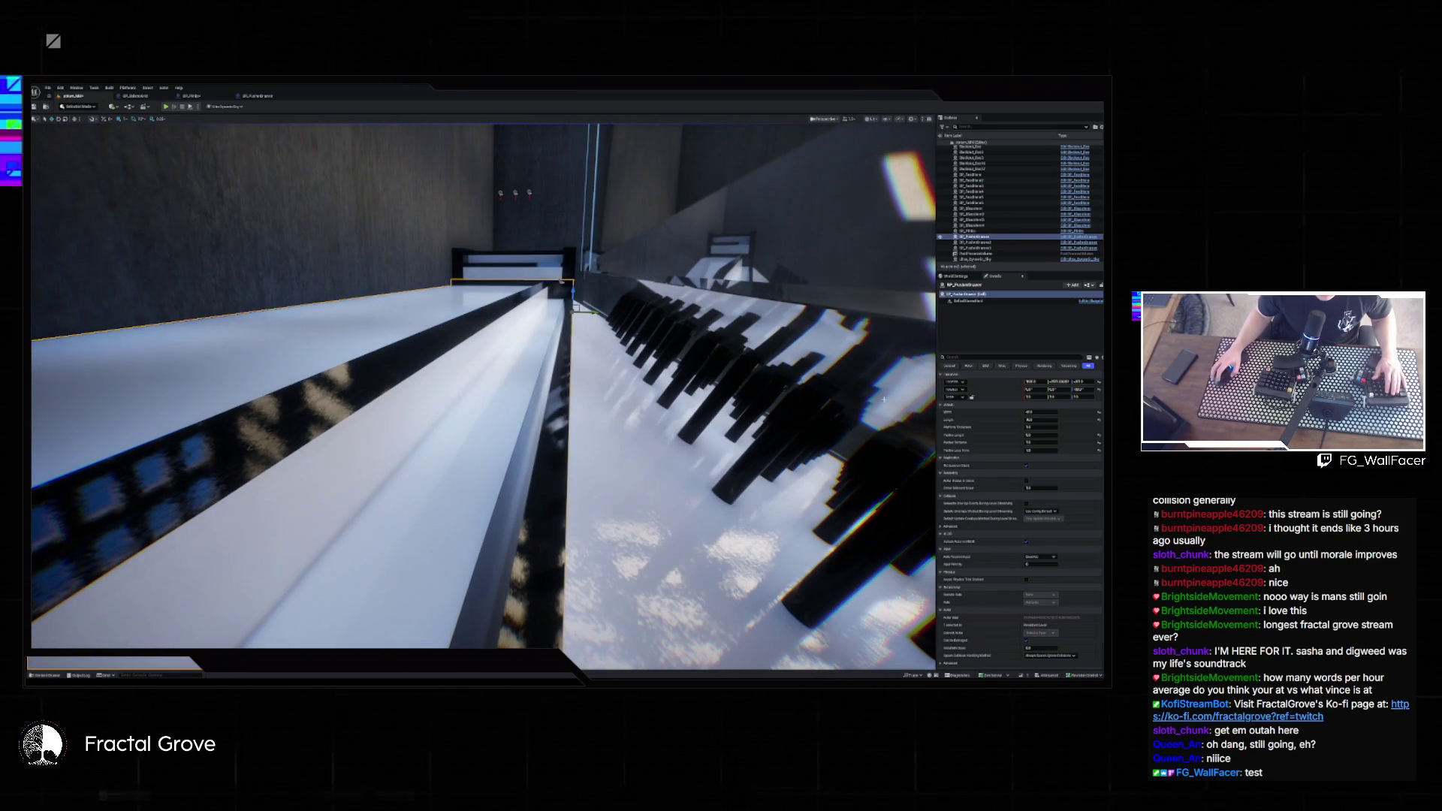
pyautogui.click(1040, 443)
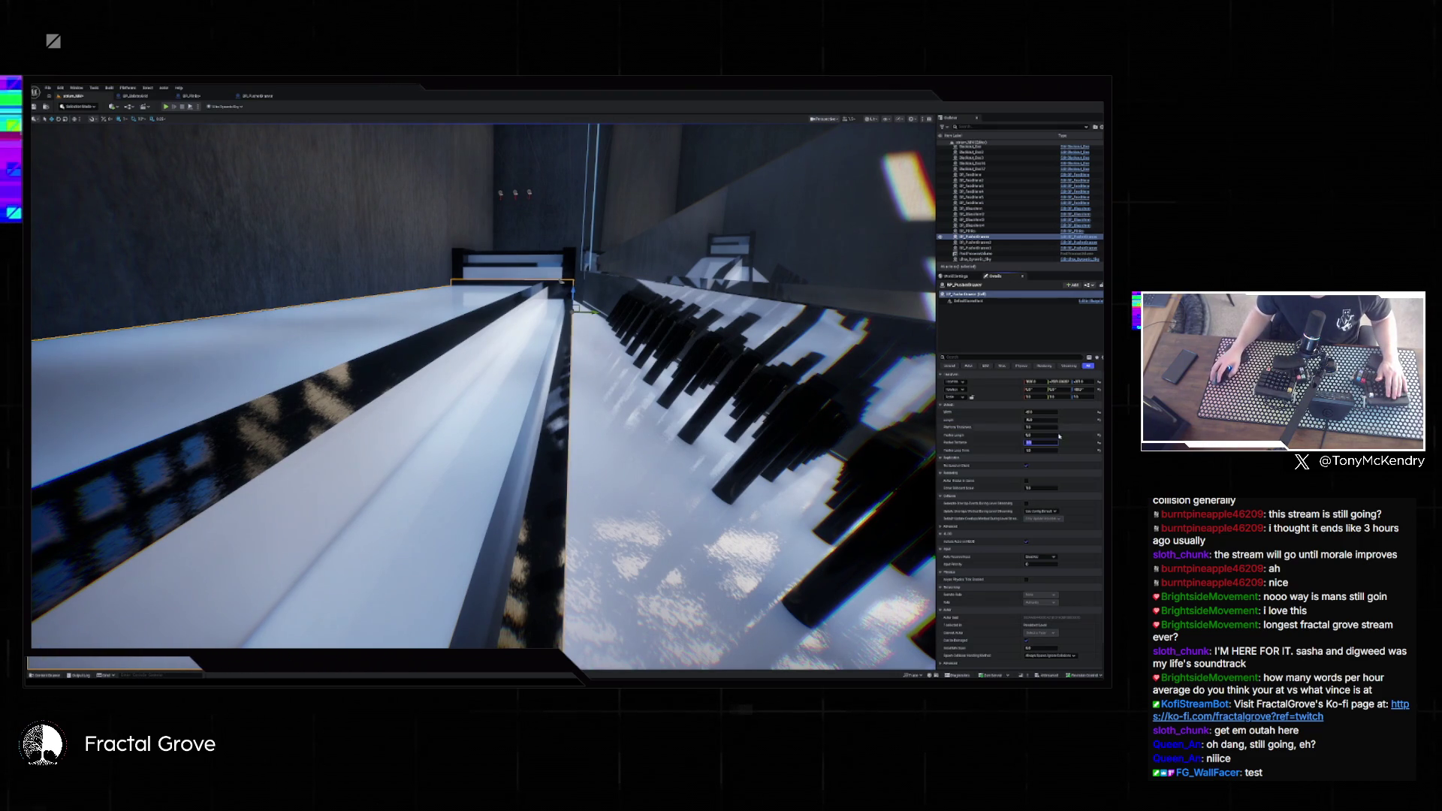
pyautogui.click(1048, 435)
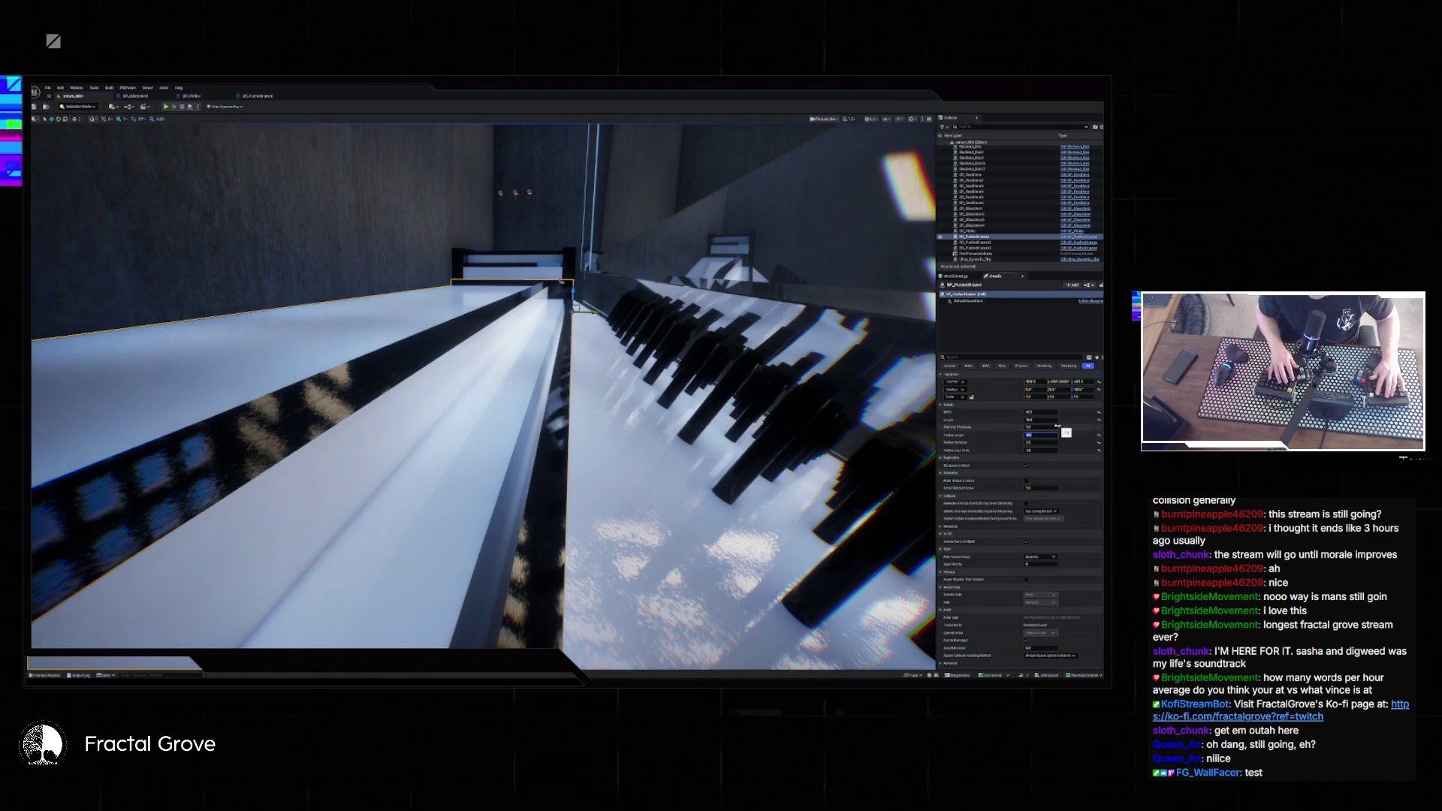
pyautogui.press('Return')
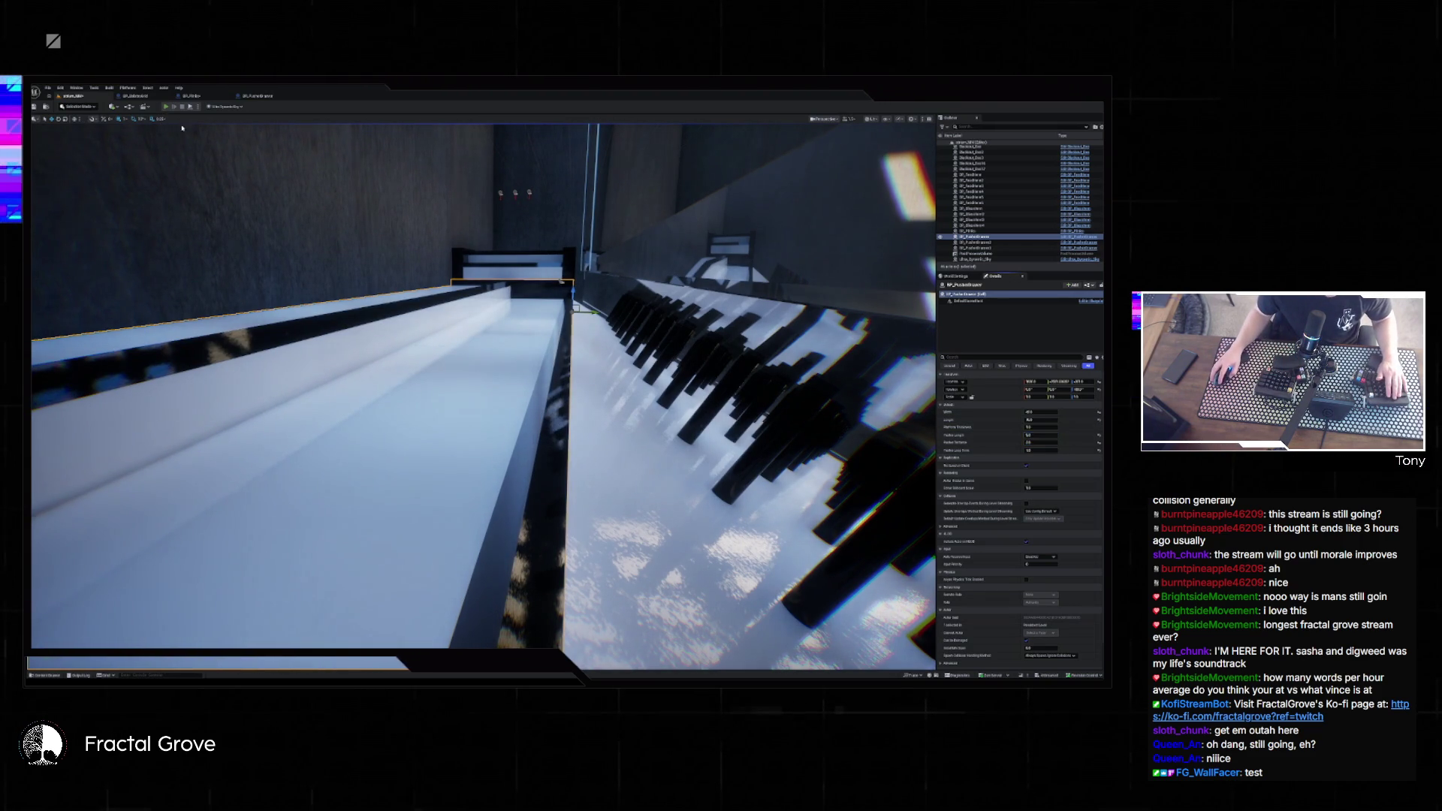
pyautogui.click(165, 107)
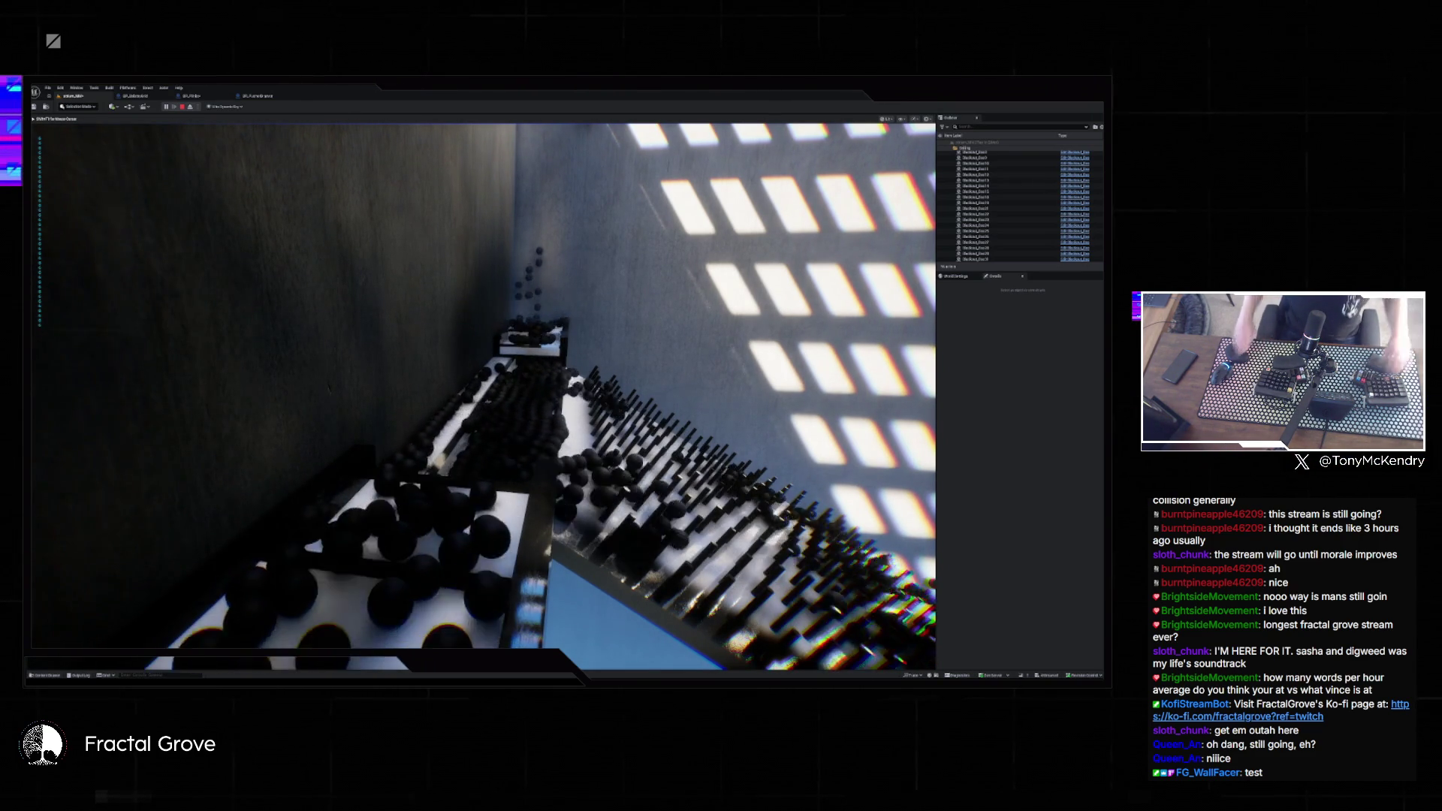
# - Frame the pusher drawer, rerun the ball-drop play test until balls cover the pegs, then open File
pyautogui.press('Escape')
pyautogui.press('f')
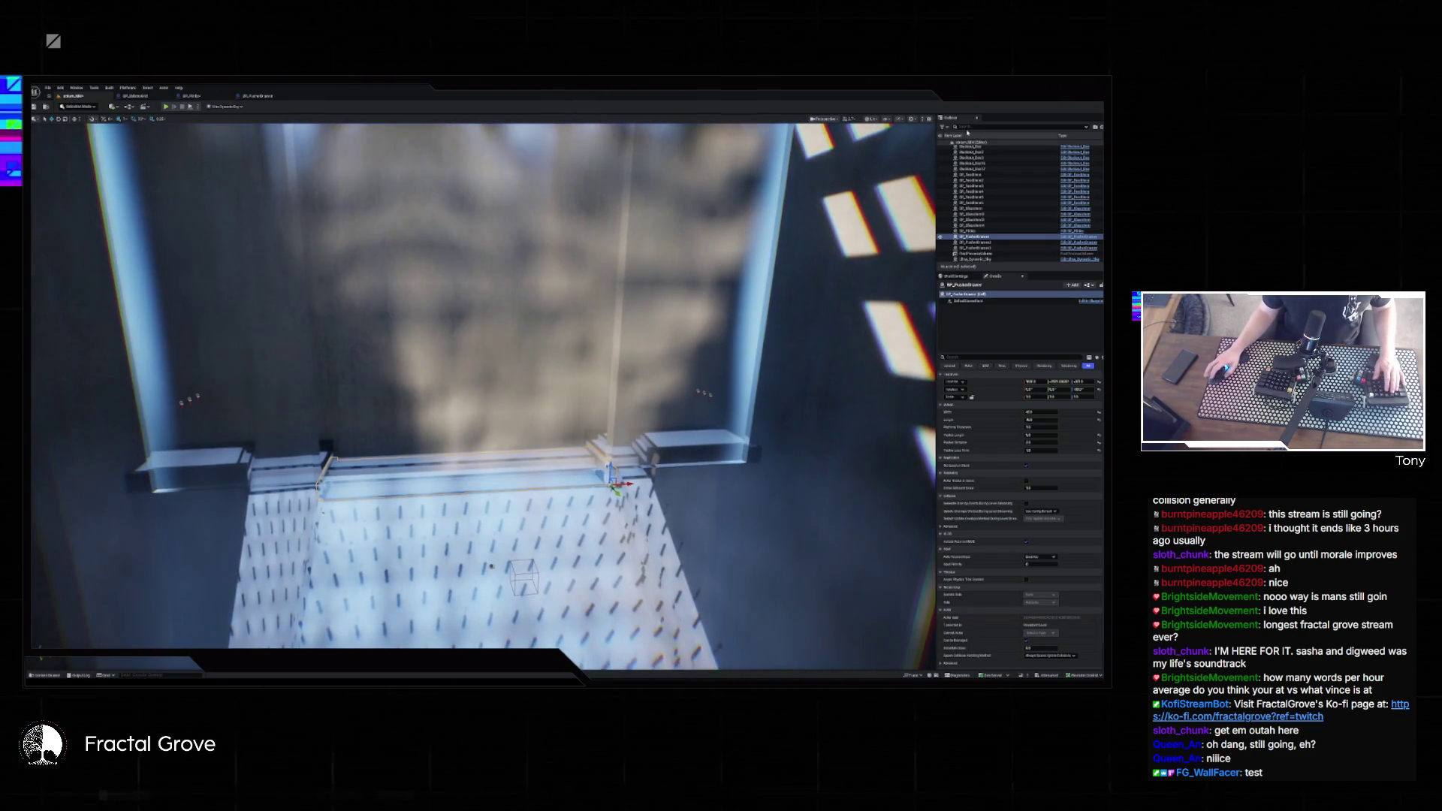
pyautogui.click(166, 107)
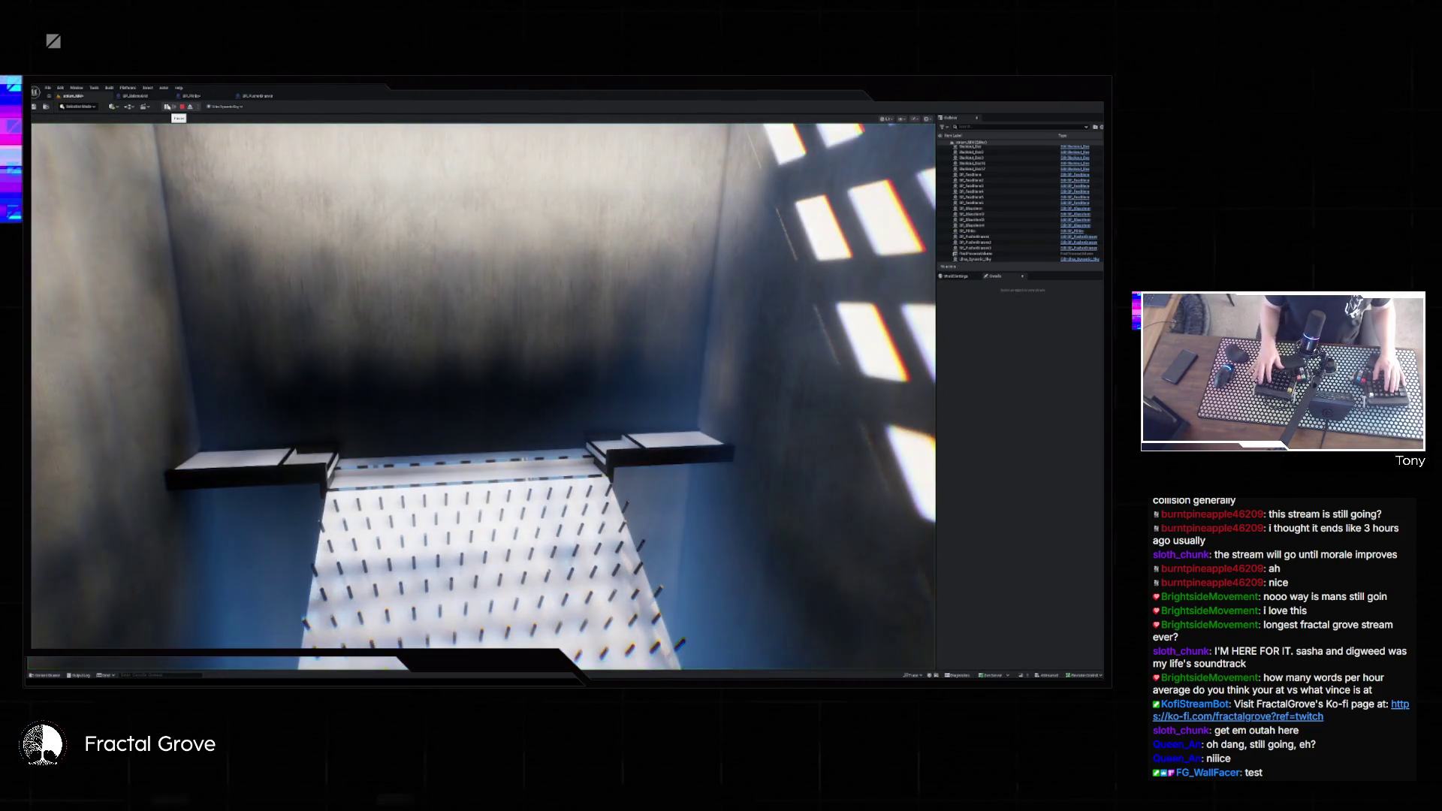
pyautogui.click(182, 107)
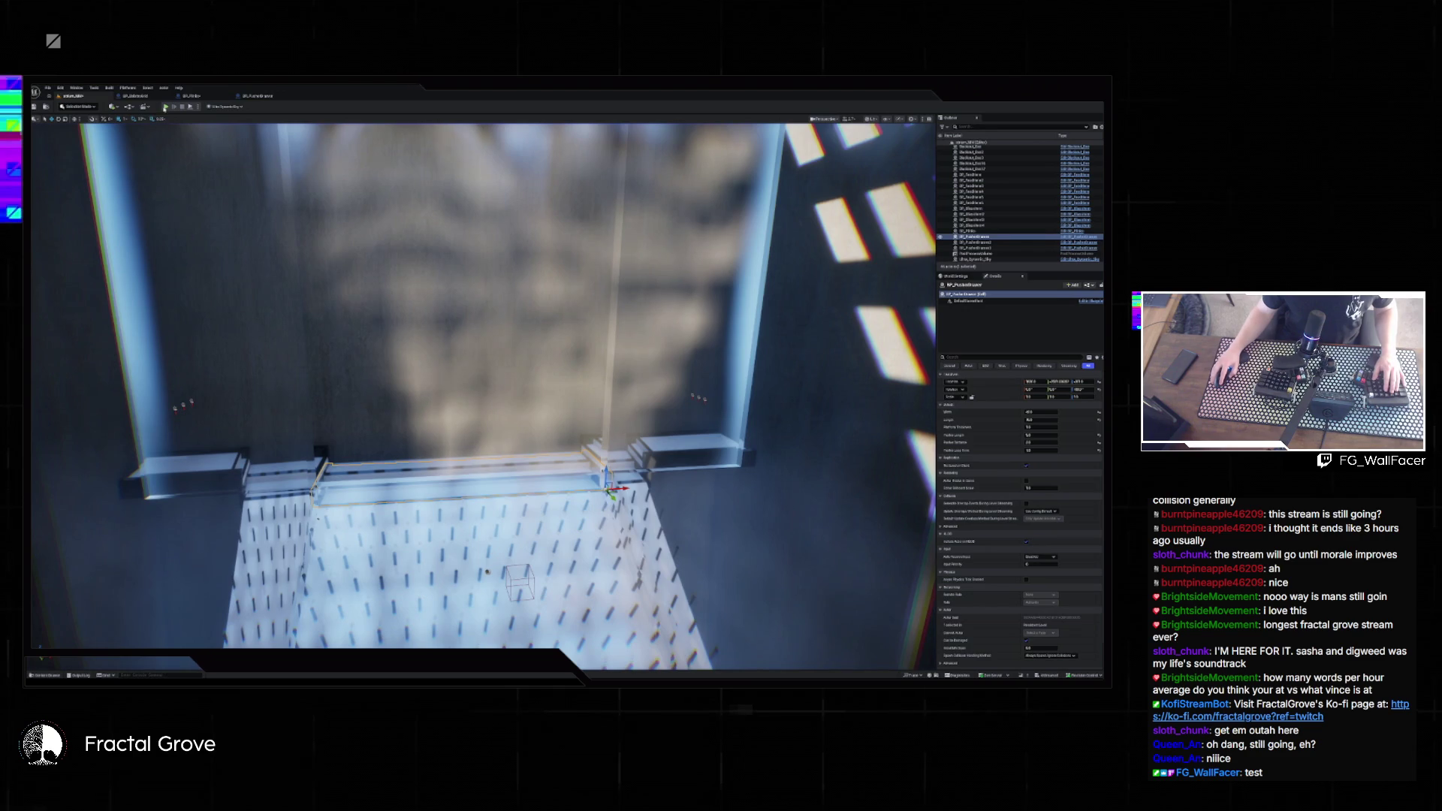
pyautogui.click(166, 106)
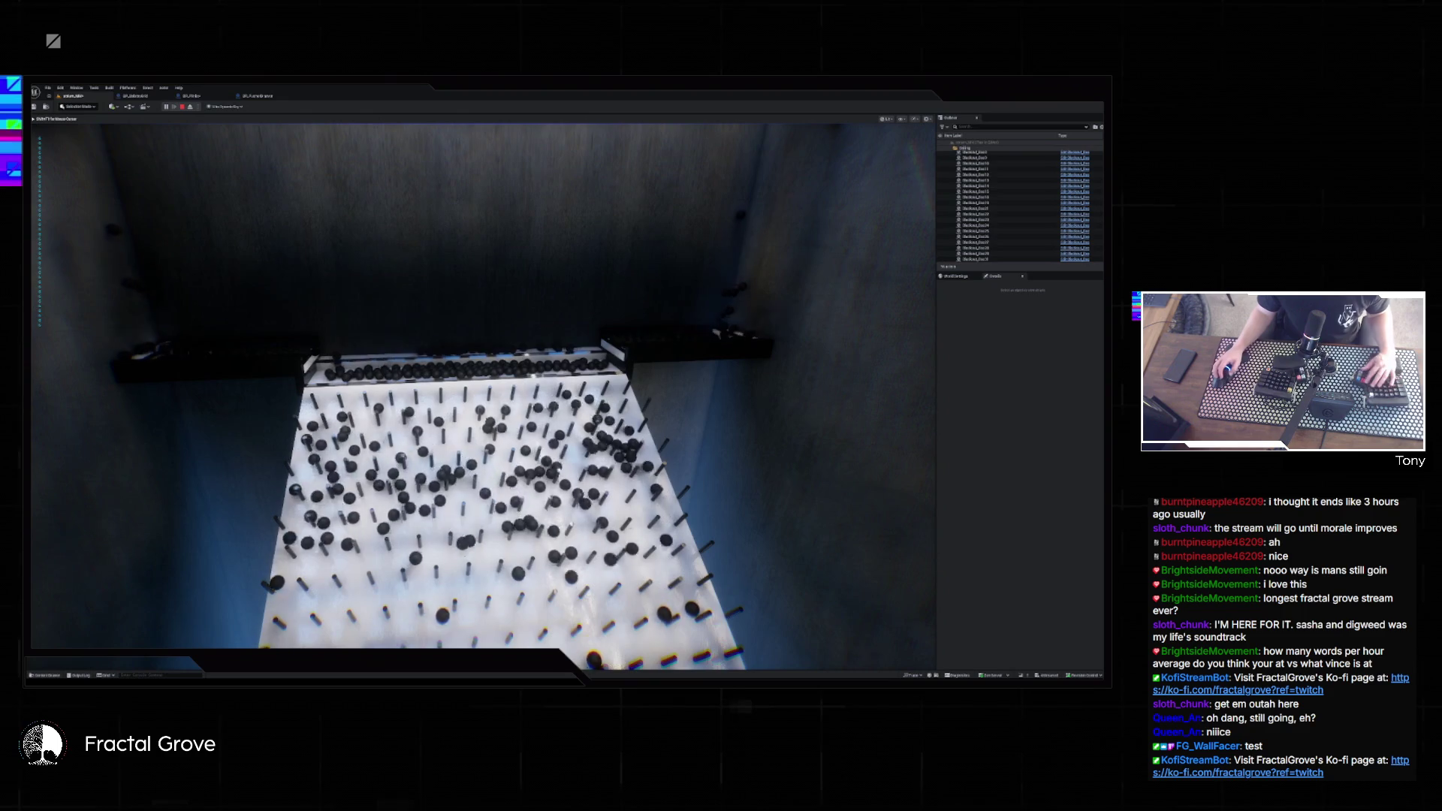
pyautogui.press('Escape')
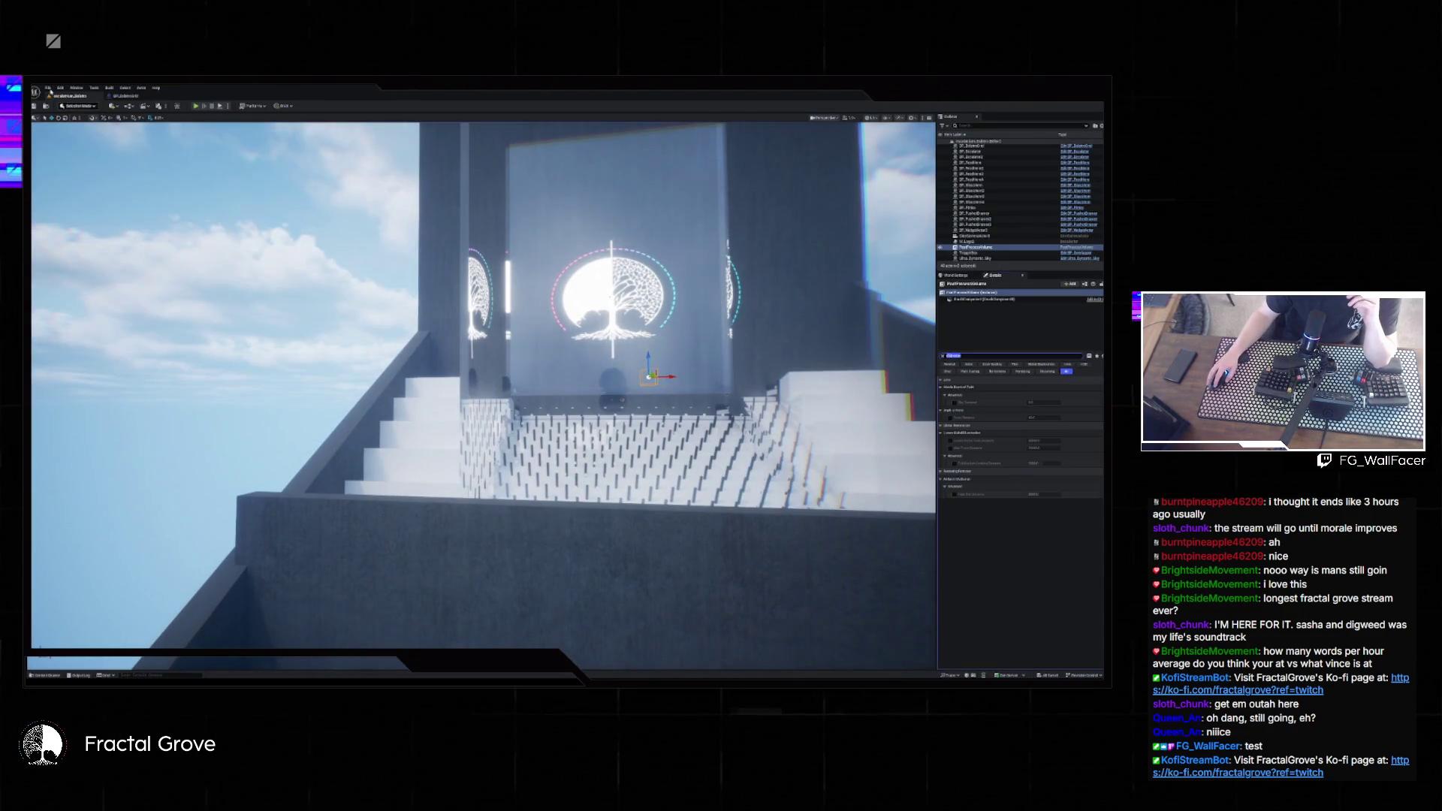
pyautogui.click(47, 88)
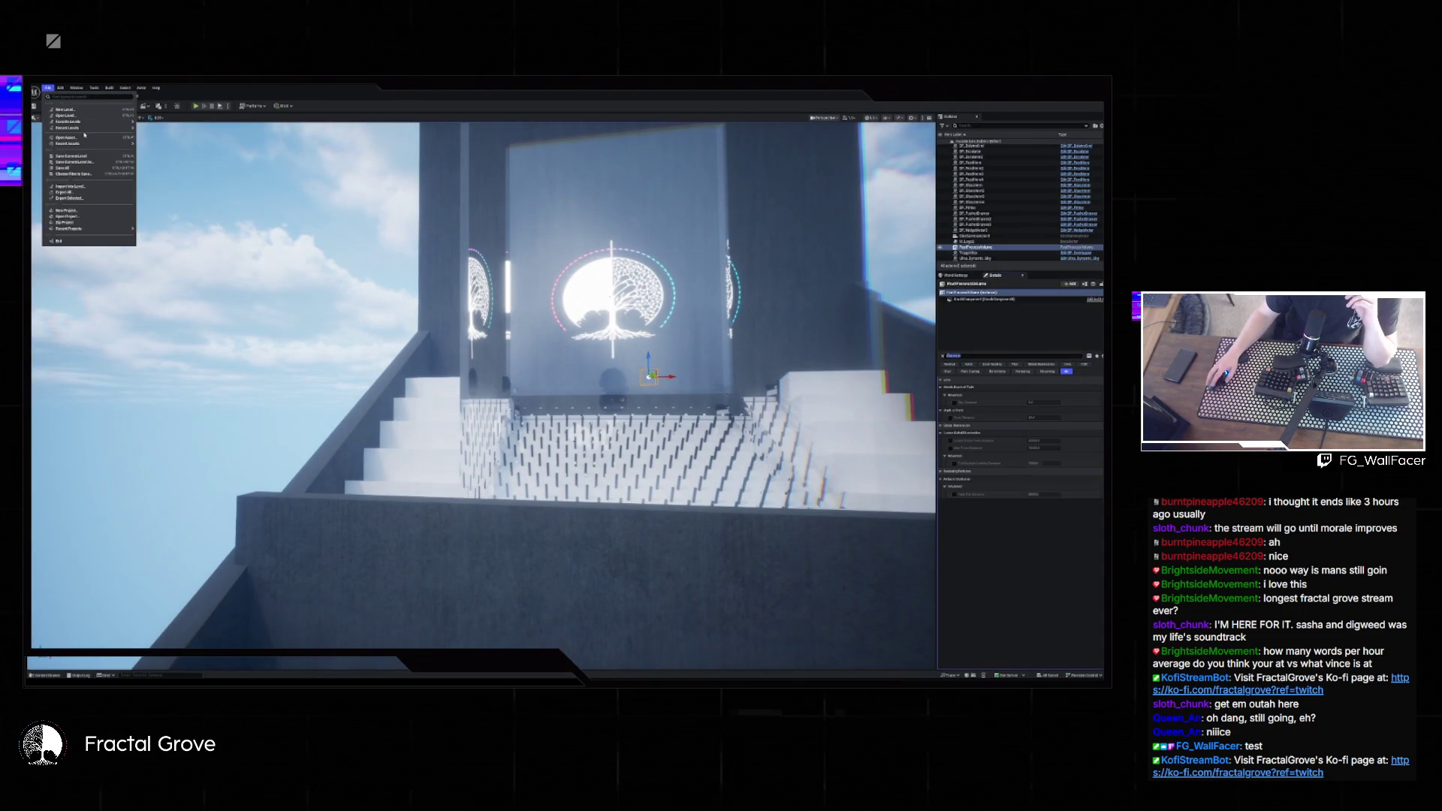
# - Filter the Content Drawer to Level assets and open the dark coin-counter room level from Content
pyautogui.moveTo(98, 127)
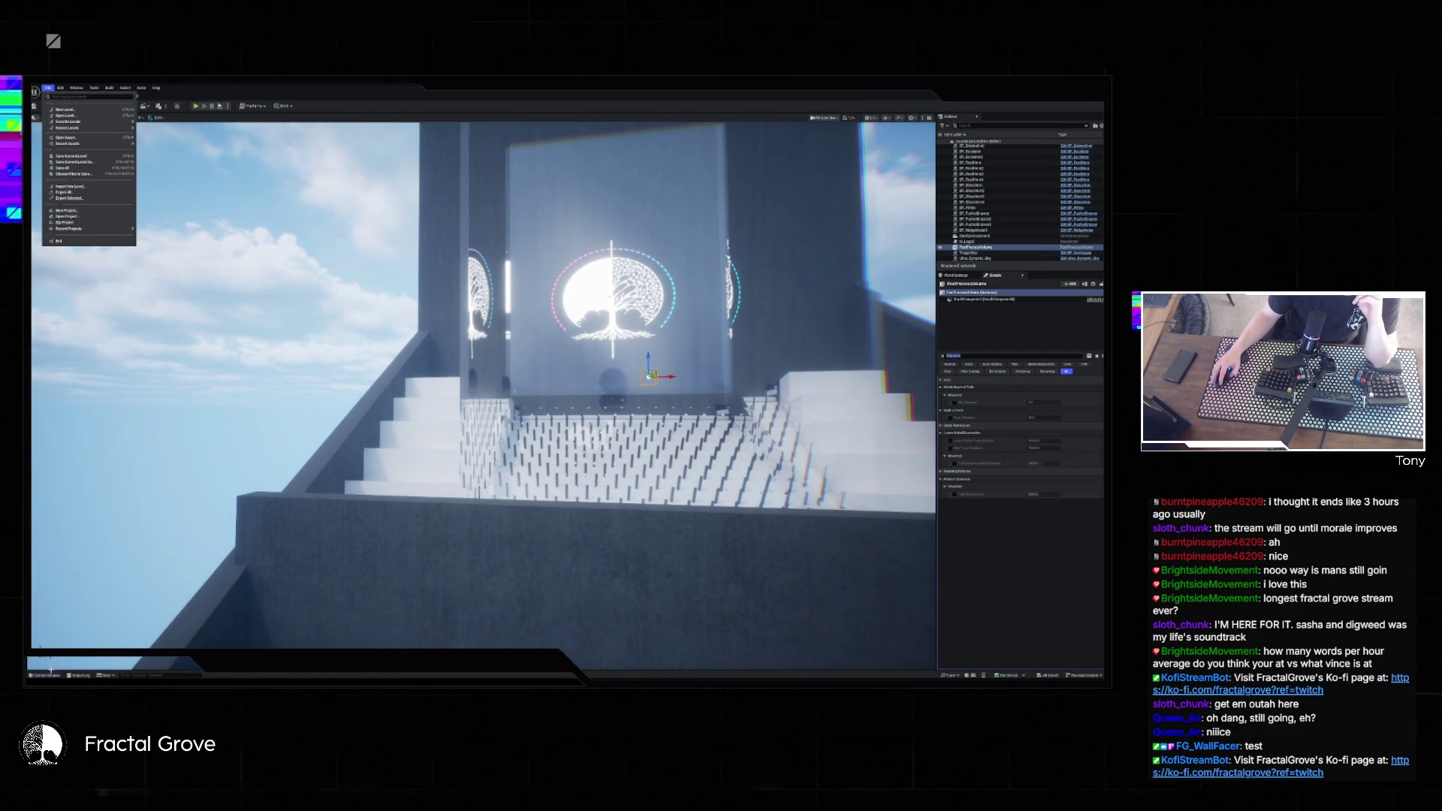
pyautogui.click(315, 316)
pyautogui.click(323, 330)
pyautogui.hotkey('ctrl', 'space')
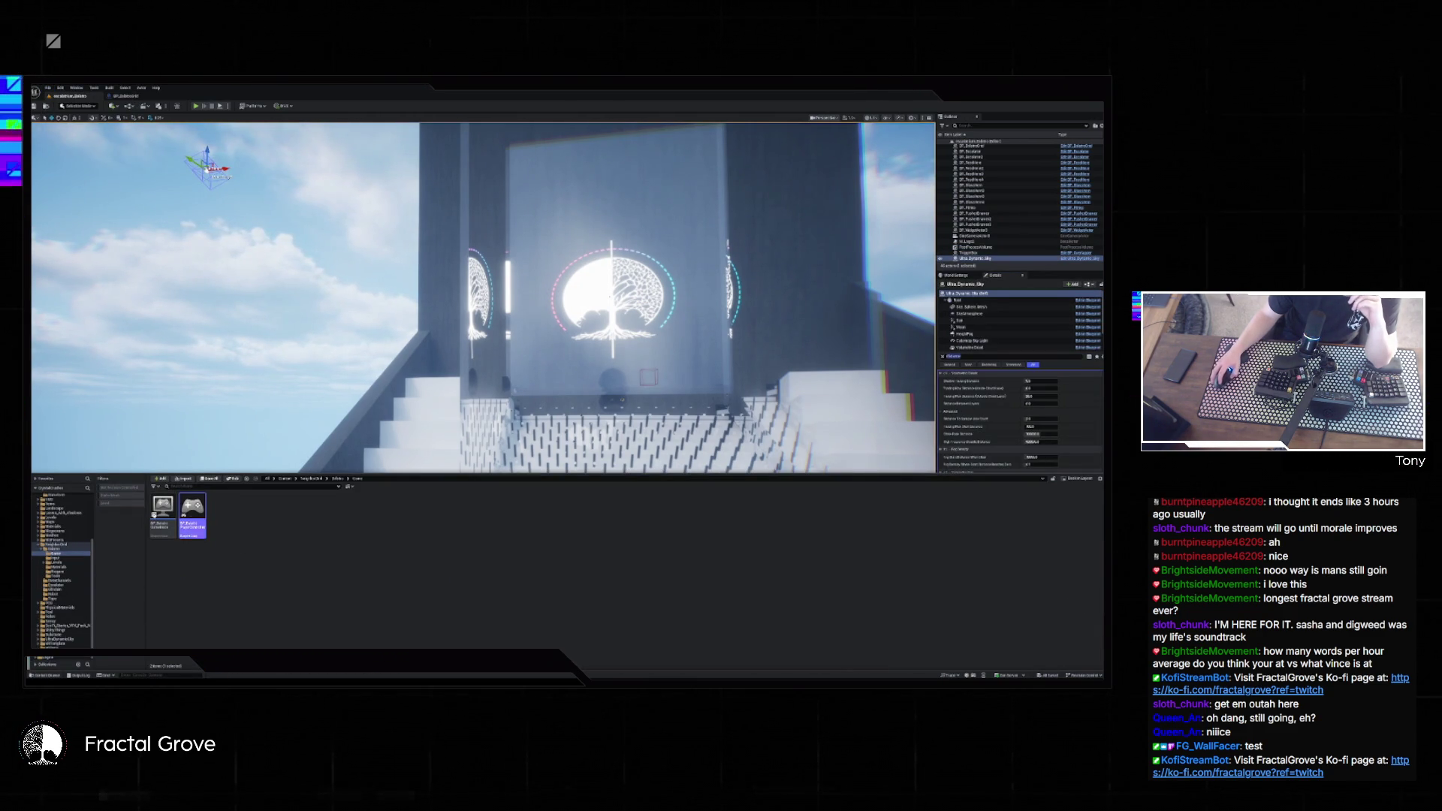
pyautogui.scroll(5, 67, 536)
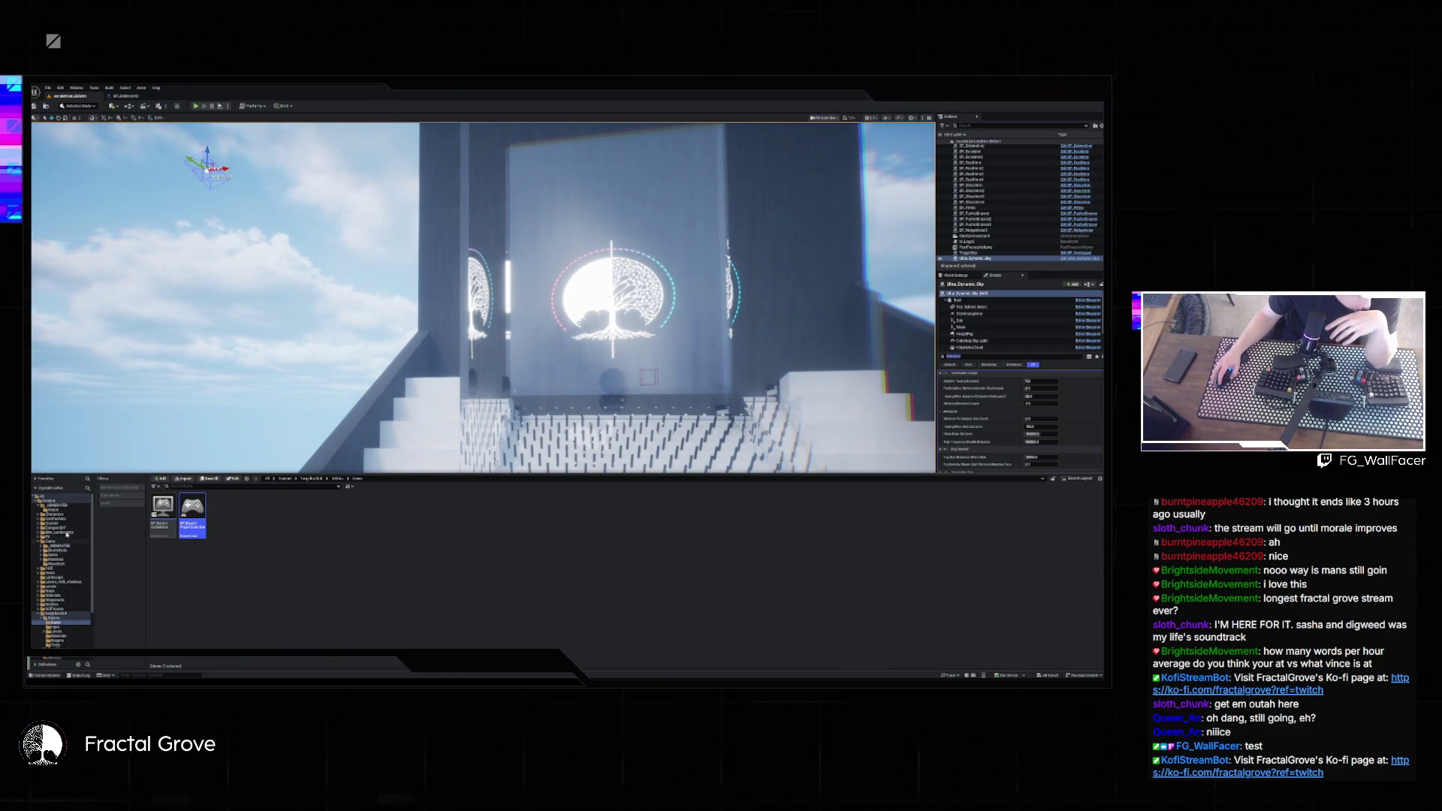
pyautogui.click(114, 504)
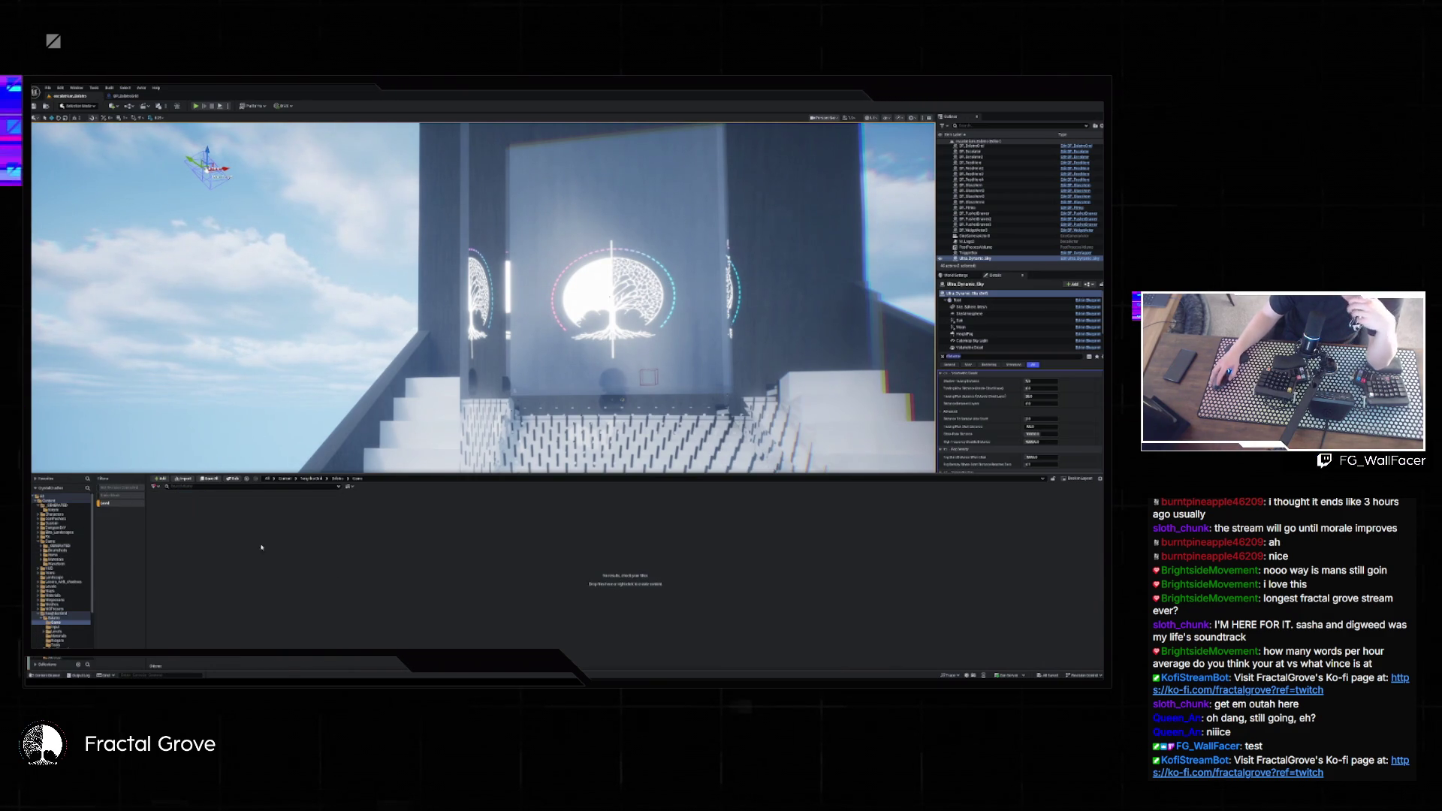
pyautogui.click(289, 480)
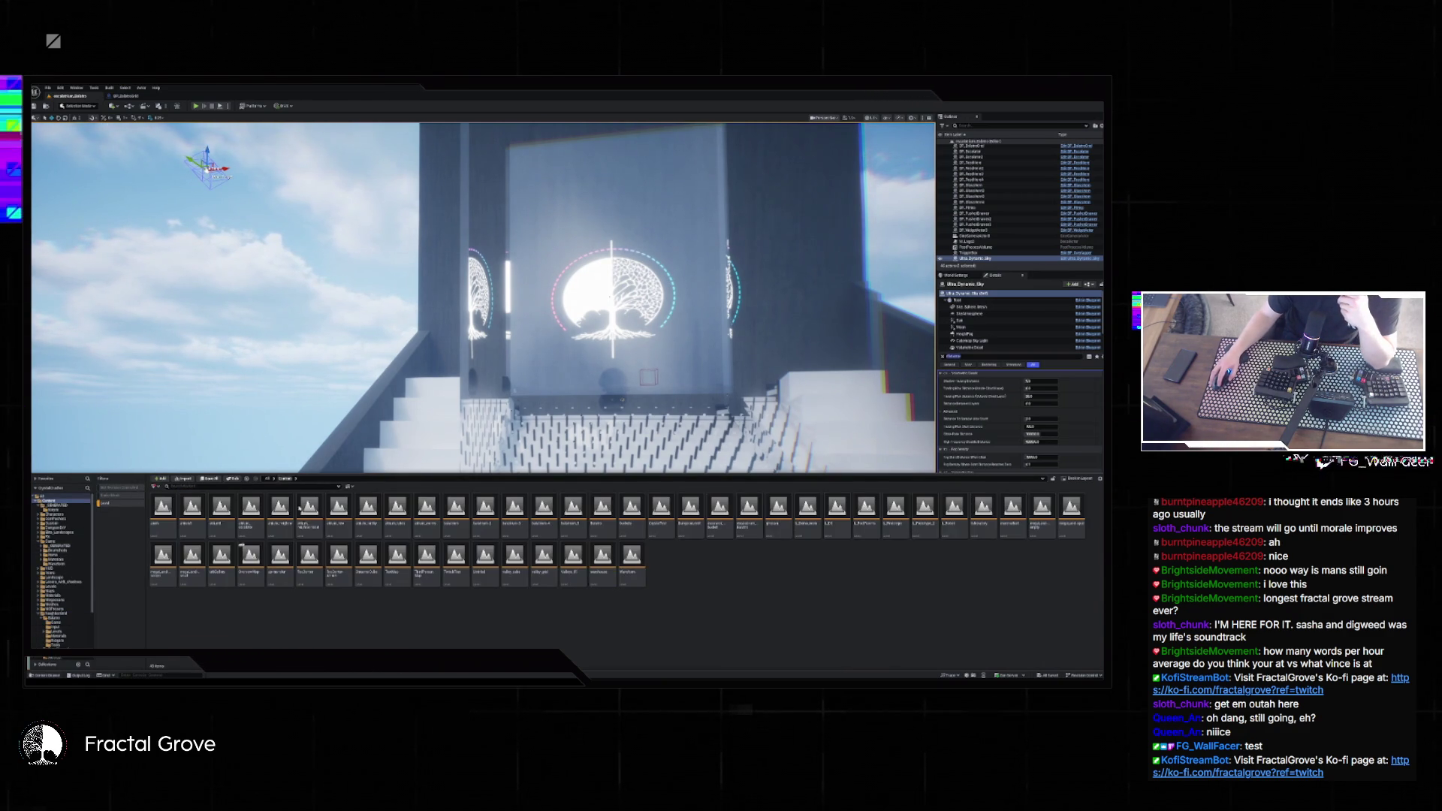
pyautogui.doubleClick(344, 518)
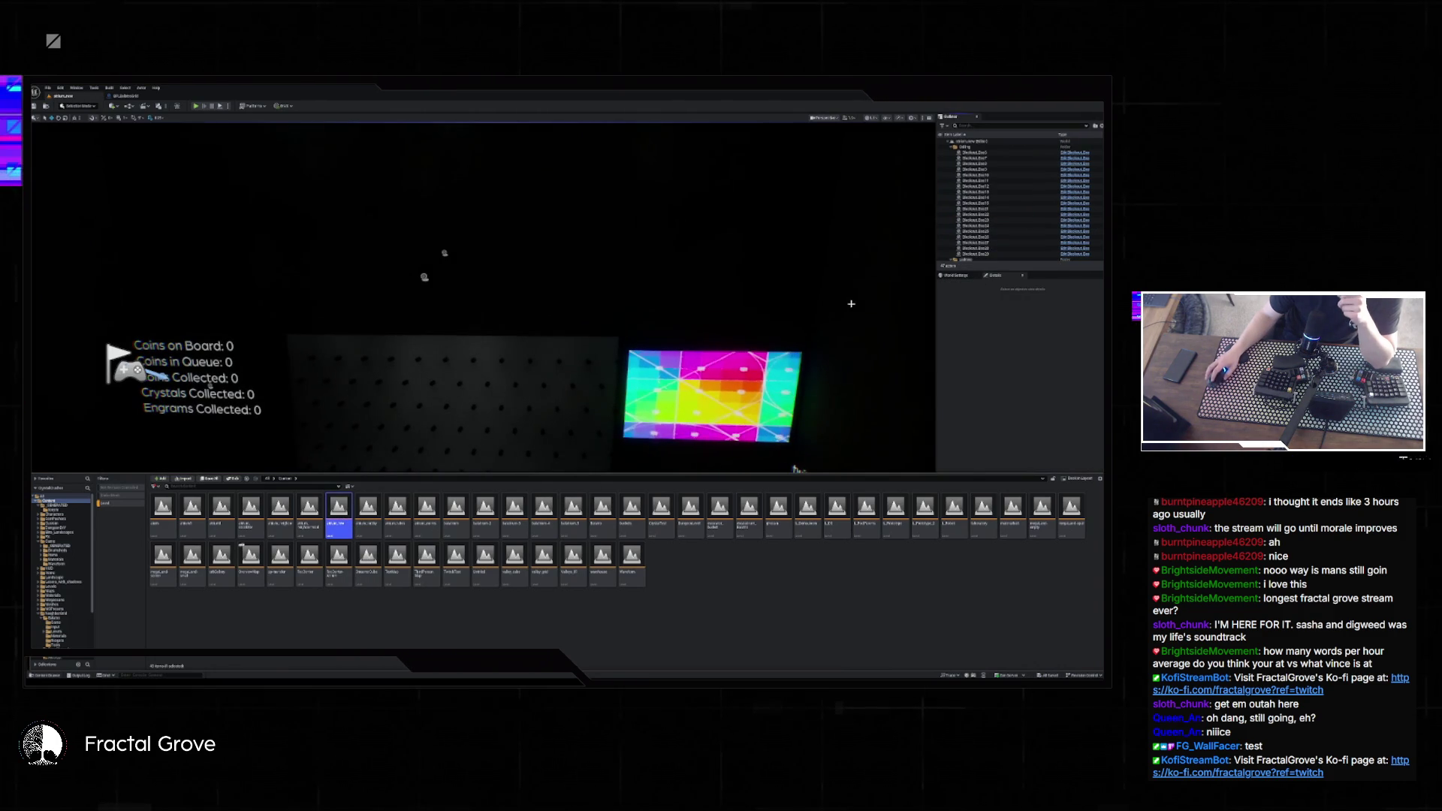
# - Open a different level from the Content Drawer list
pyautogui.scroll(-5, 1029, 529)
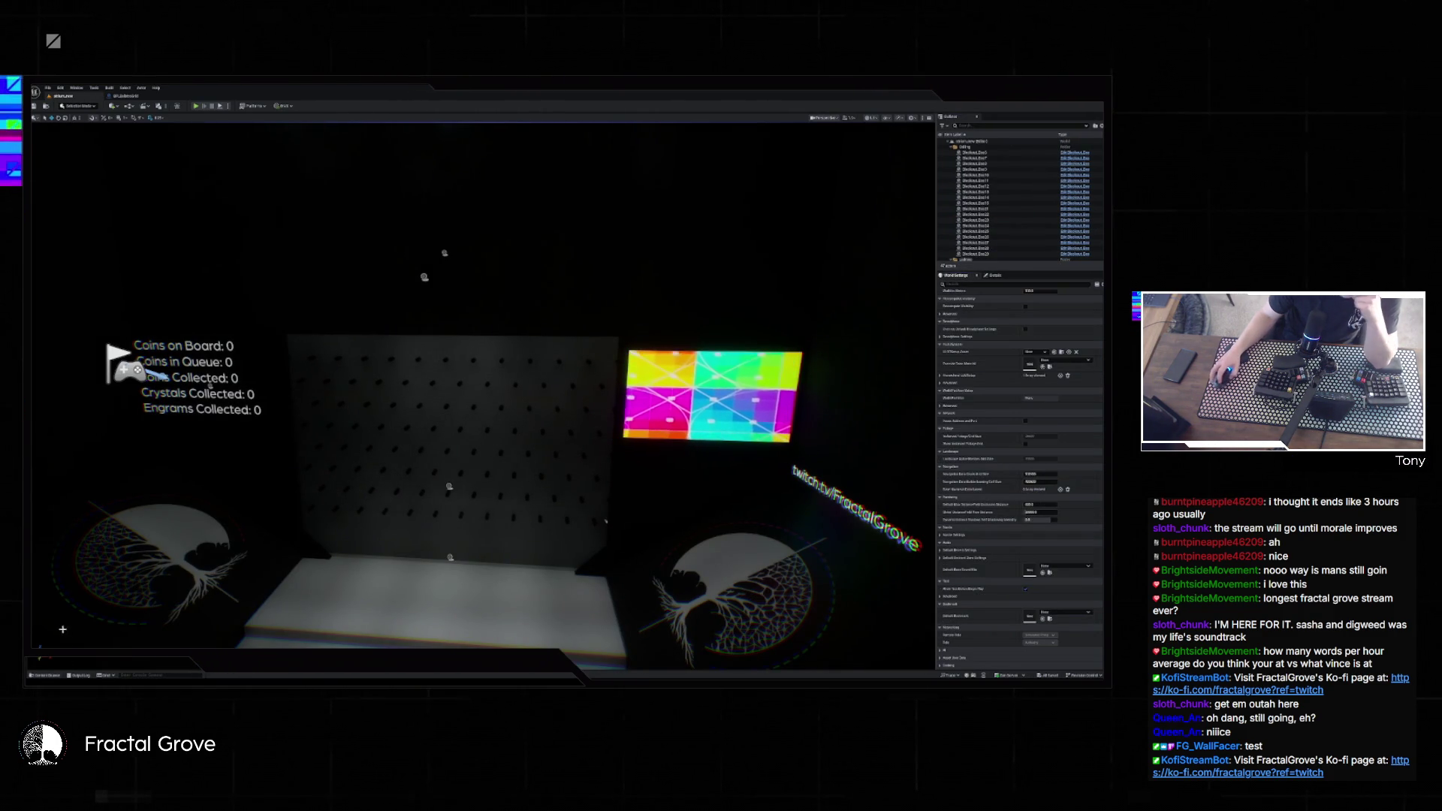
pyautogui.hotkey('ctrl', 'space')
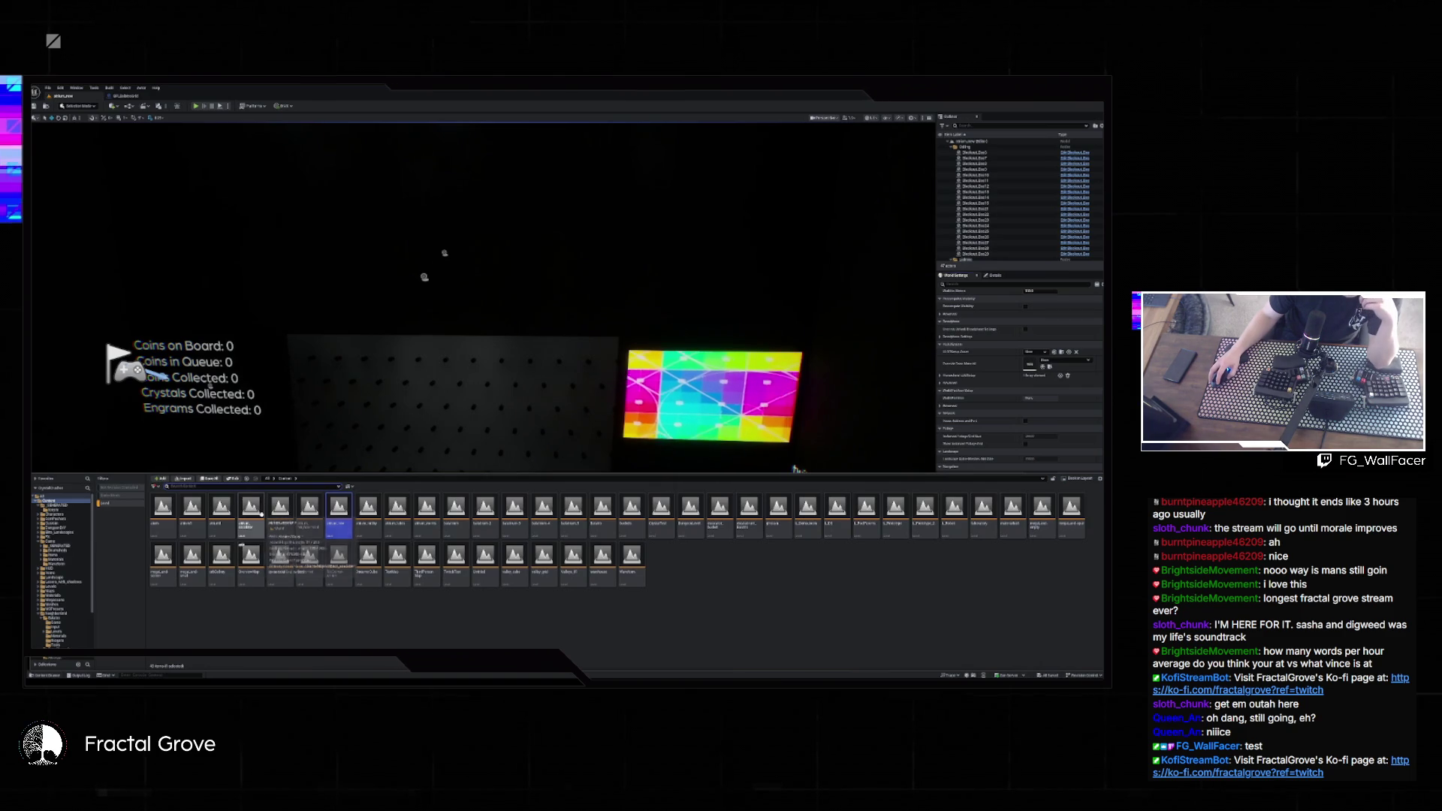
pyautogui.doubleClick(251, 511)
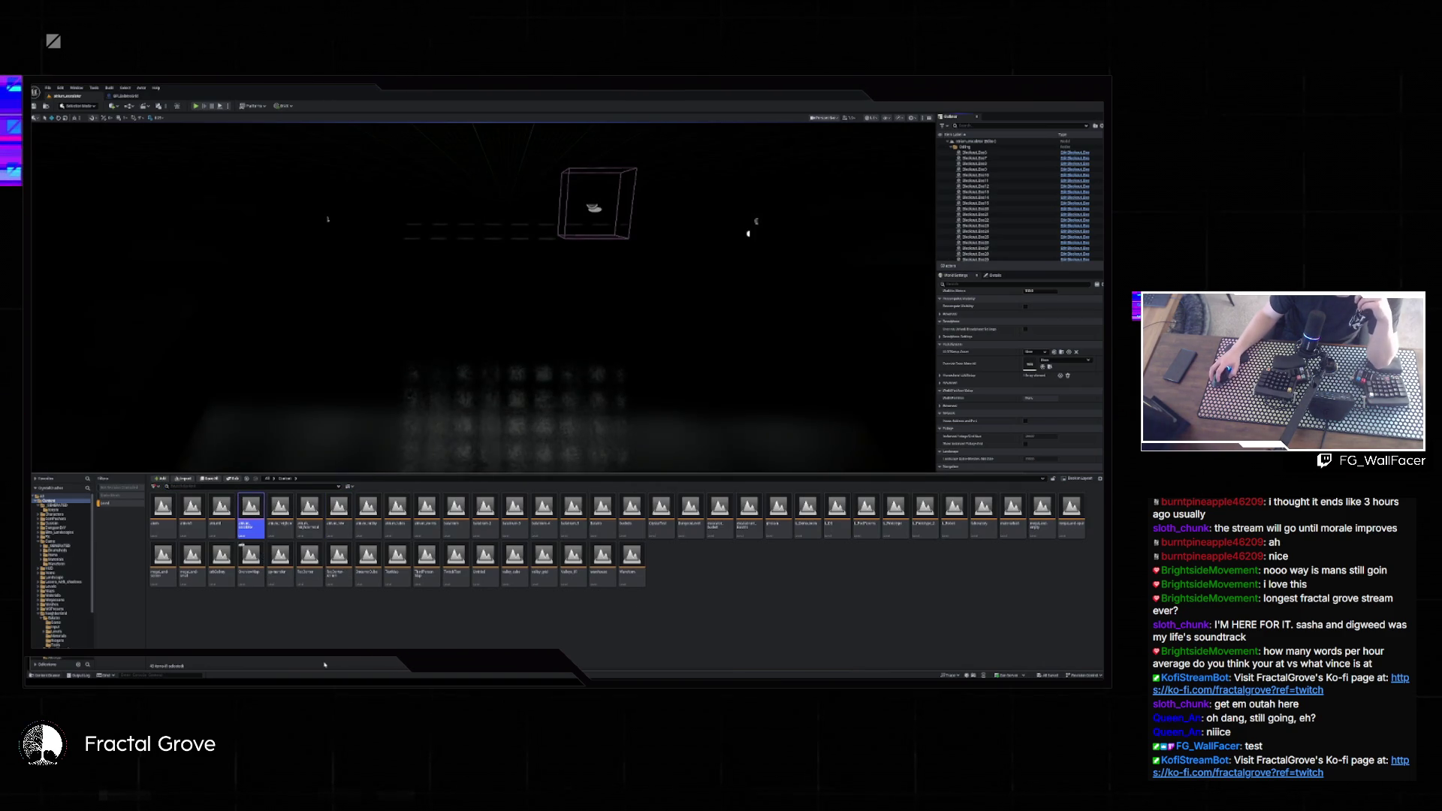
# - Search the content for 'ubj', open the pin-board level, and close the Content Drawer
pyautogui.click(61, 676)
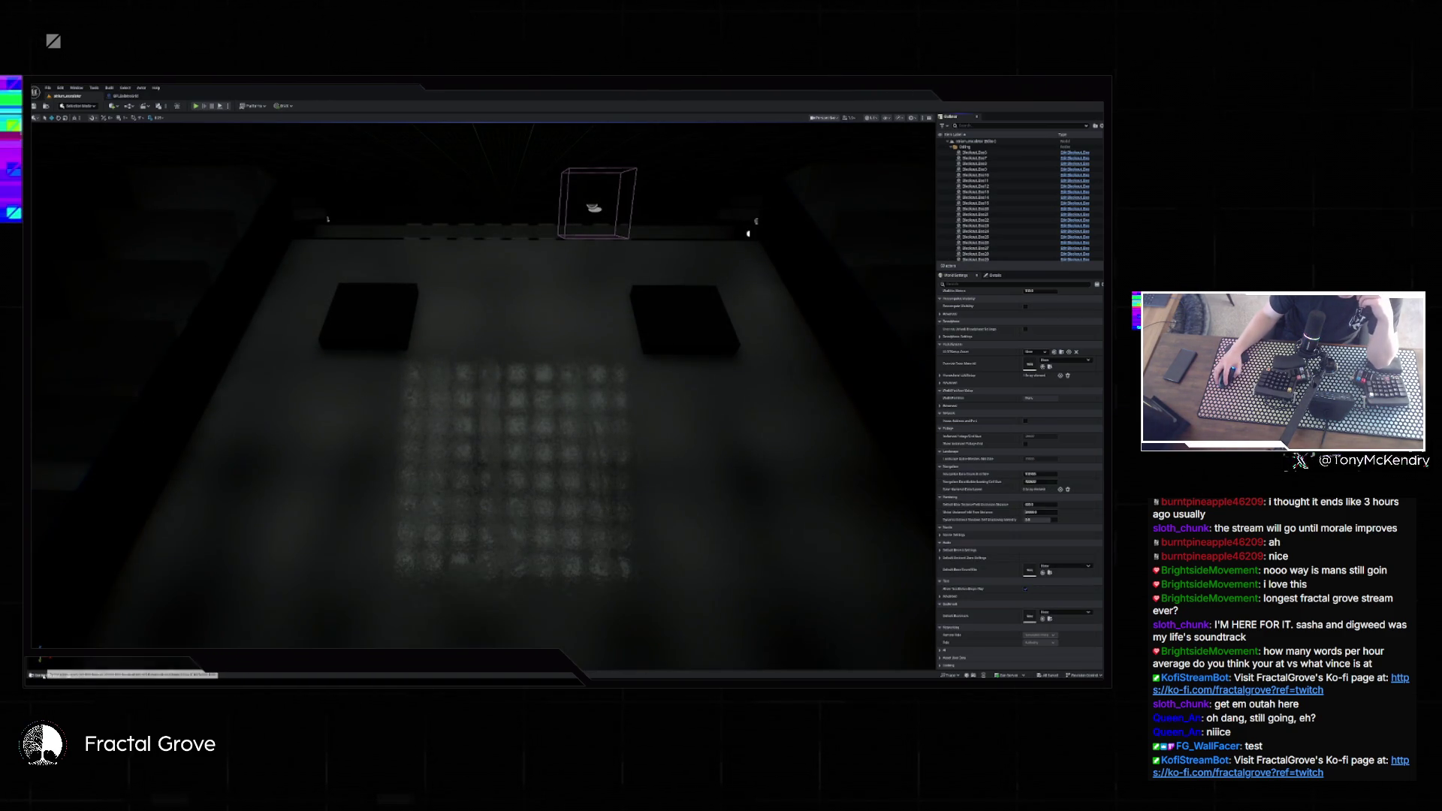
pyautogui.click(62, 676)
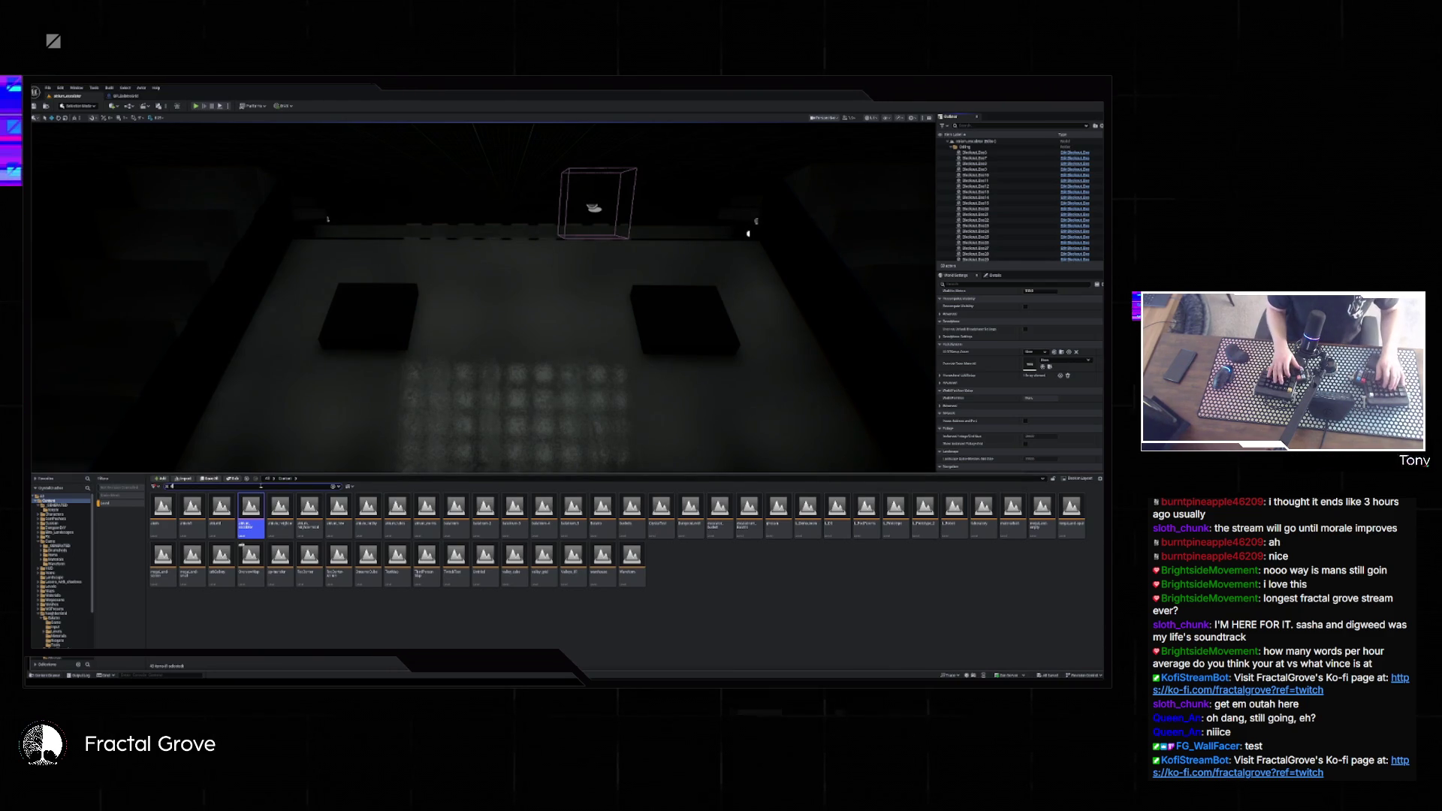
pyautogui.write('ubj')
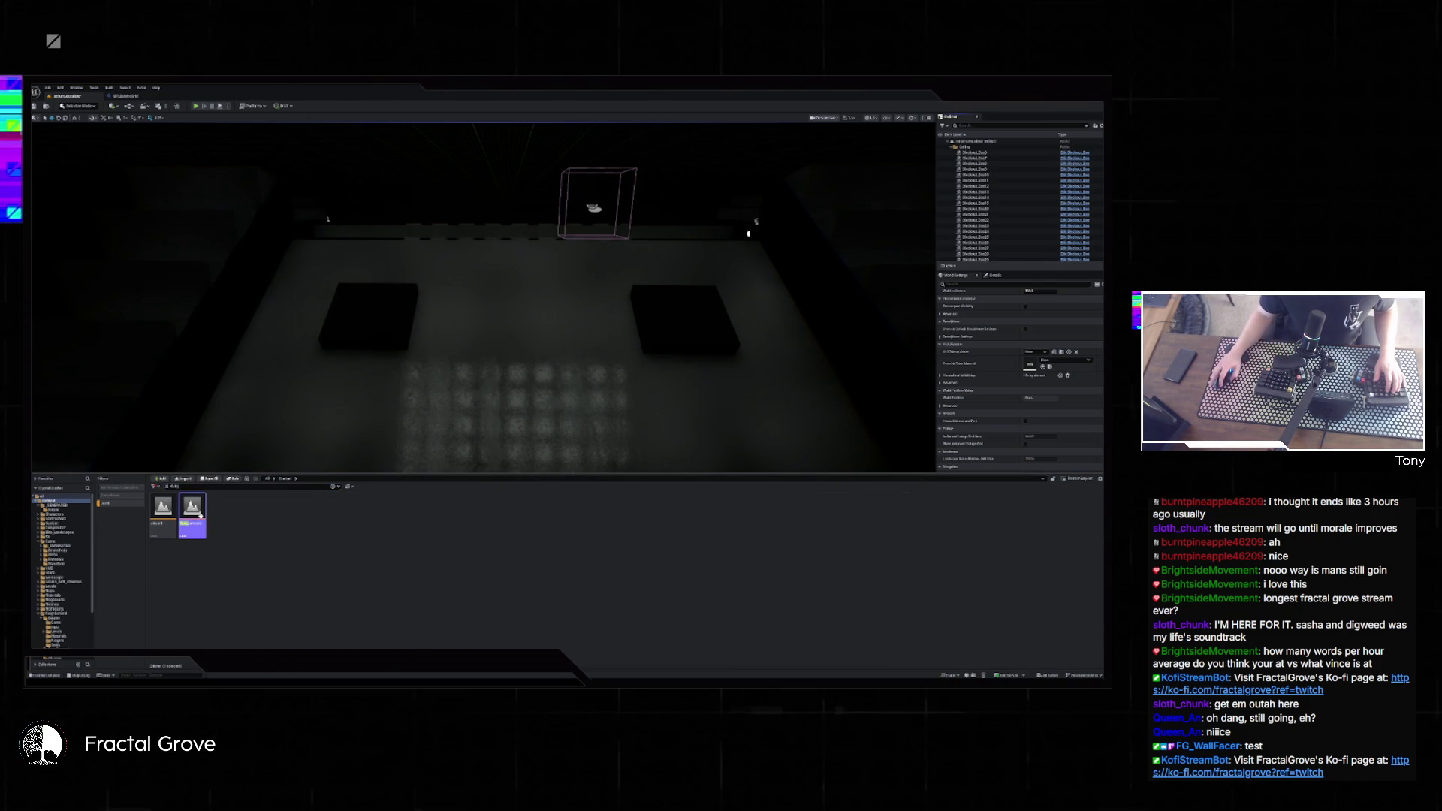
pyautogui.doubleClick(199, 515)
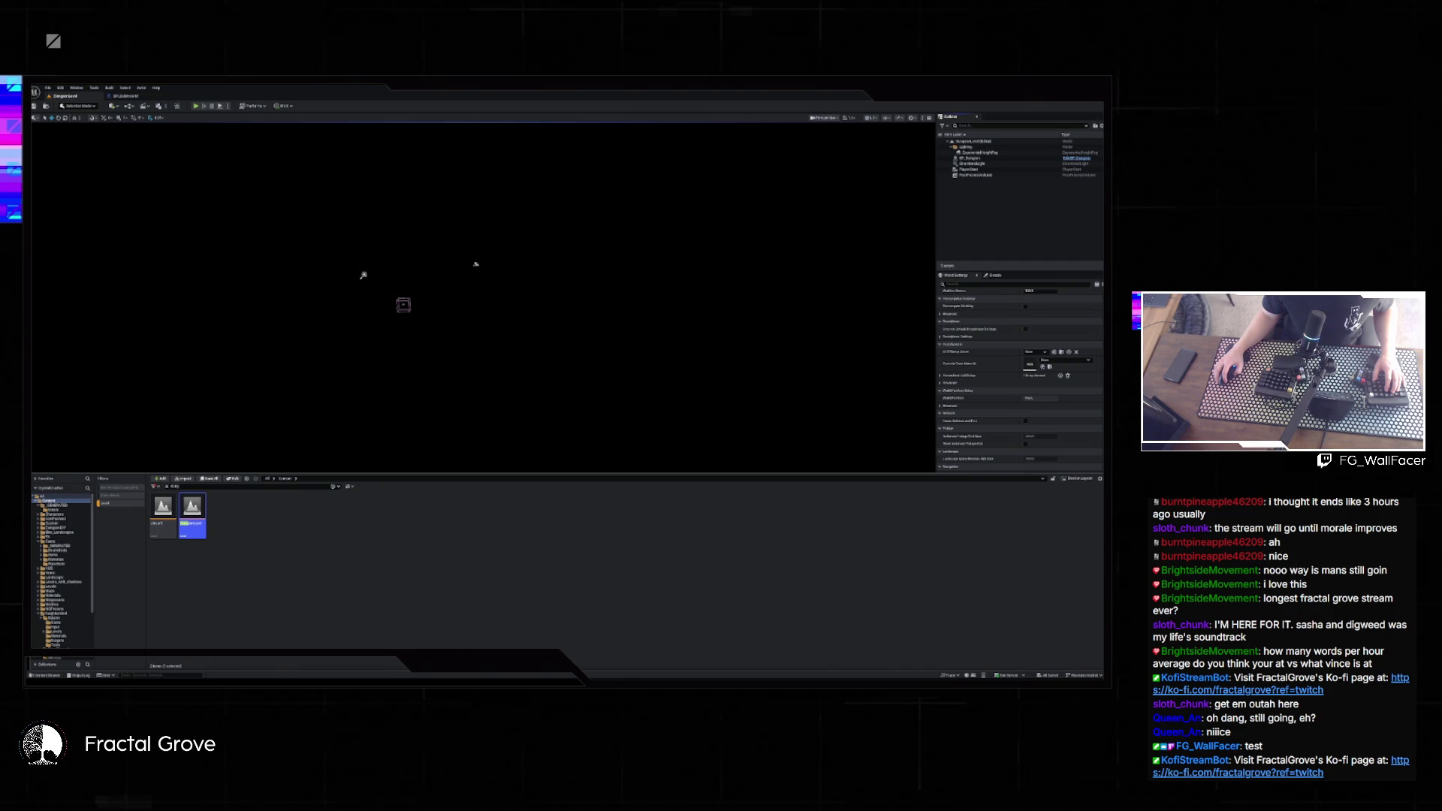
pyautogui.click(54, 670)
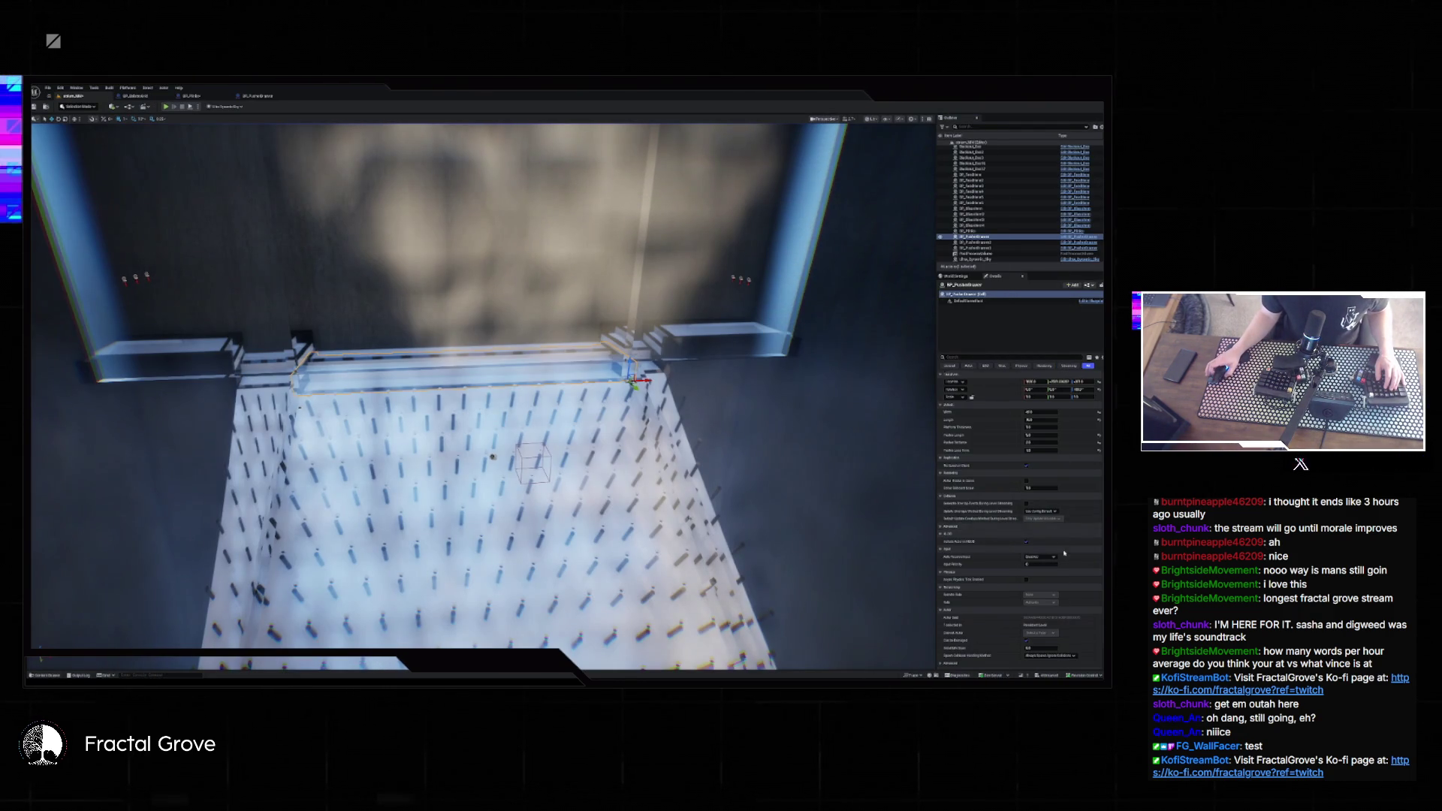
# - Open World Settings and select the Global DistanceField View Distance value under Rendering
pyautogui.scroll(-2, 1058, 538)
pyautogui.click(963, 277)
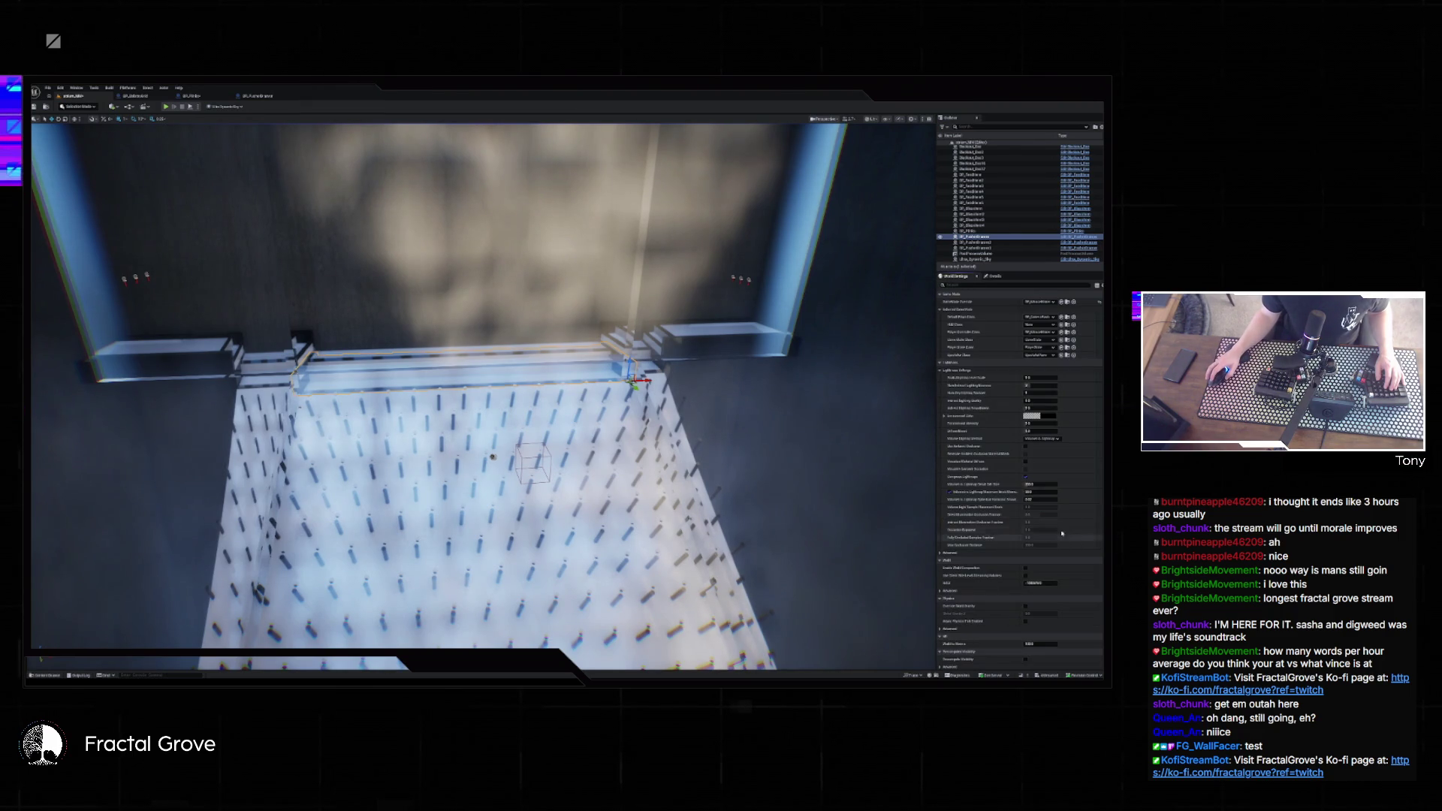
pyautogui.scroll(-10, 1063, 539)
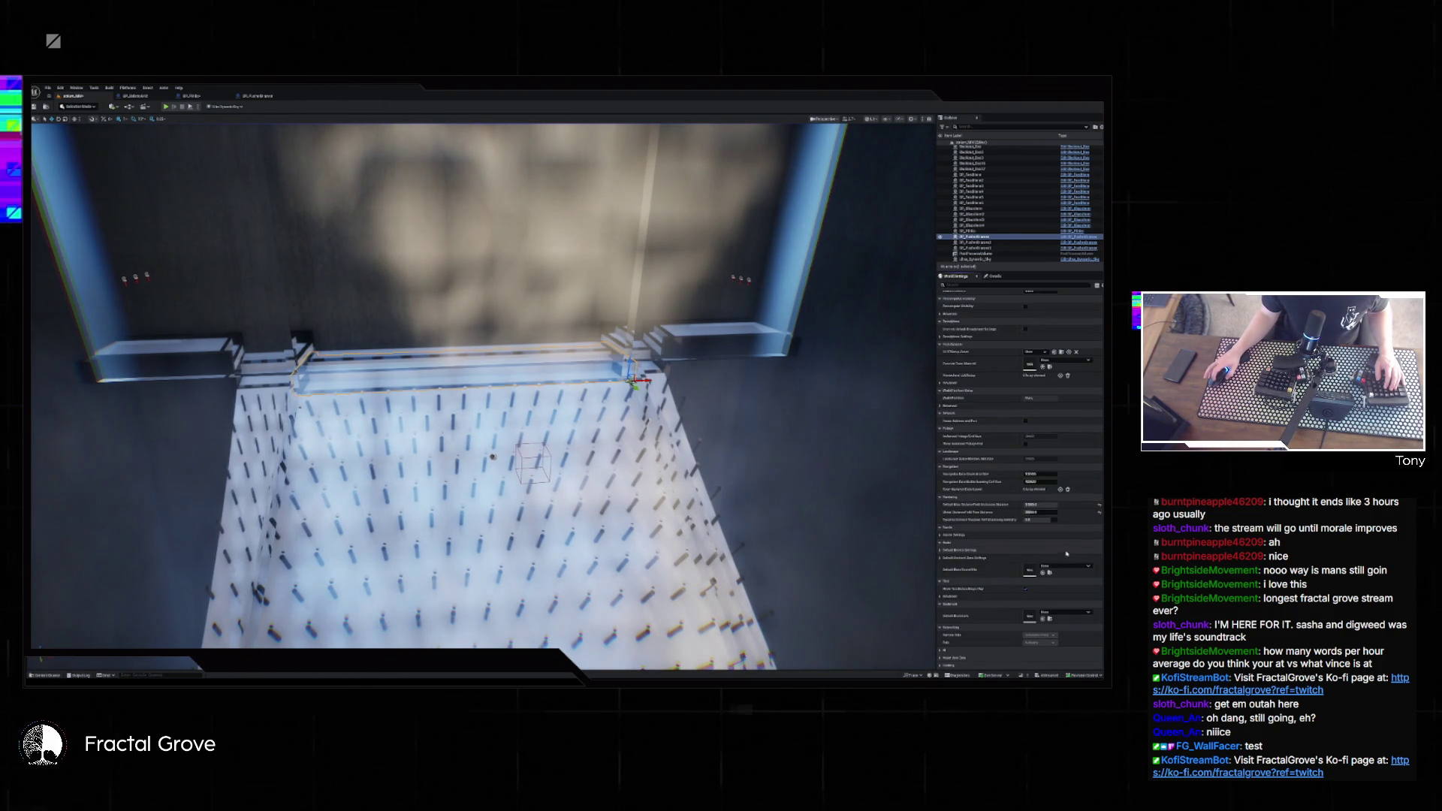
pyautogui.click(1041, 512)
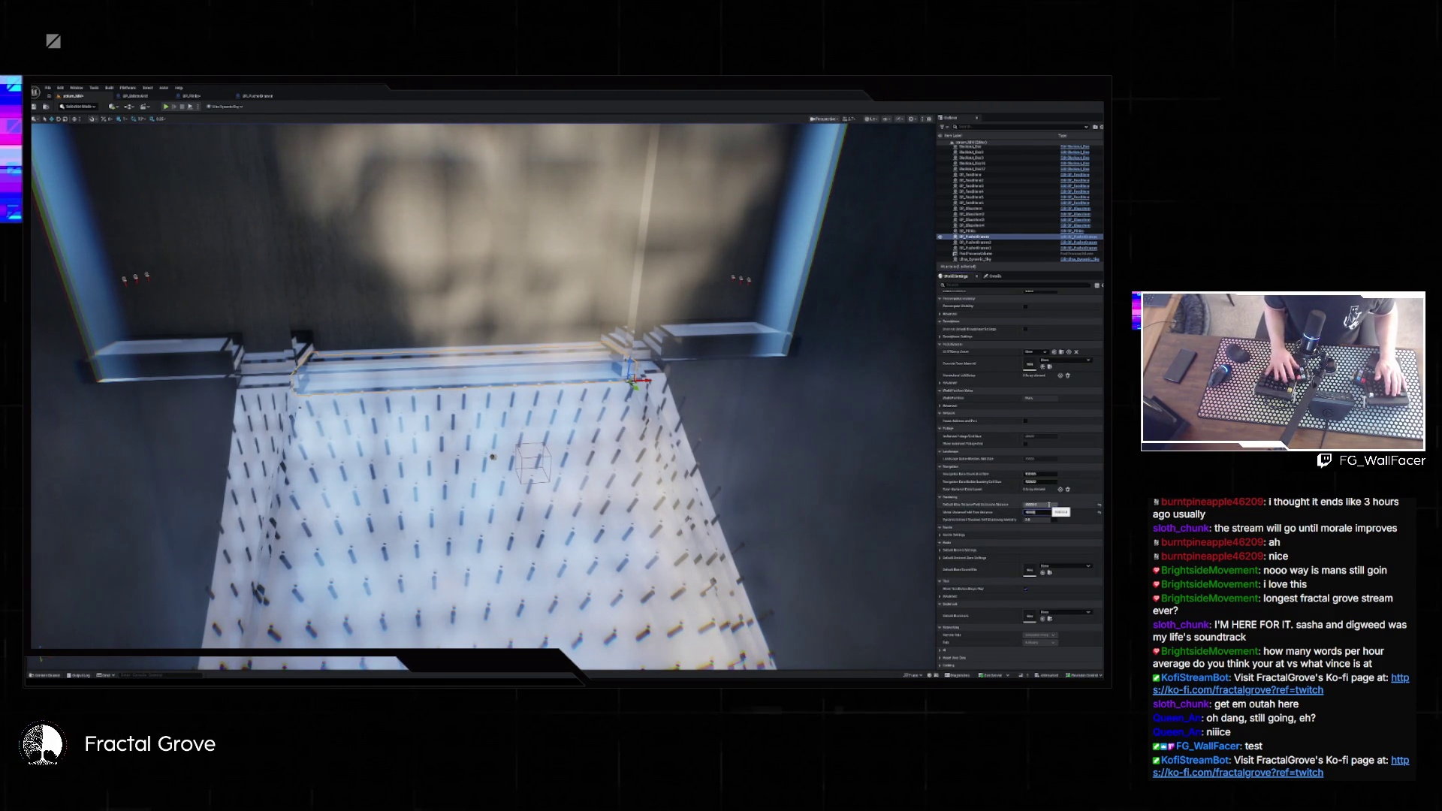
# - Run a ball-drop play test while selecting and adjusting the distance-field view distance values
pyautogui.click(165, 106)
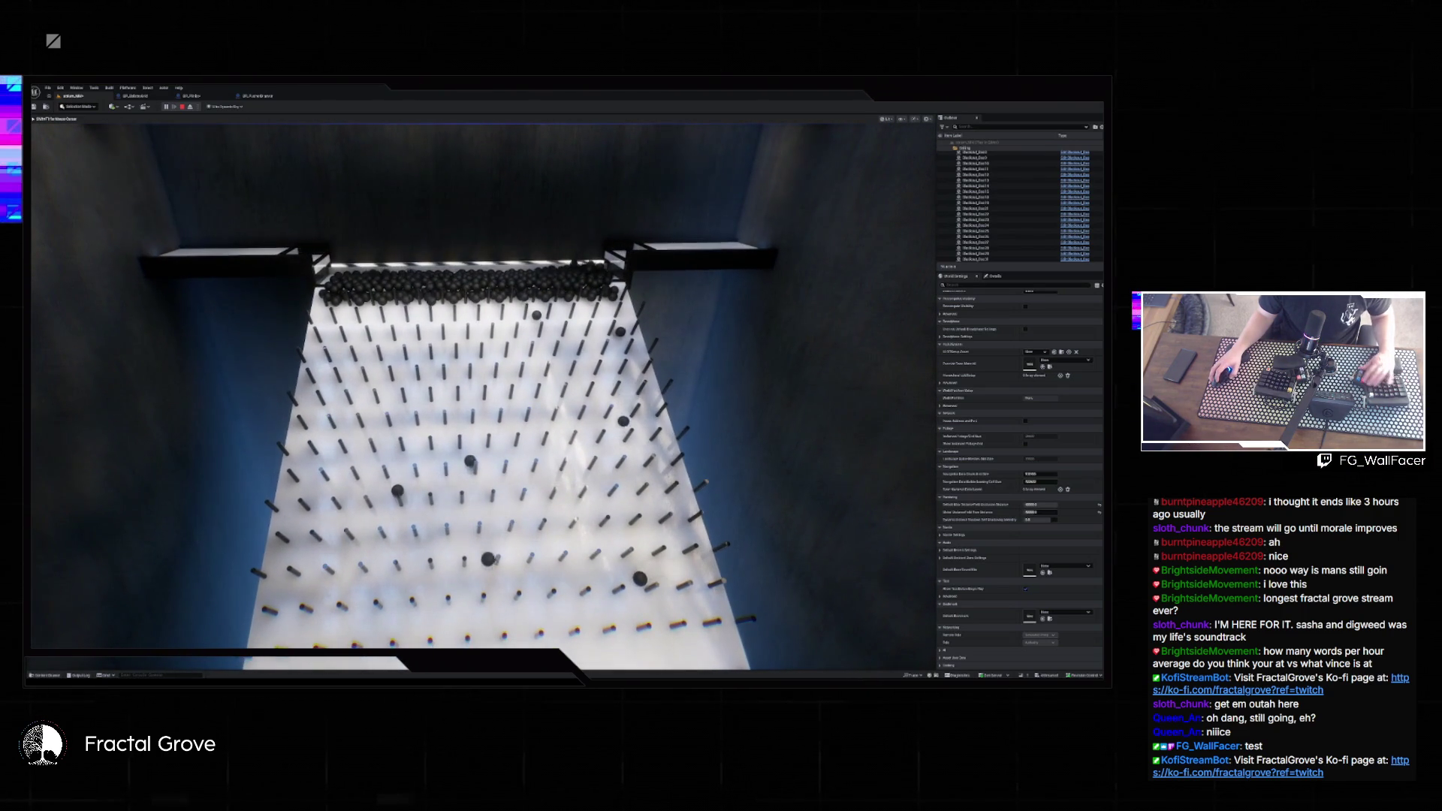
pyautogui.press('super')
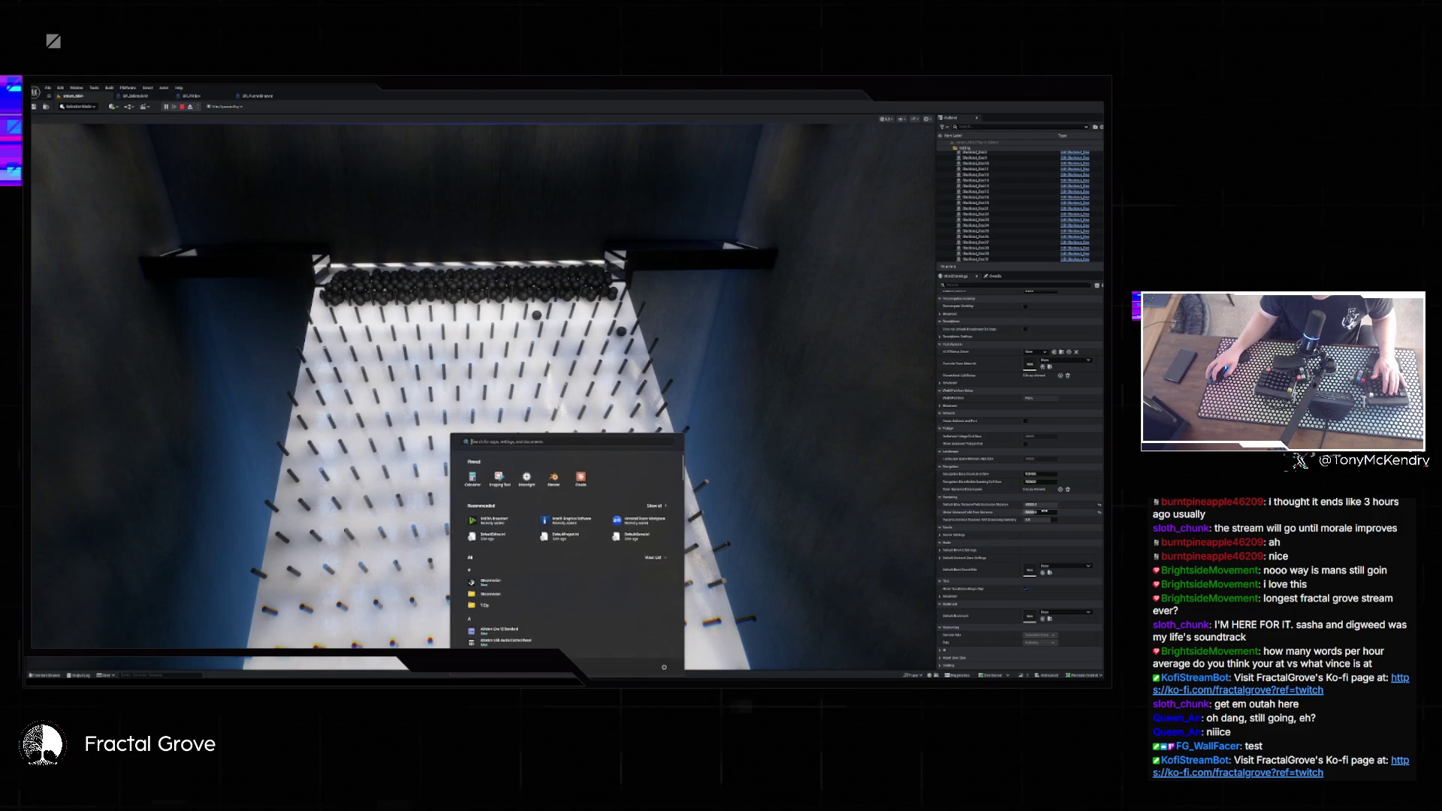
pyautogui.click(1045, 512)
pyautogui.click(1048, 505)
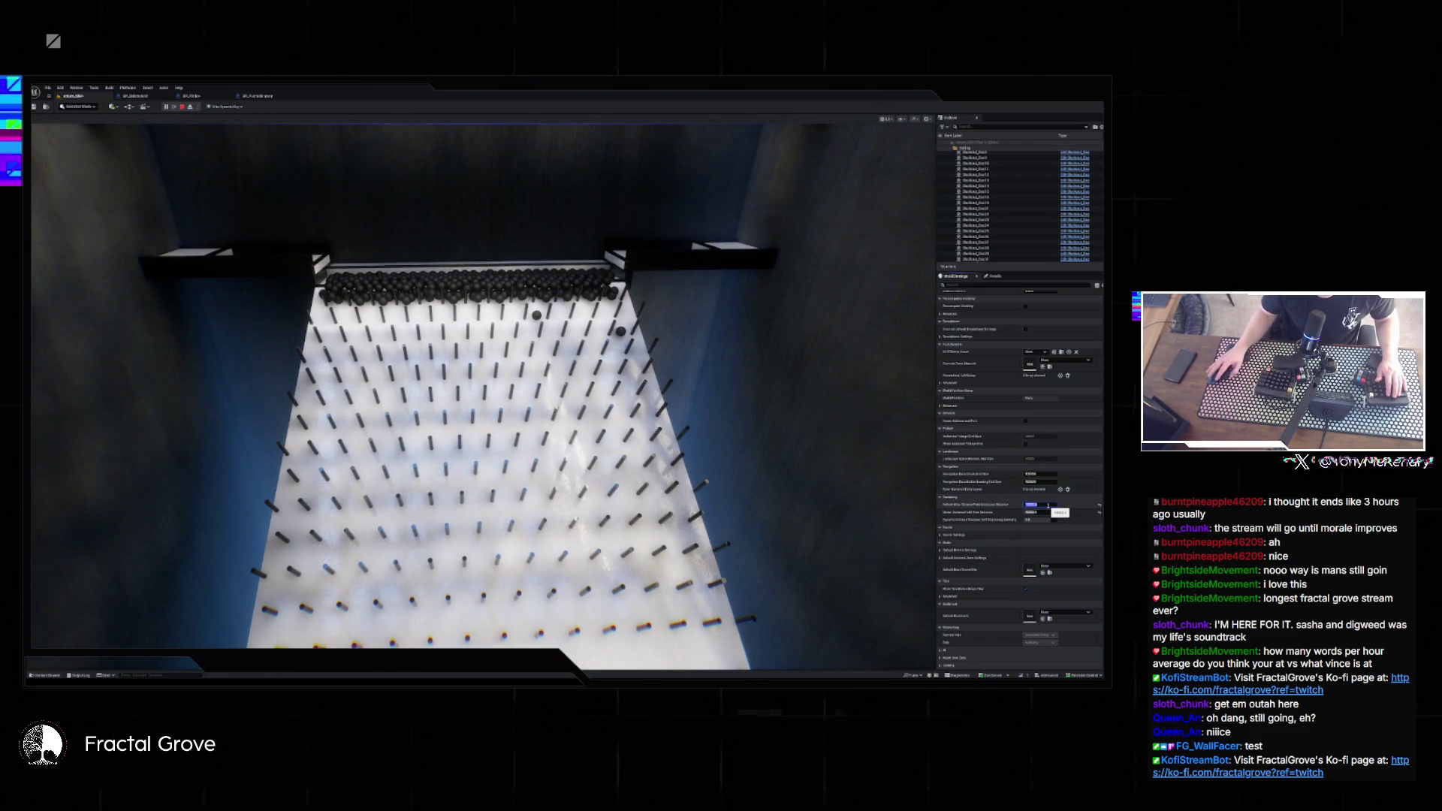
pyautogui.click(1050, 512)
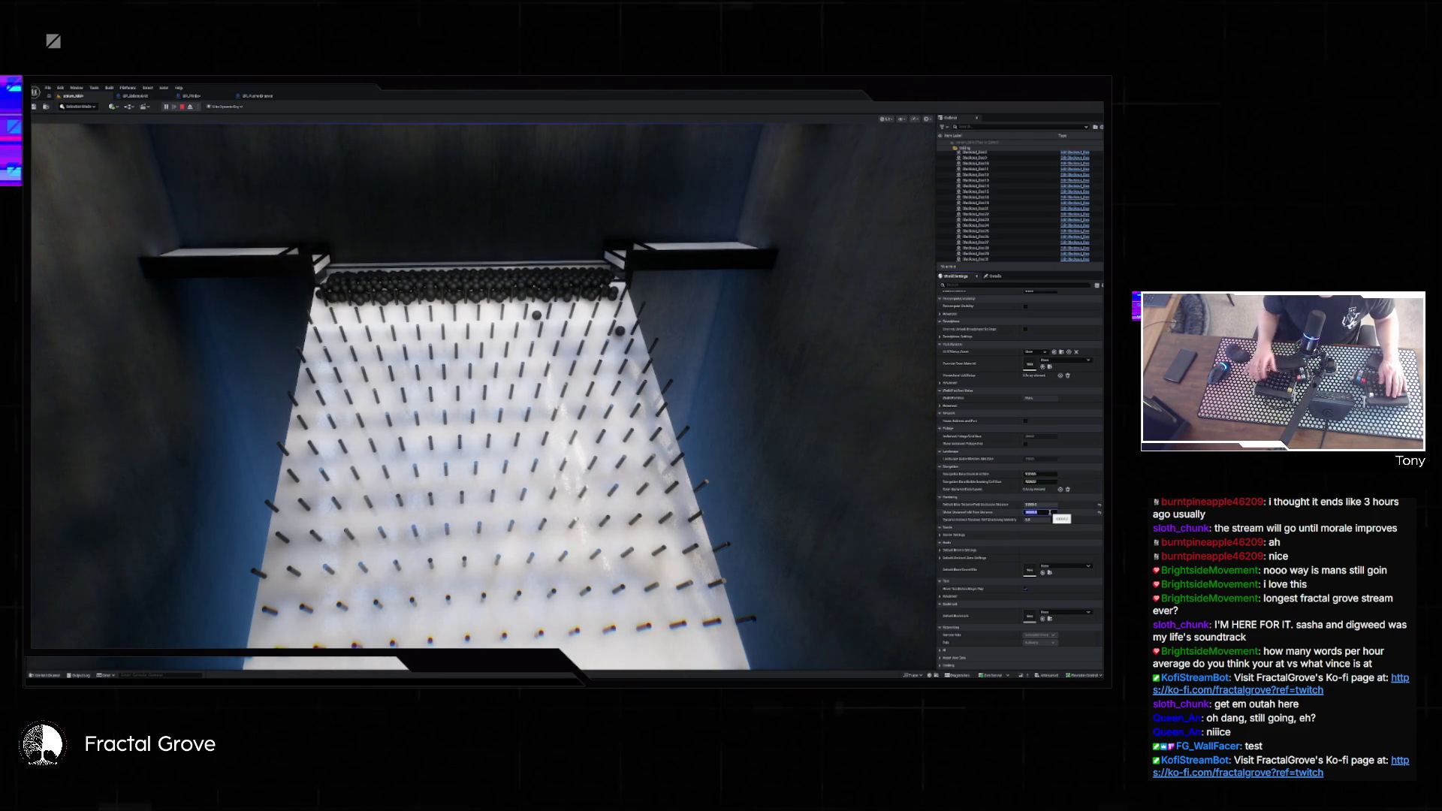
pyautogui.click(1047, 505)
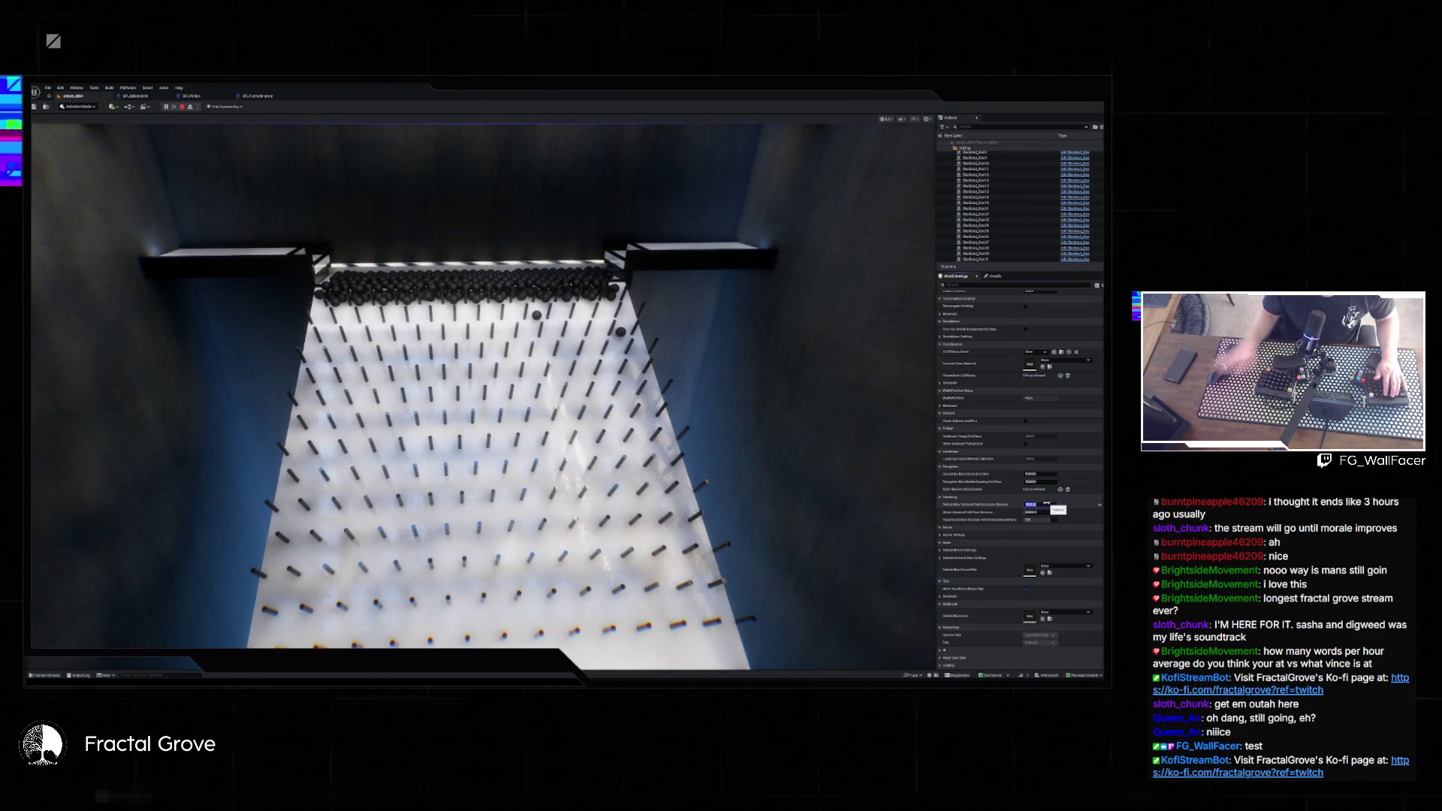
pyautogui.click(184, 107)
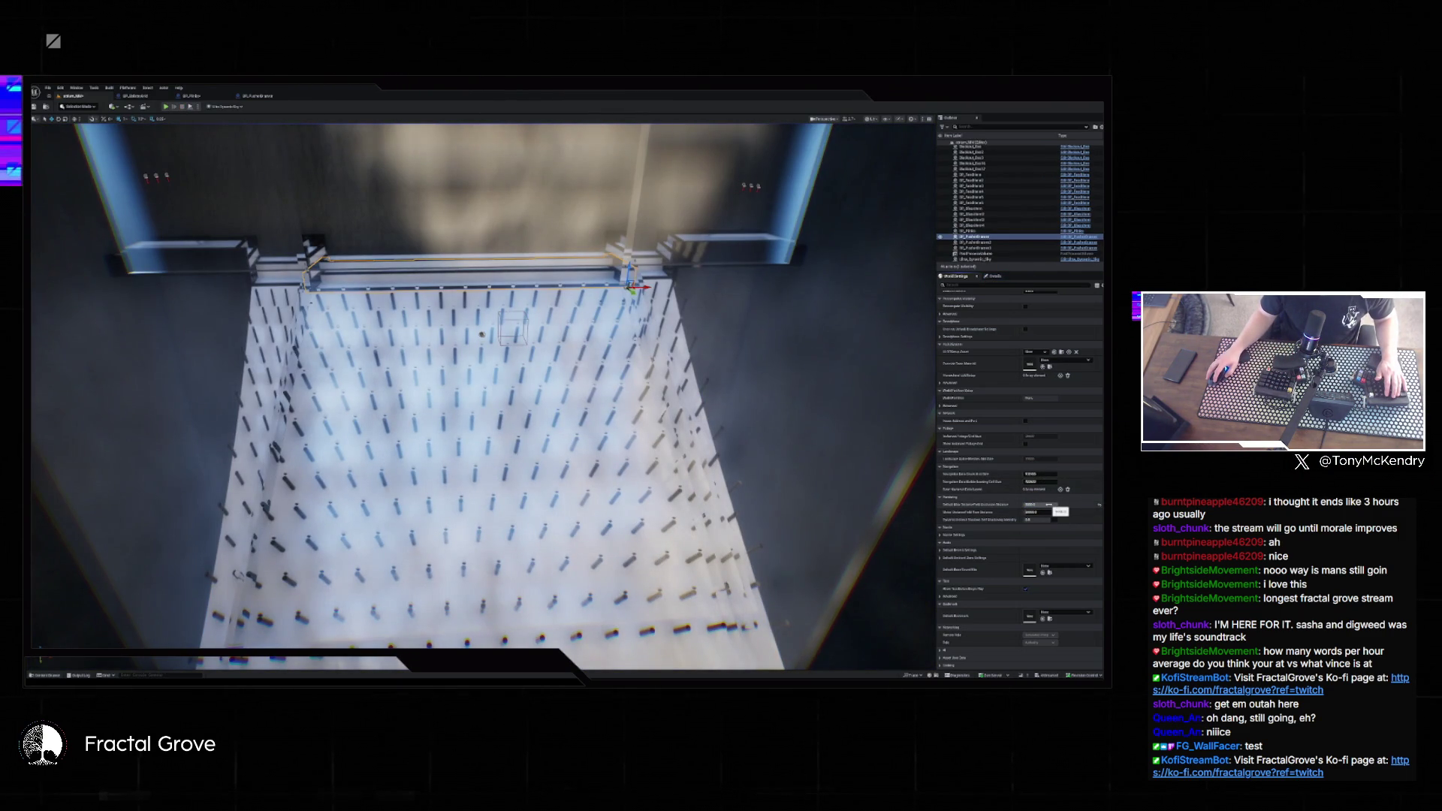
# - Edit the upper distance-field value and rerun the ball-drop play test twice
pyautogui.click(1045, 505)
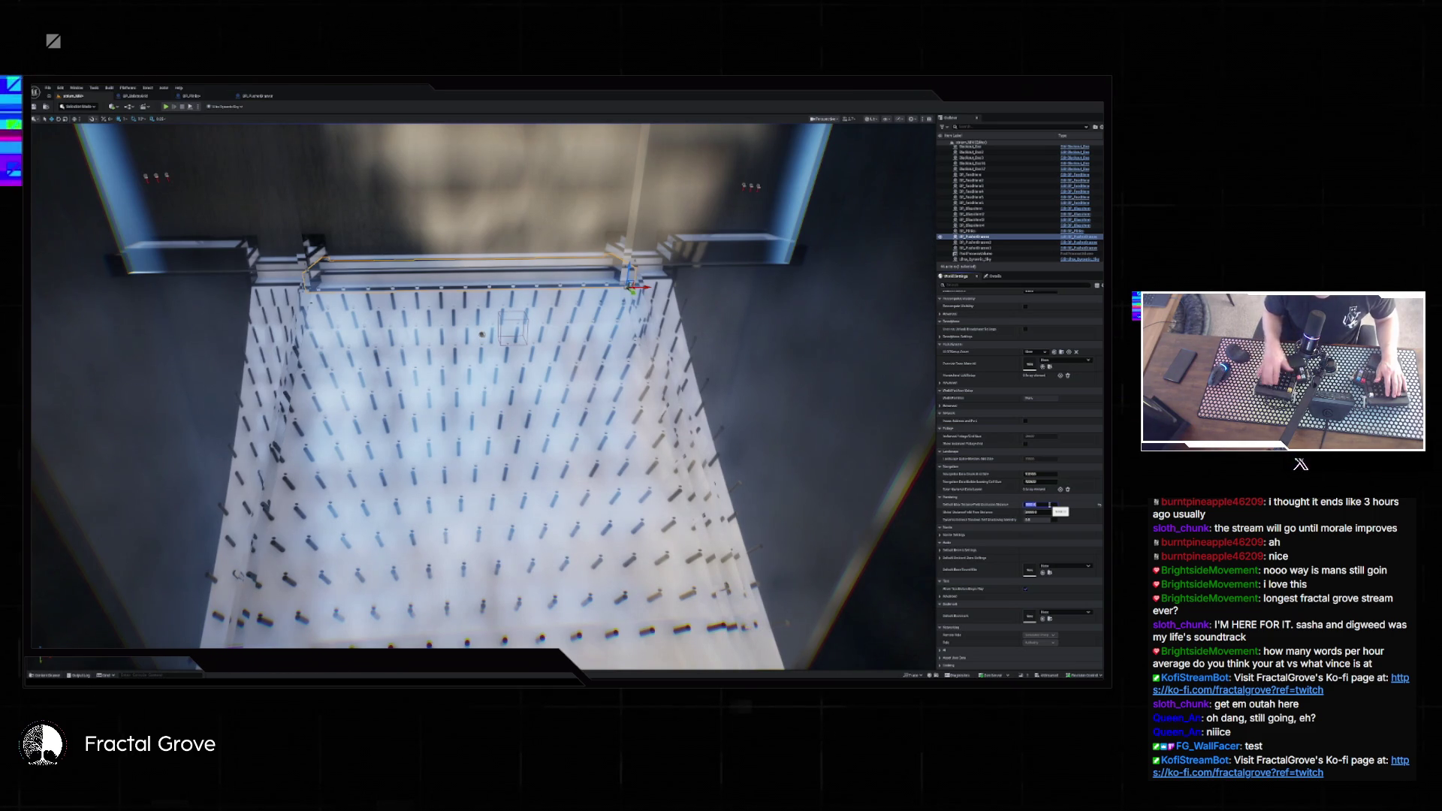
pyautogui.click(166, 107)
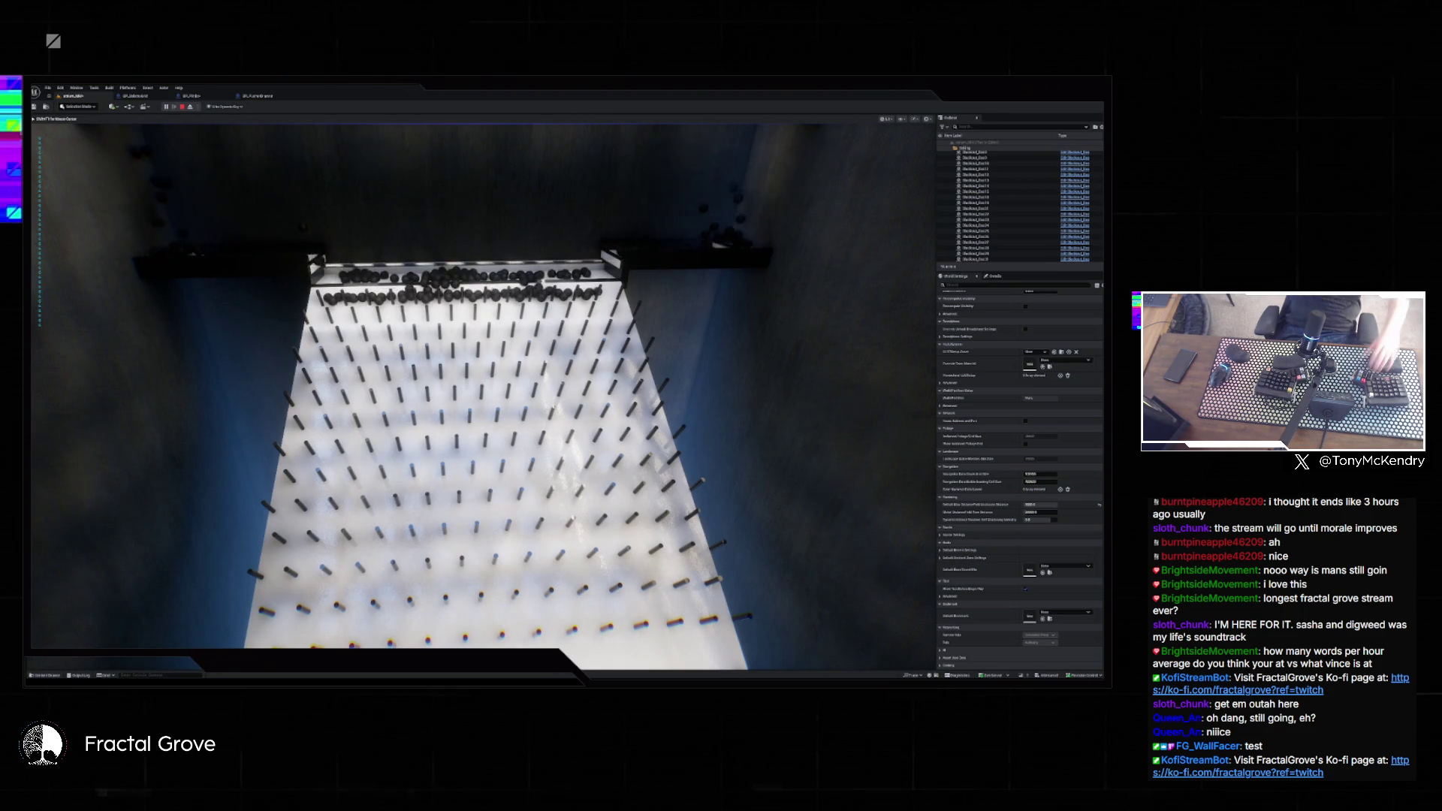
pyautogui.press('Escape')
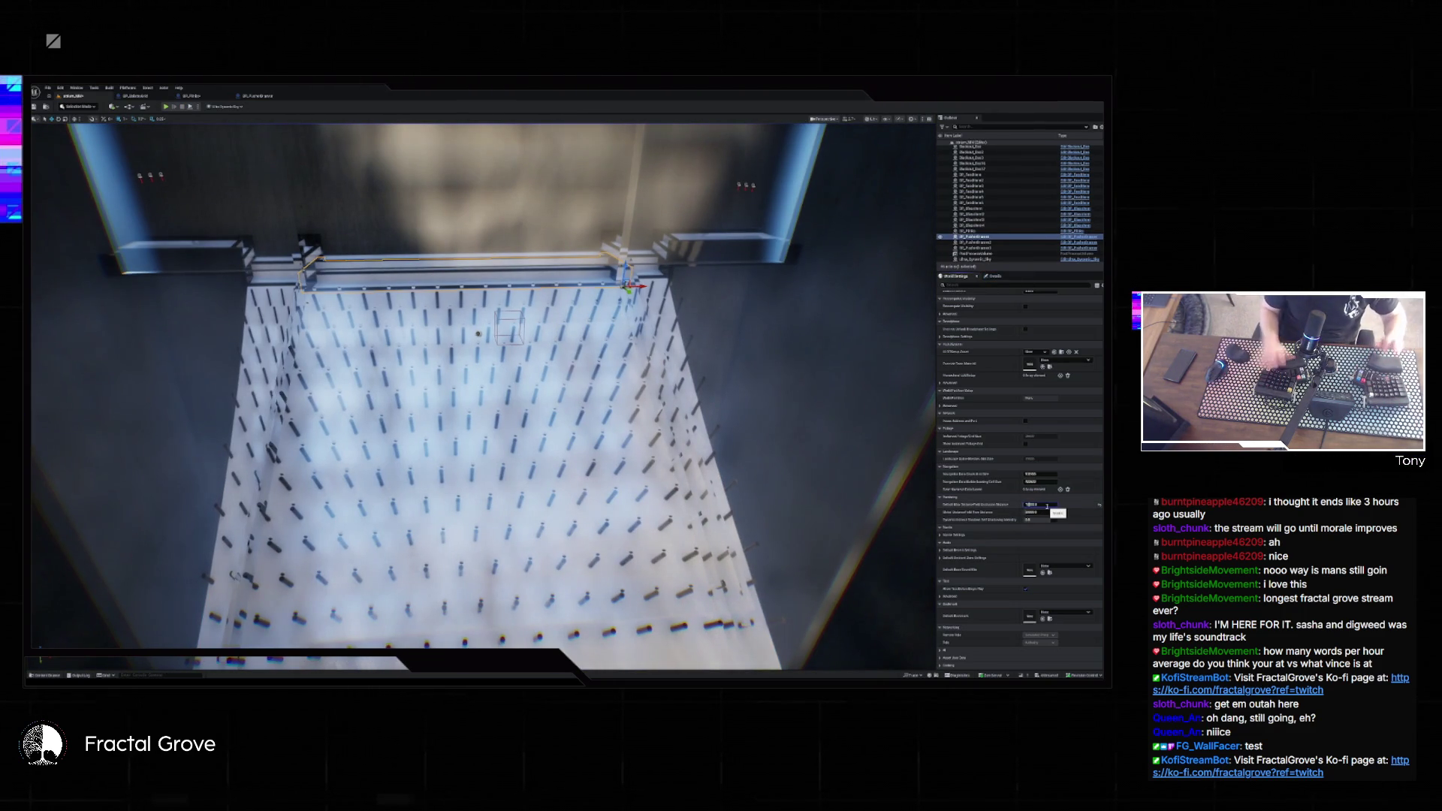
pyautogui.click(167, 107)
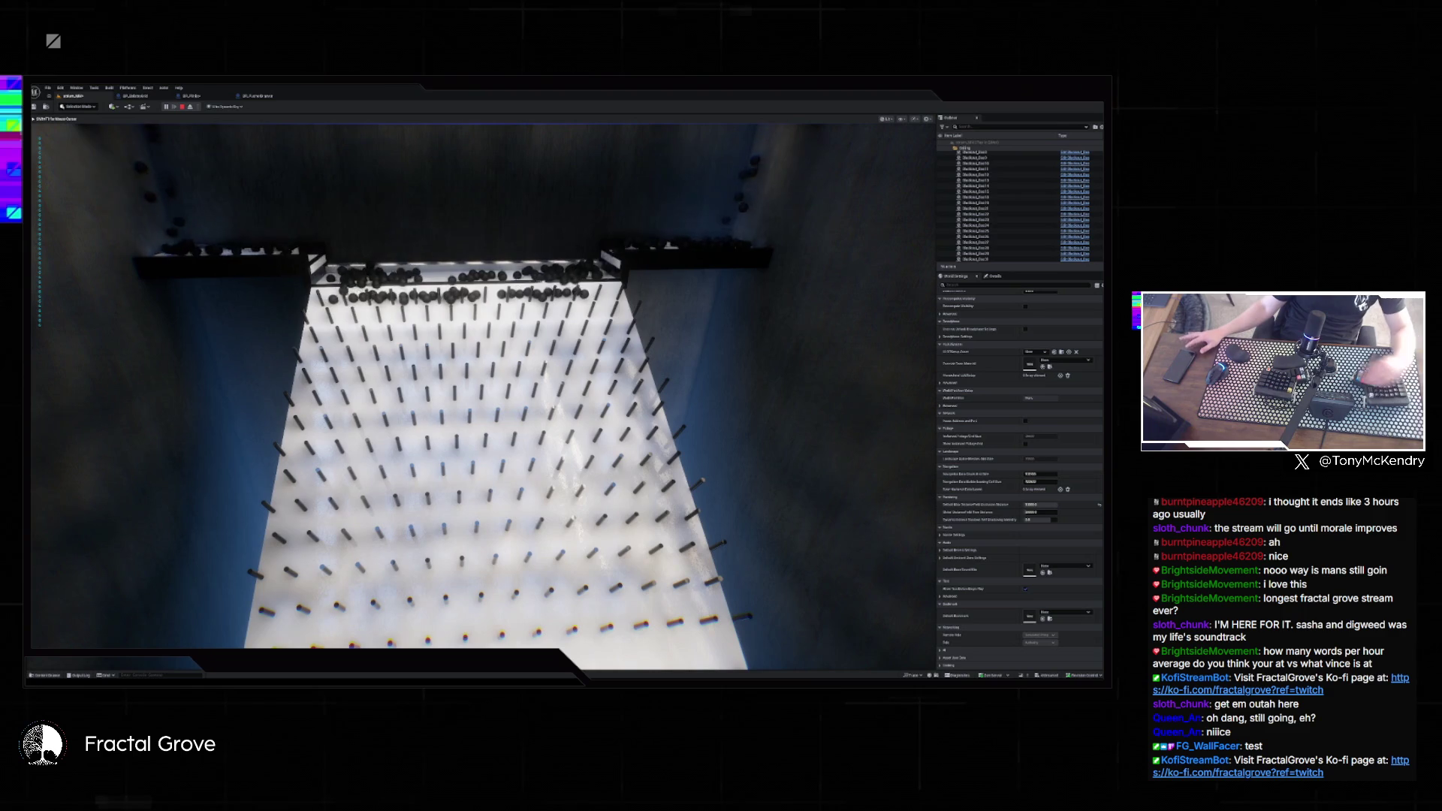
pyautogui.press('Escape')
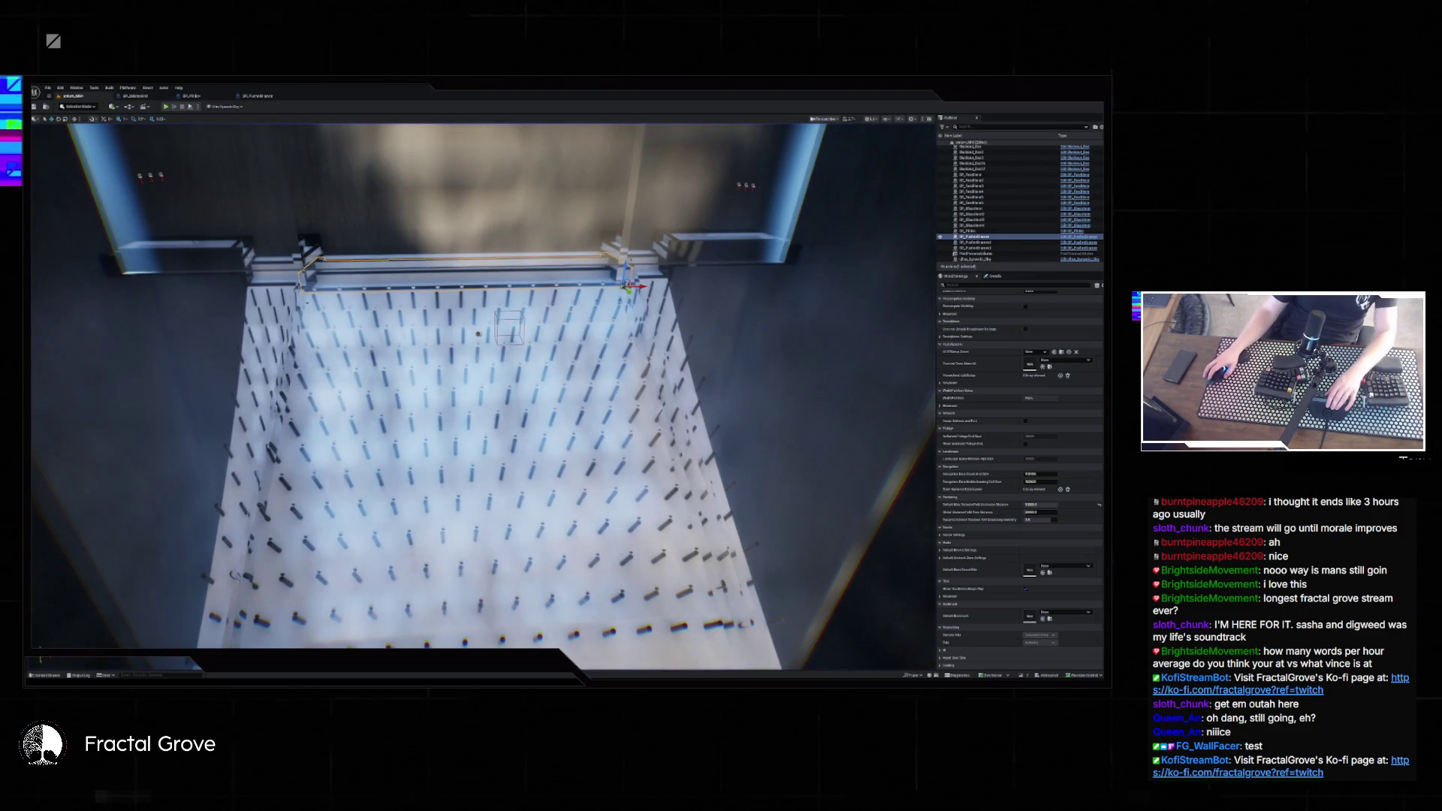
pyautogui.hotkey('alt', 'j')
pyautogui.scroll(-6, 481, 383)
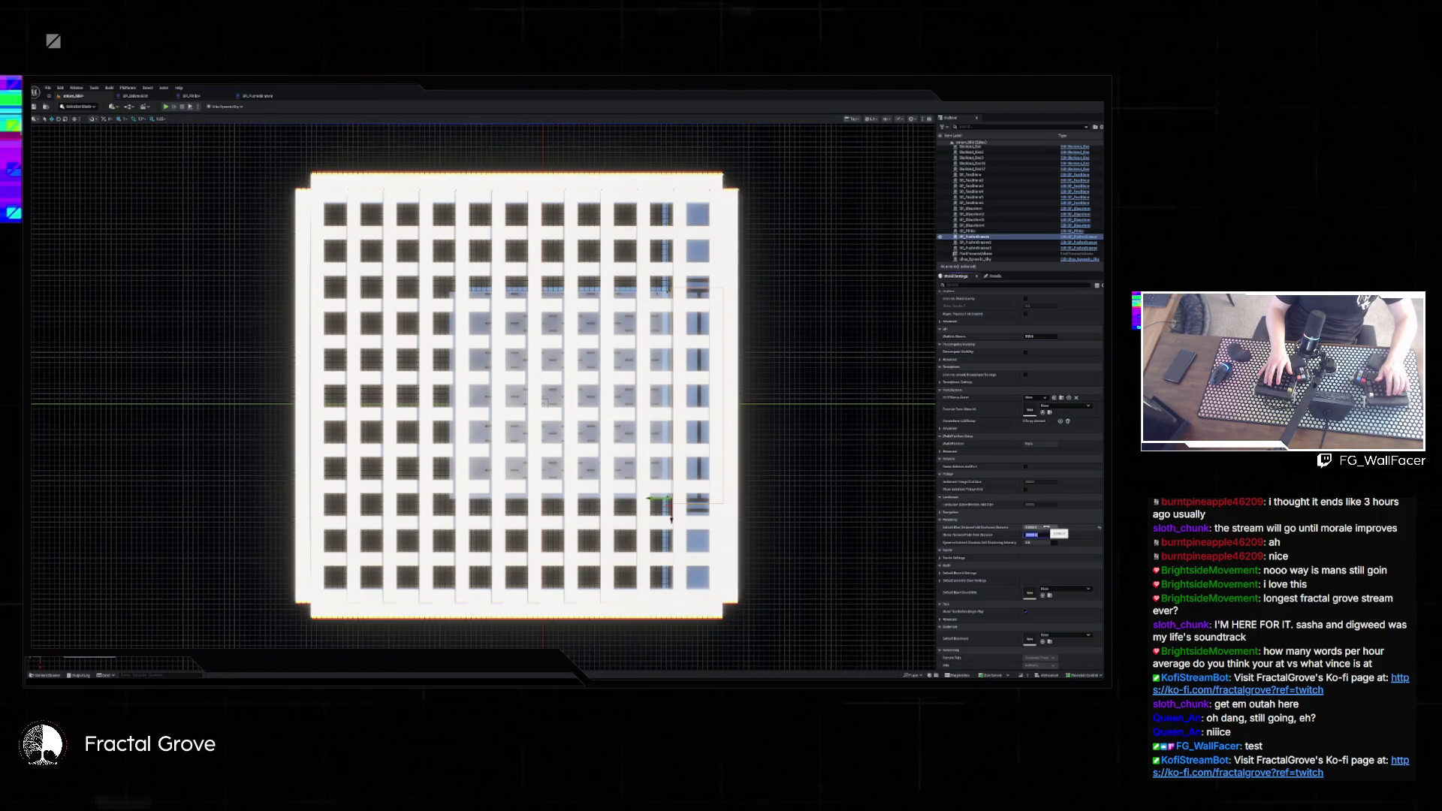
# - Commit the edited distance-field value, move to the next field, and run two more ball-drop play tests
pyautogui.press('Return')
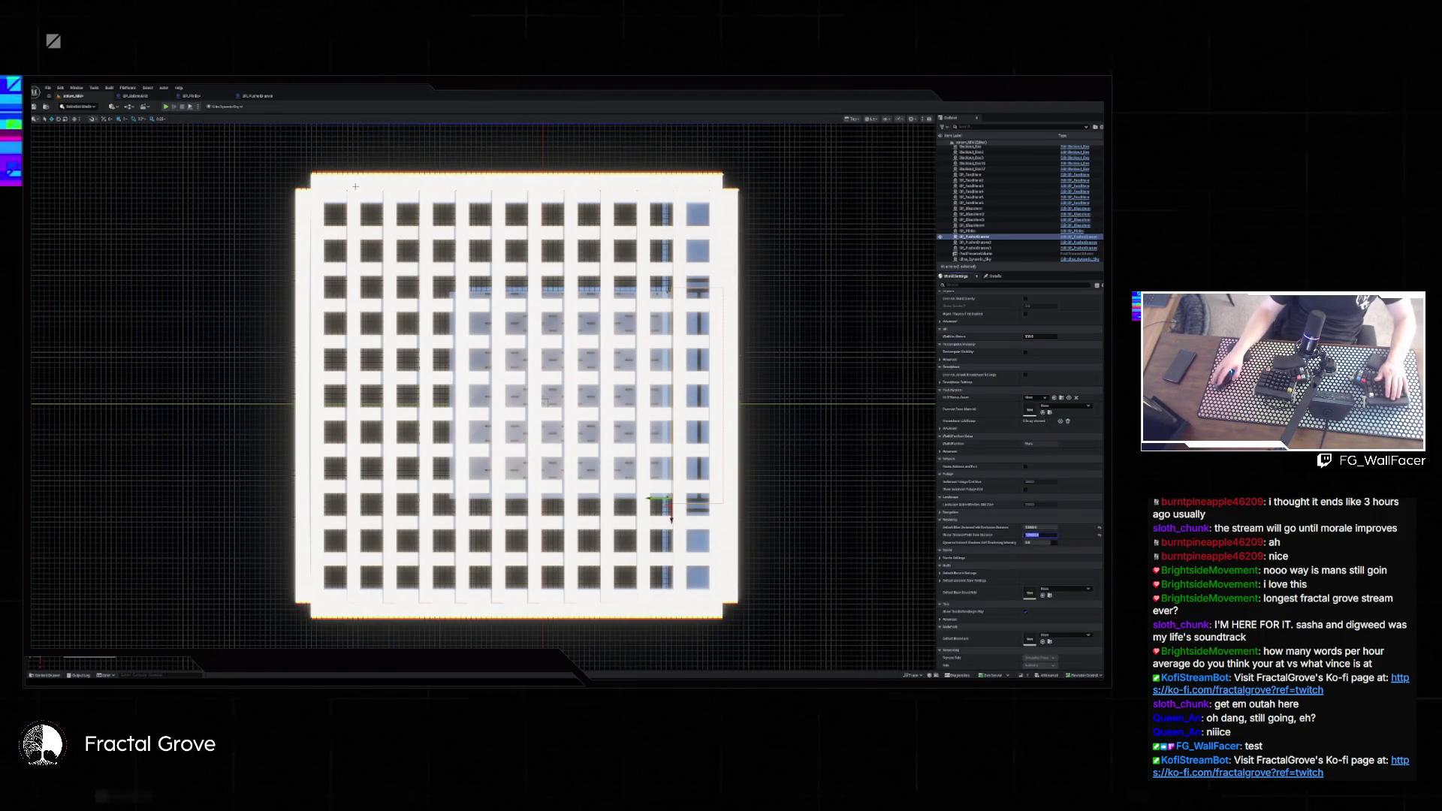
pyautogui.click(166, 107)
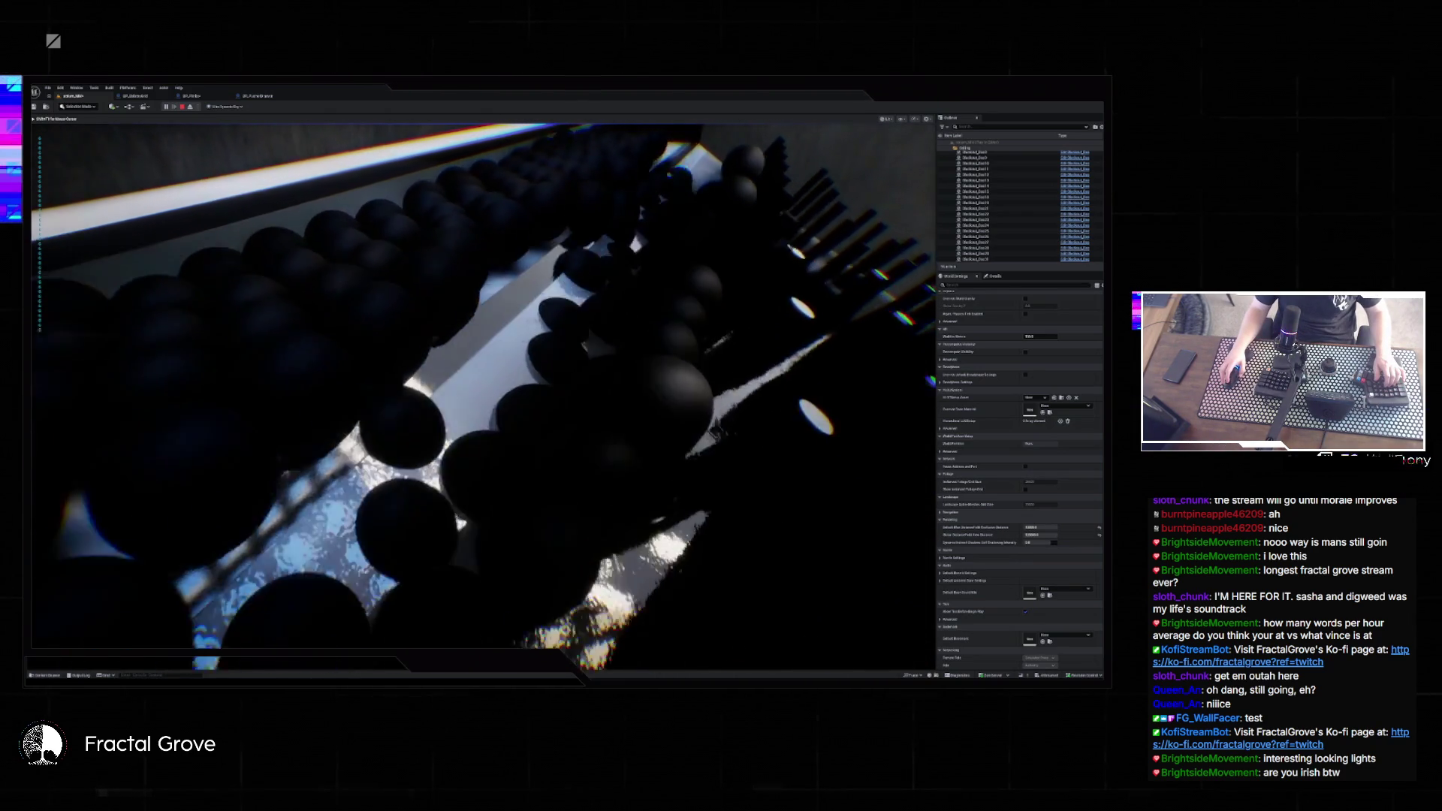
pyautogui.press('Escape')
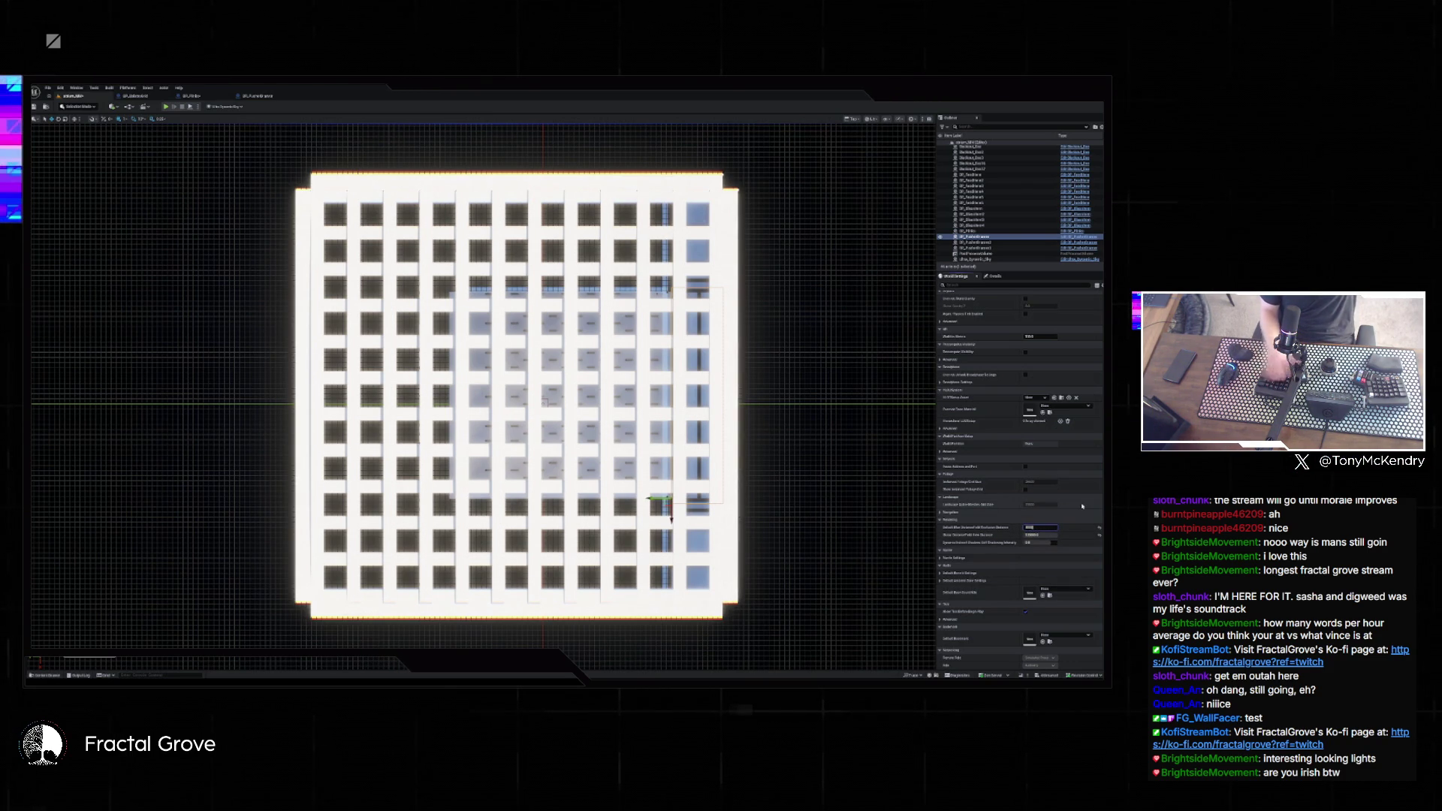
pyautogui.press('Tab')
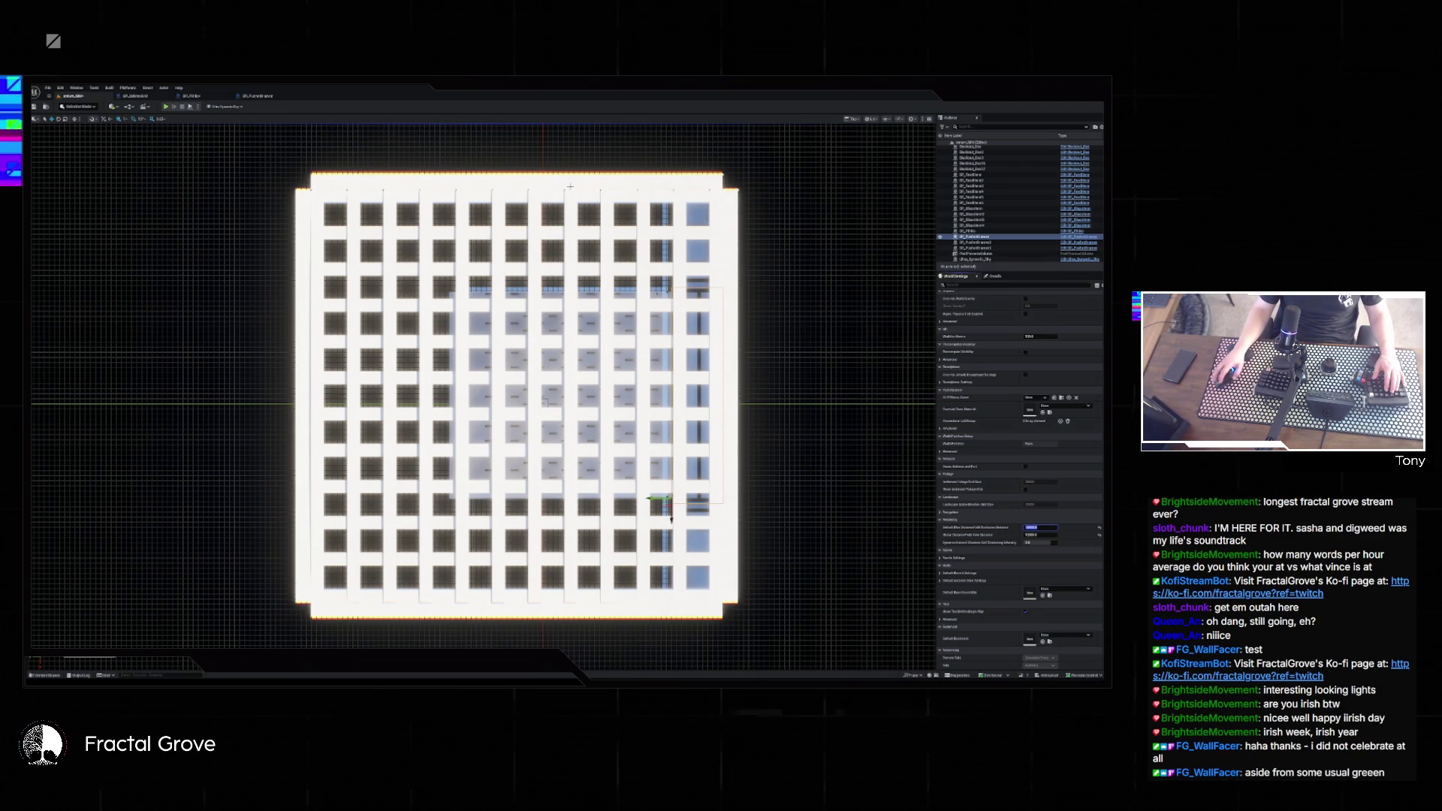
pyautogui.hotkey('alt', 'p')
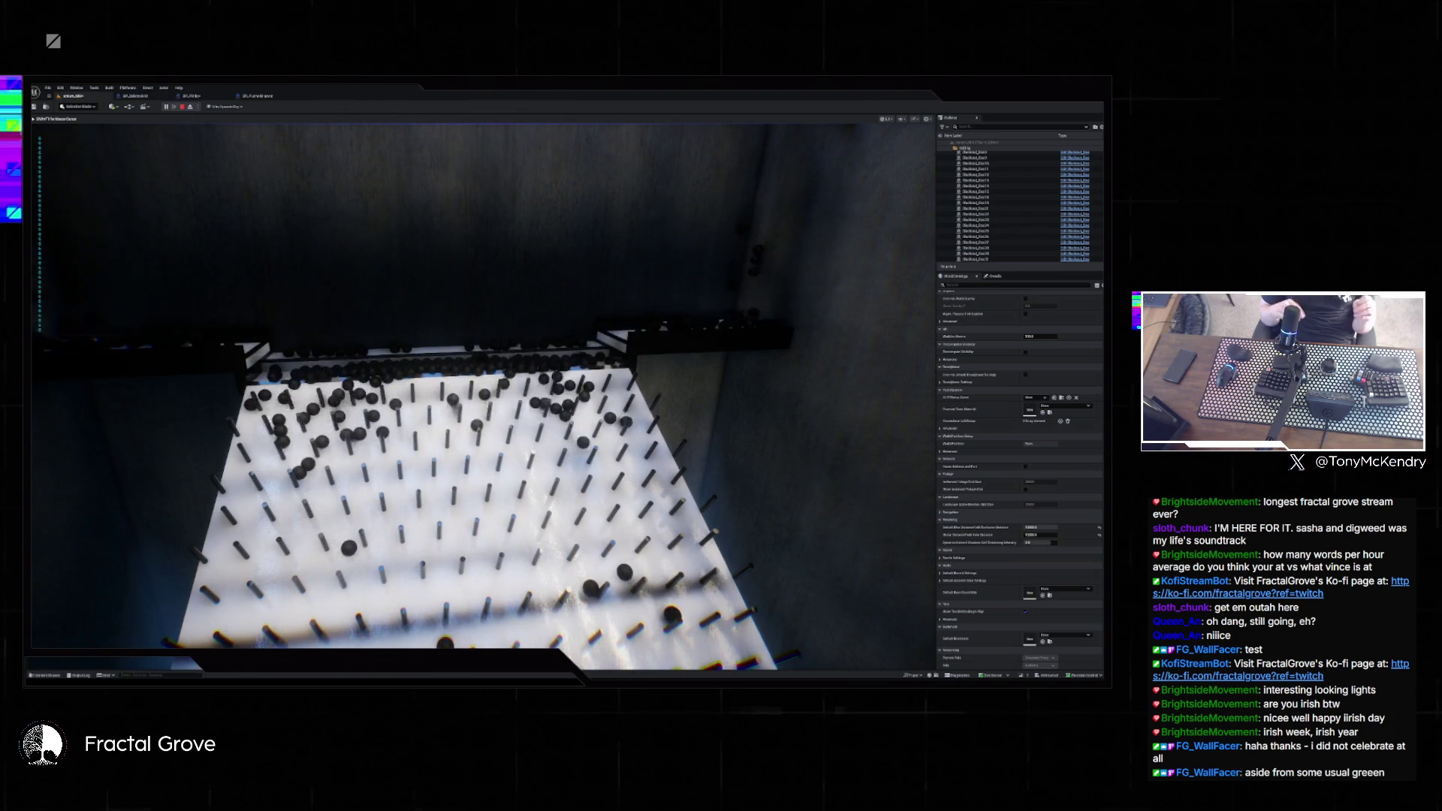
pyautogui.press('Escape')
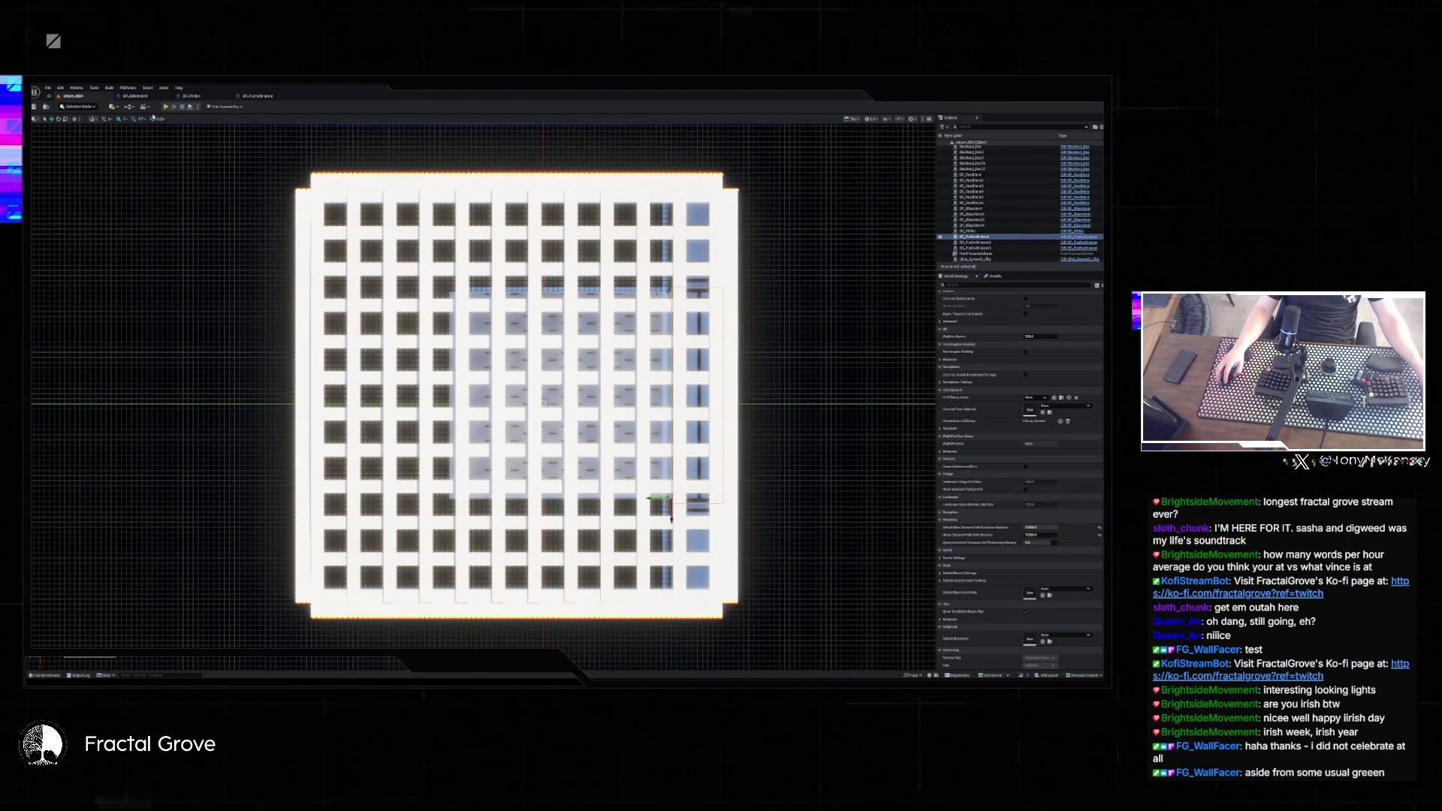
pyautogui.hotkey('alt', 'g')
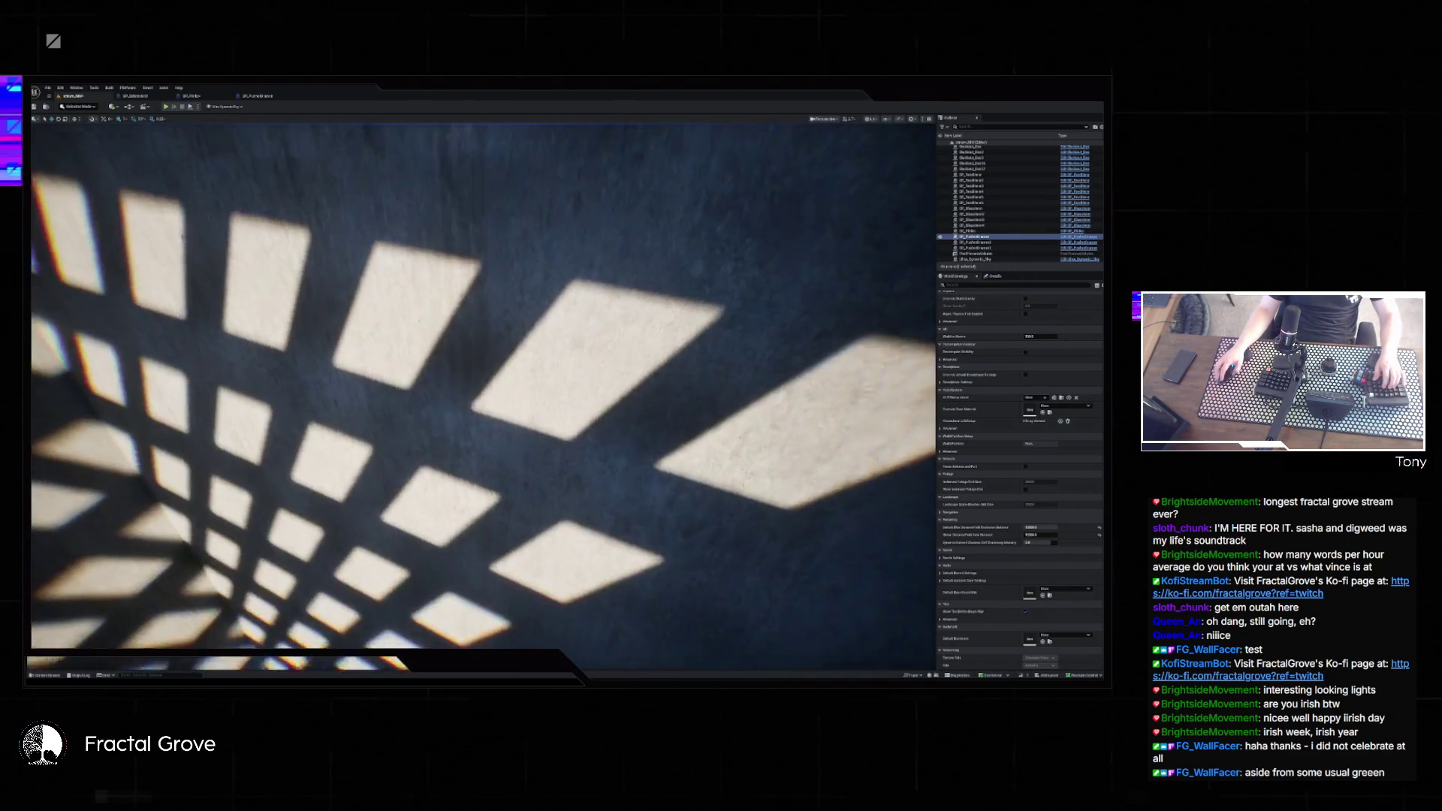
pyautogui.press('f')
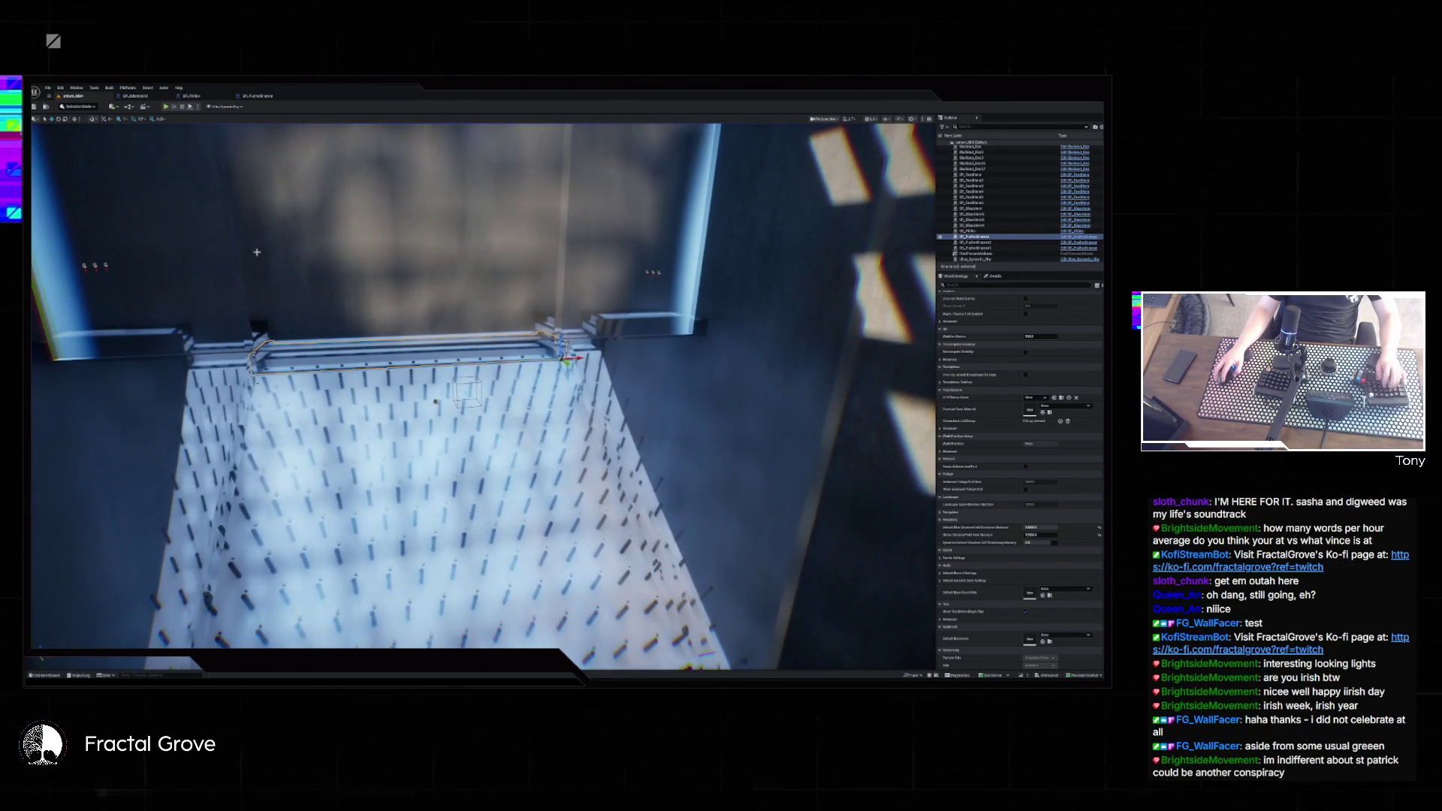
# - Run a full ball-drop play test, focusing the game view to watch the balls, then stop it
pyautogui.hotkey('alt', 'p')
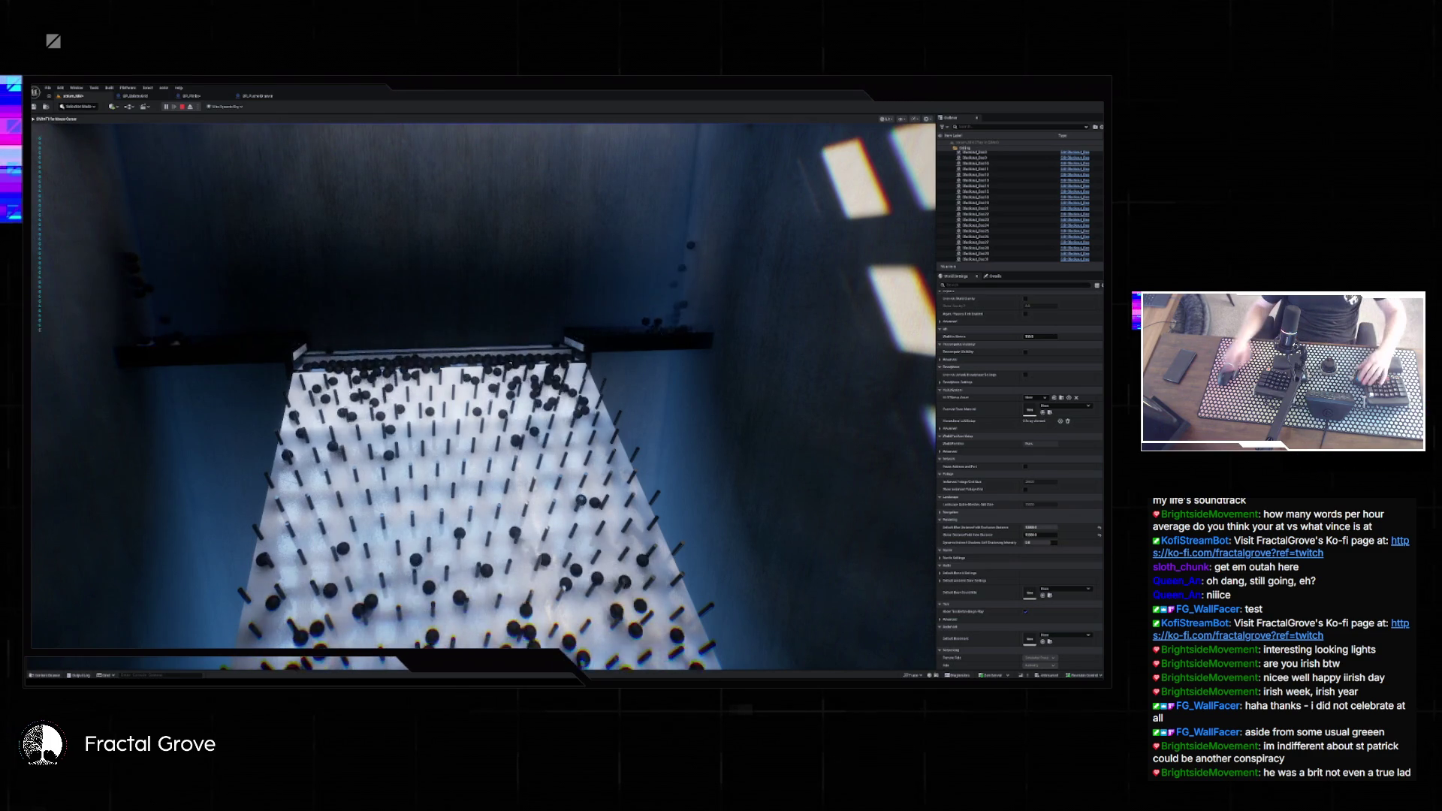
pyautogui.press('super')
pyautogui.press('Escape')
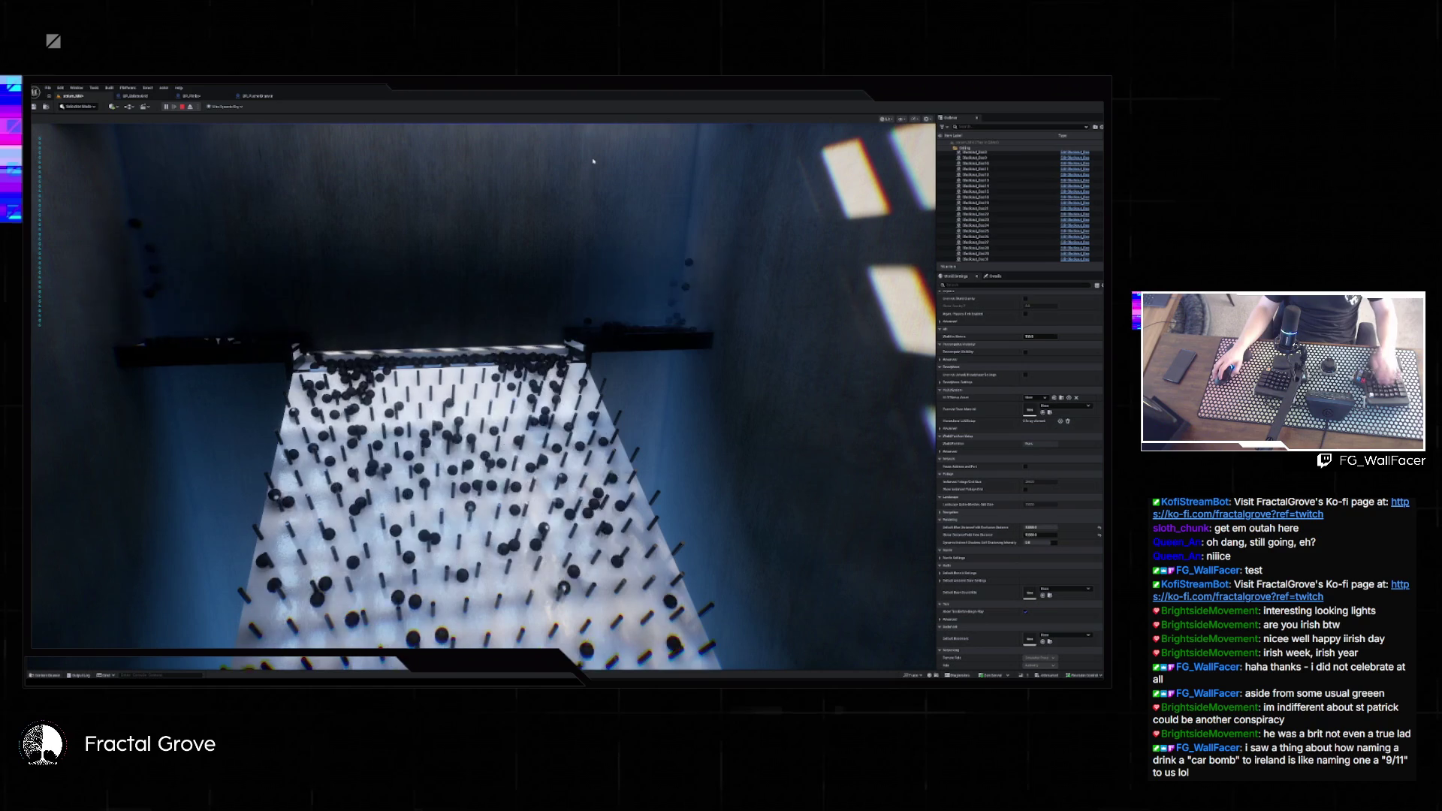
pyautogui.click(551, 255)
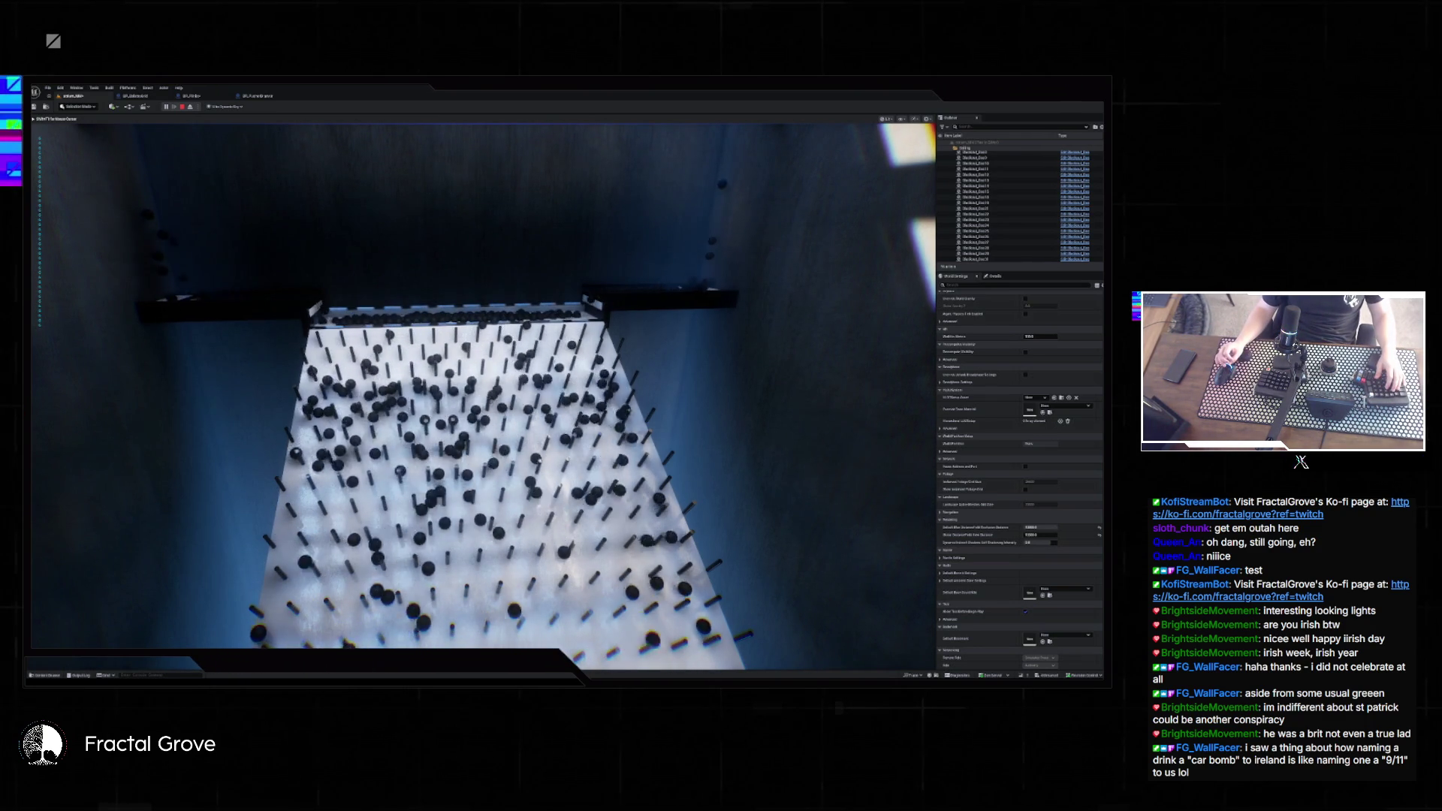
pyautogui.press('super')
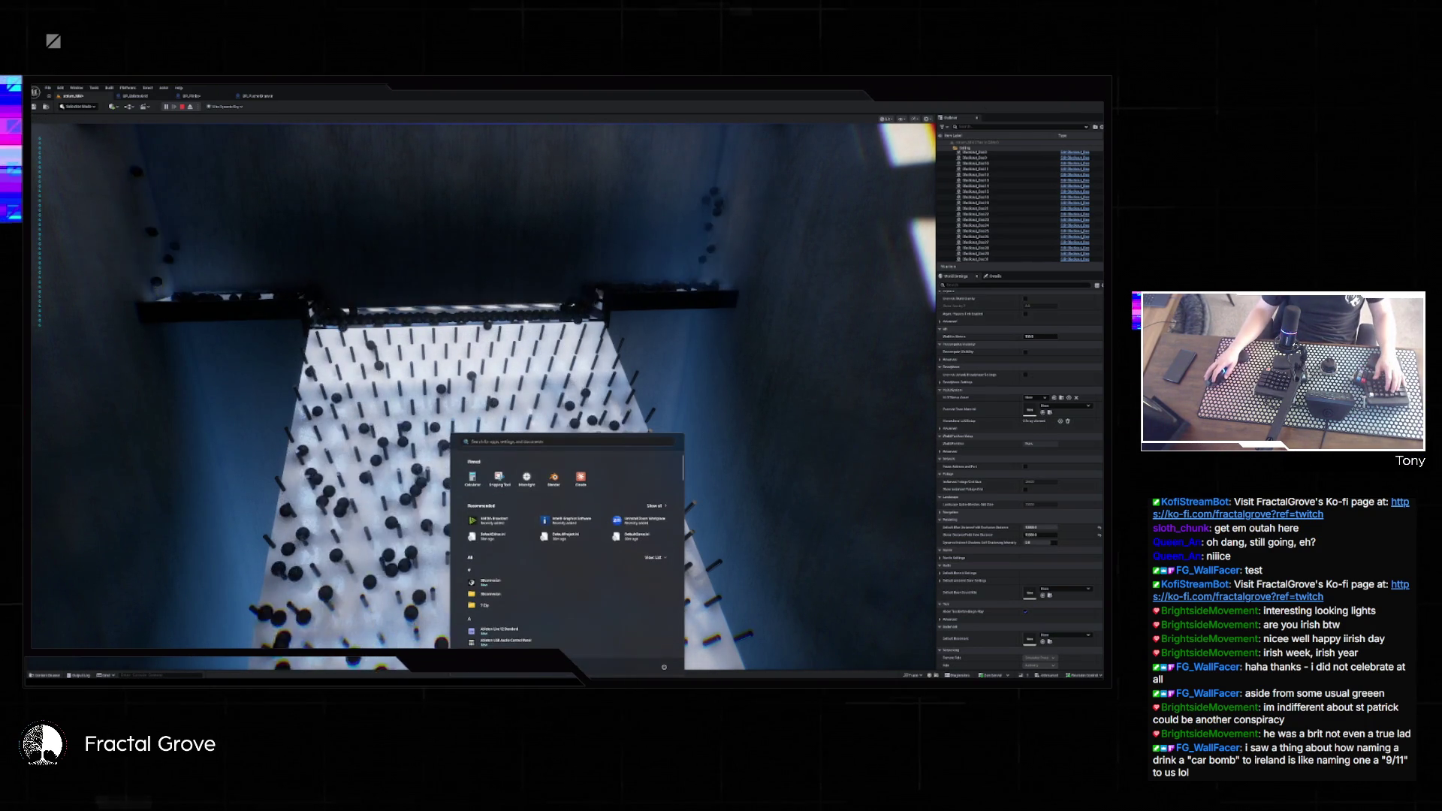
pyautogui.press('Escape')
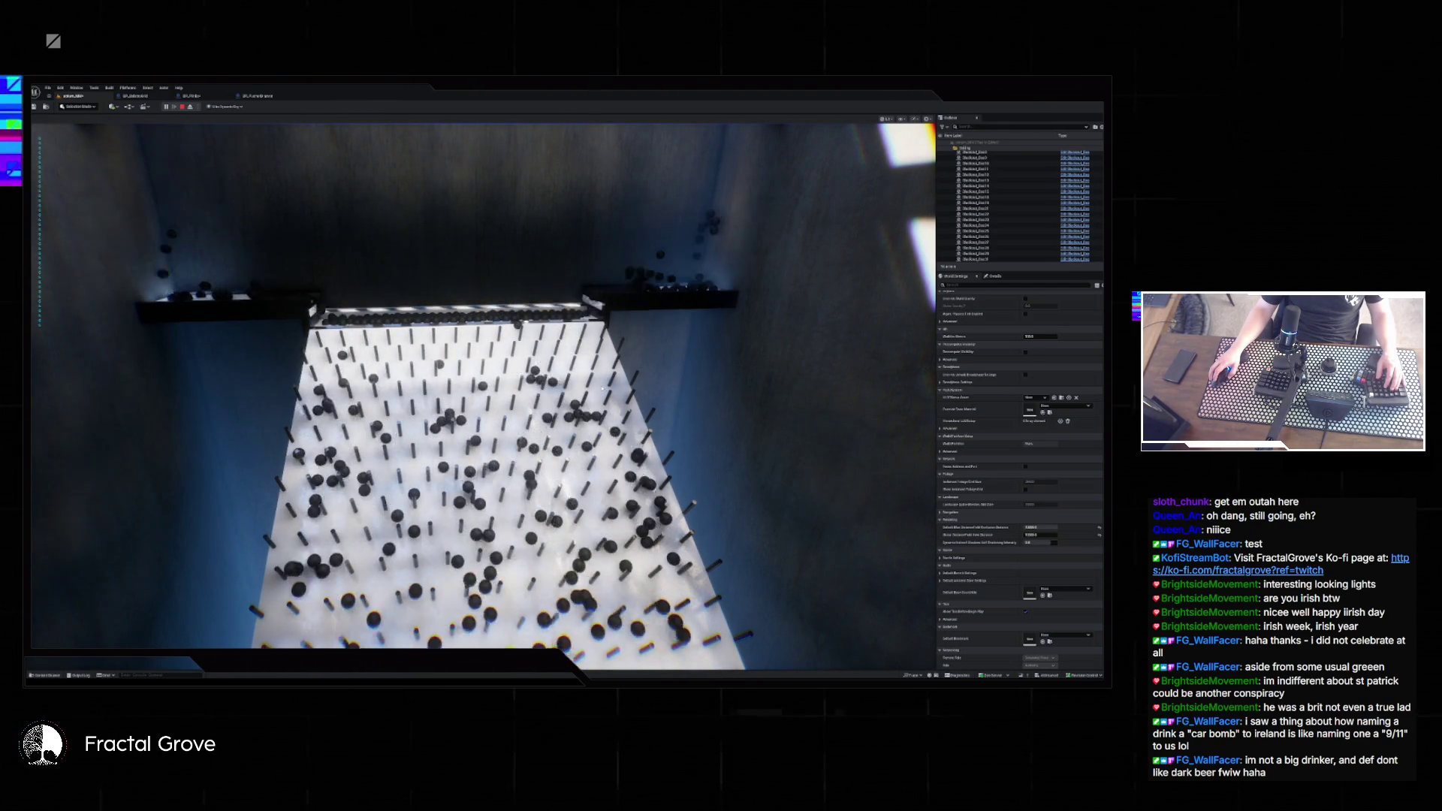
pyautogui.click(481, 376)
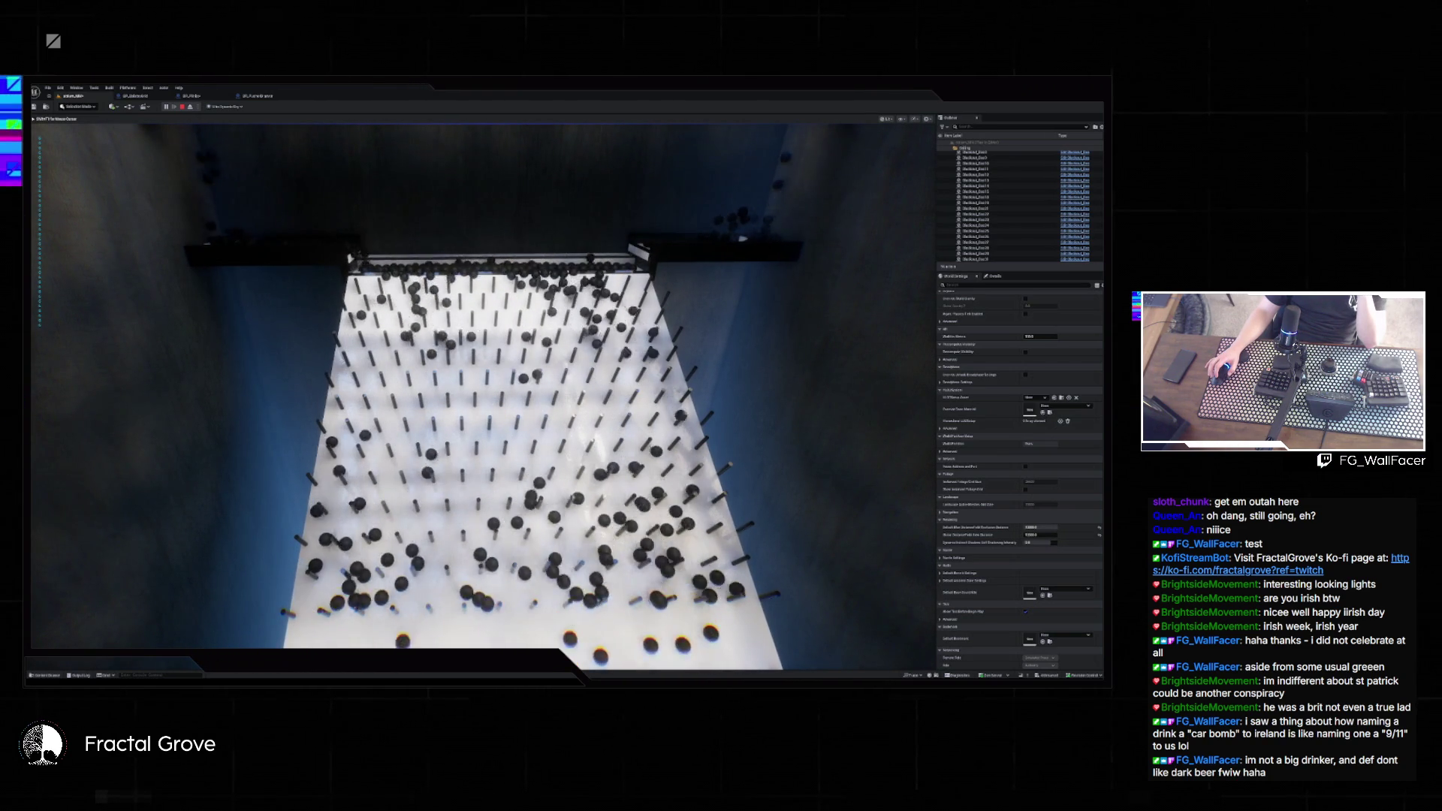
pyautogui.press('Escape')
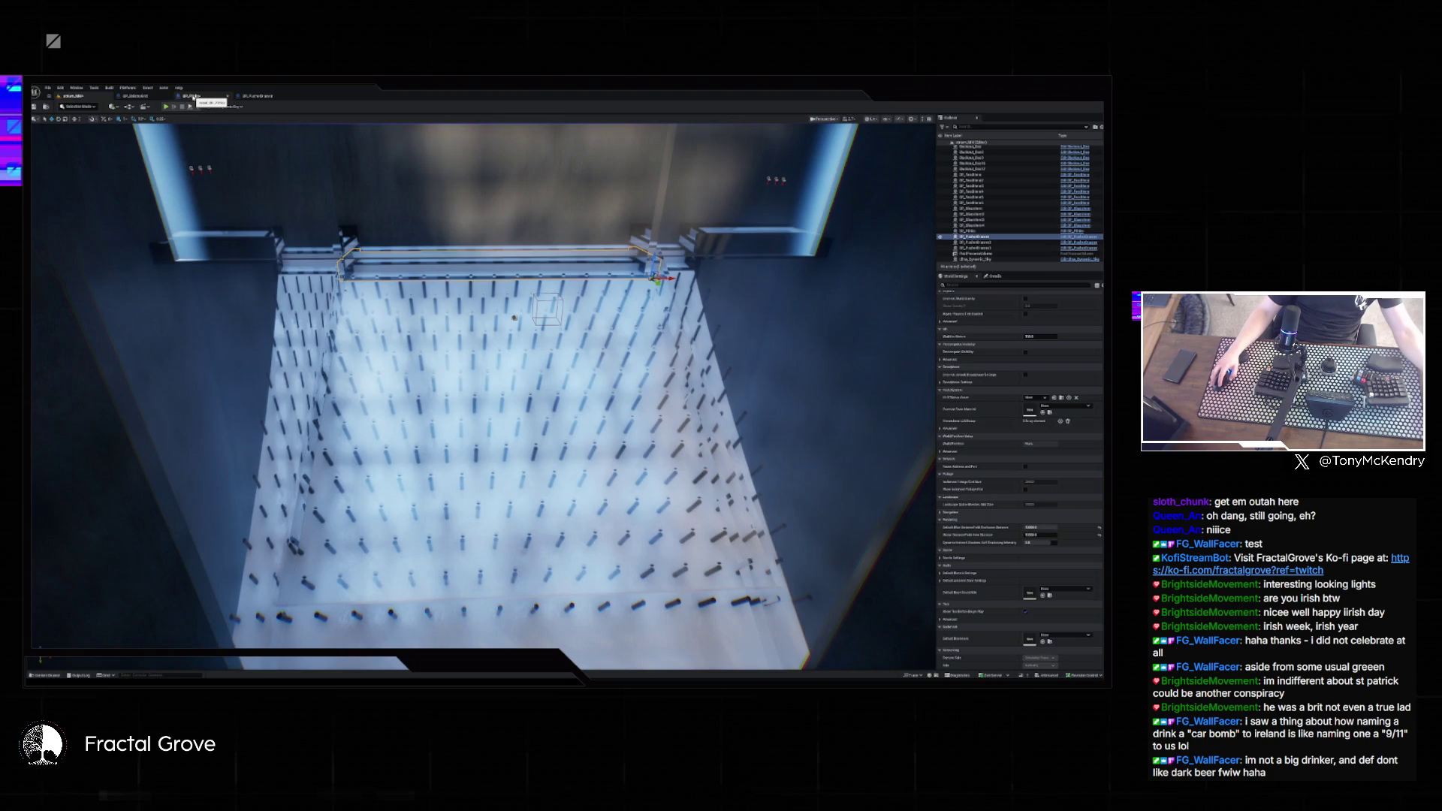
# - Switch to the BP_Plinko tab and open the Cylinder static mesh from the Content Drawer
pyautogui.click(192, 96)
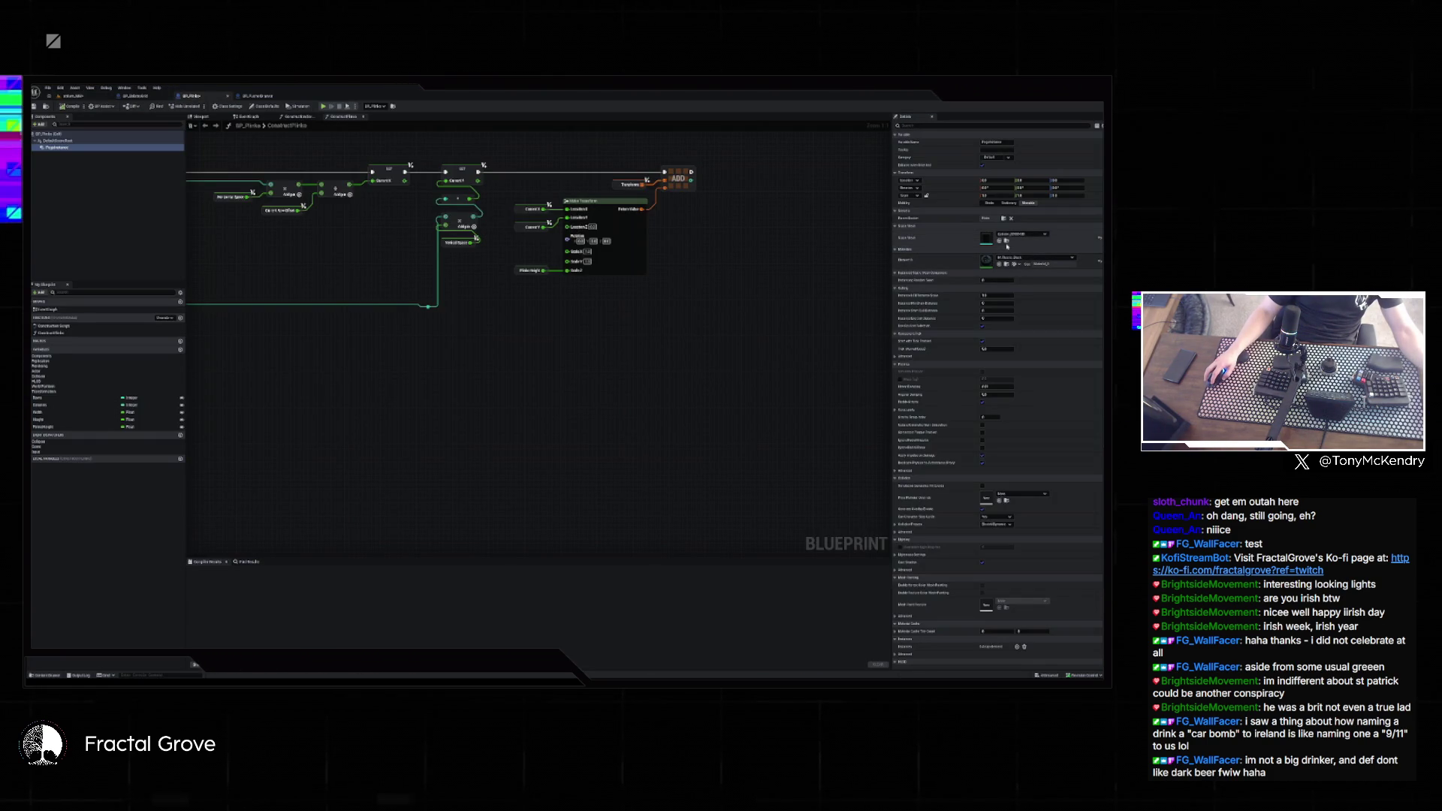
pyautogui.hotkey('ctrl', 'space')
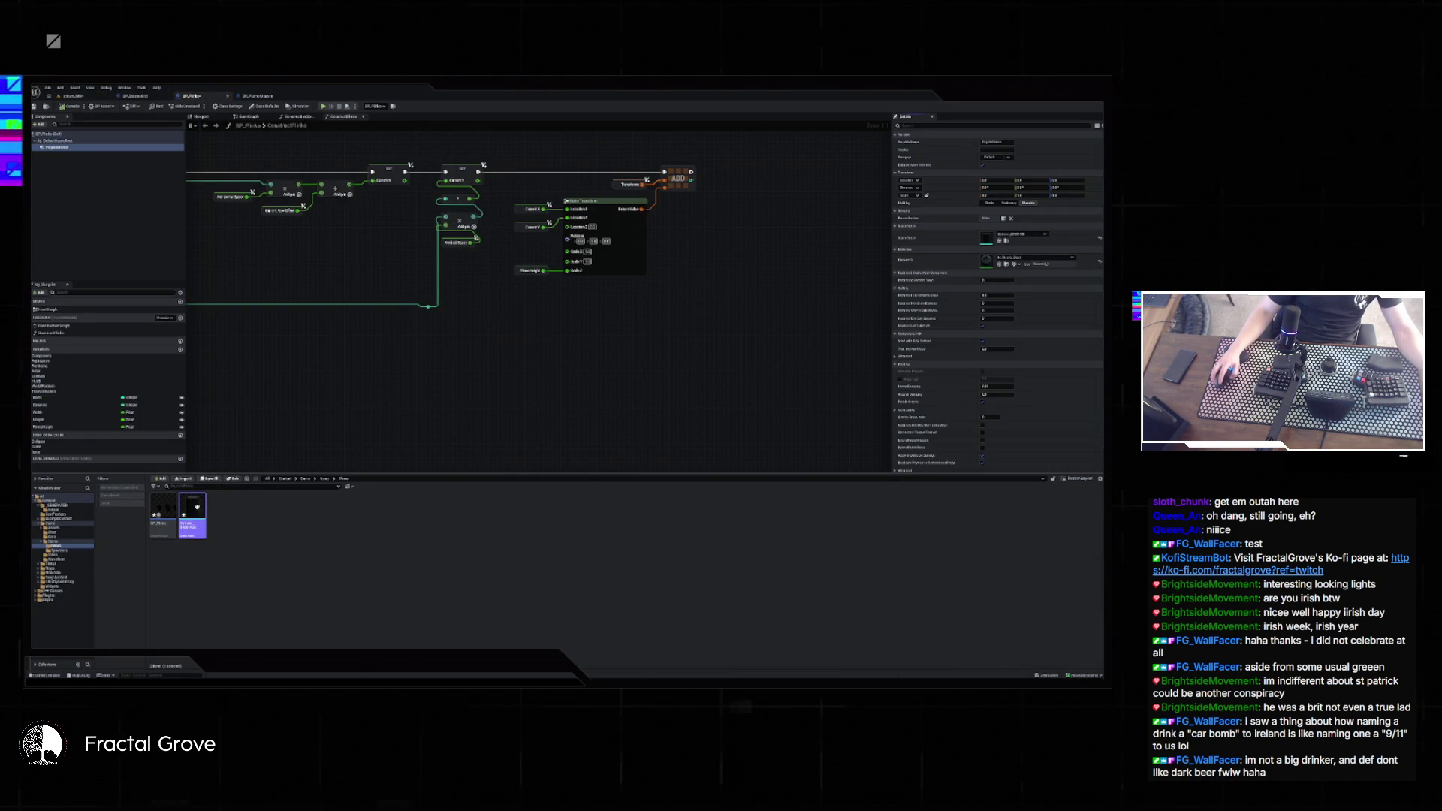
pyautogui.doubleClick(194, 513)
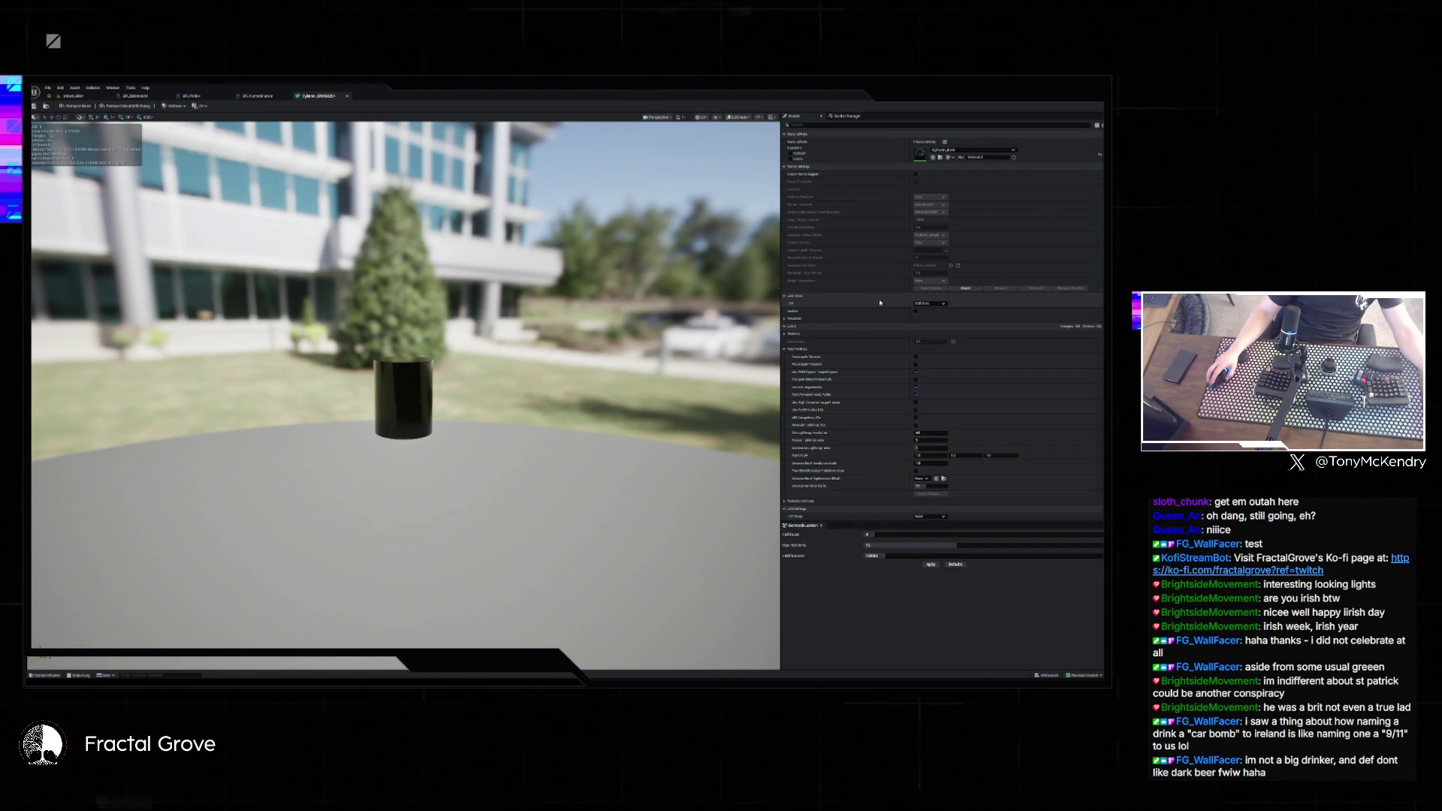
# - Set the Cylinder mesh's Distance Field Resolution Scale to 10, then close the editor and apply the changes
pyautogui.scroll(-3, 845, 275)
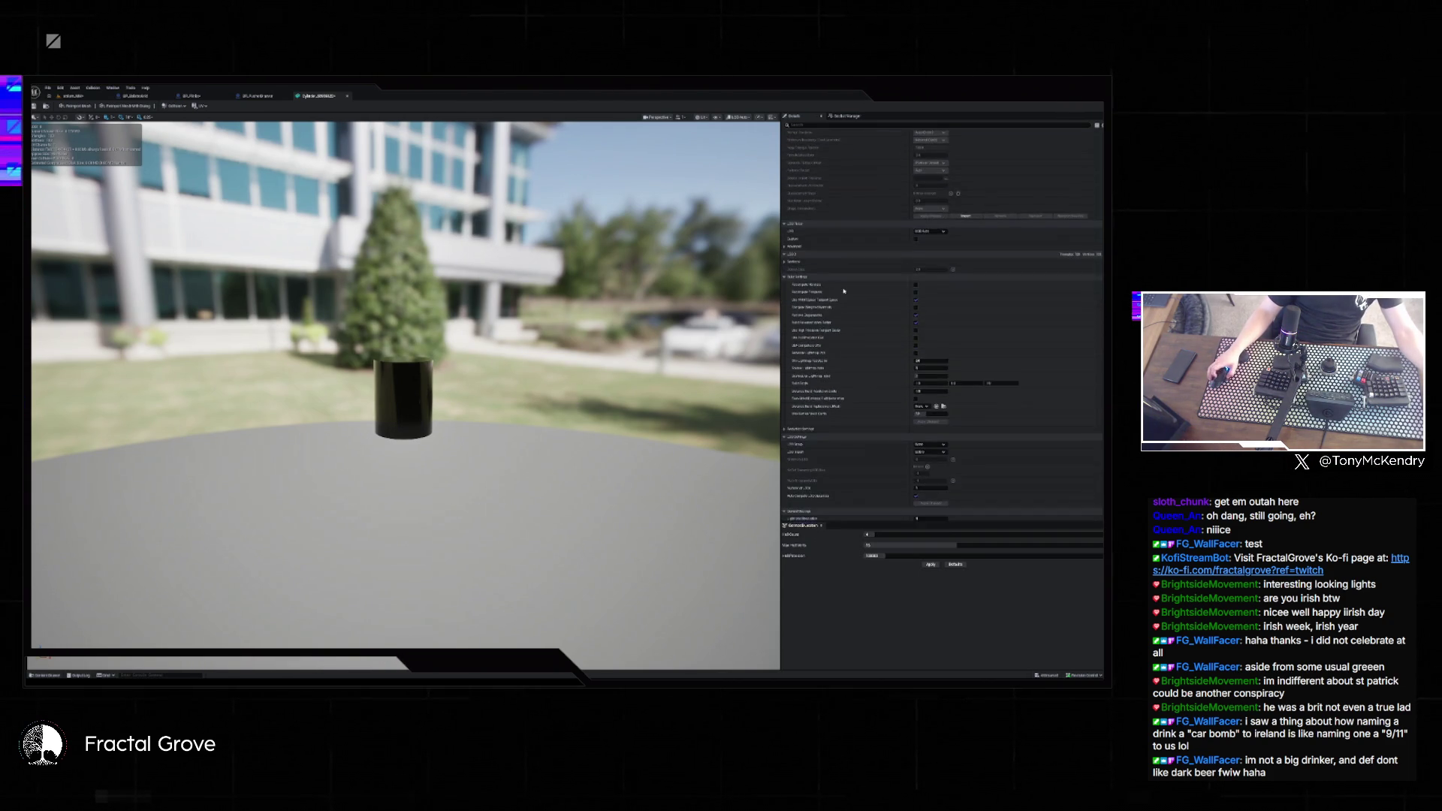
pyautogui.scroll(-10, 845, 275)
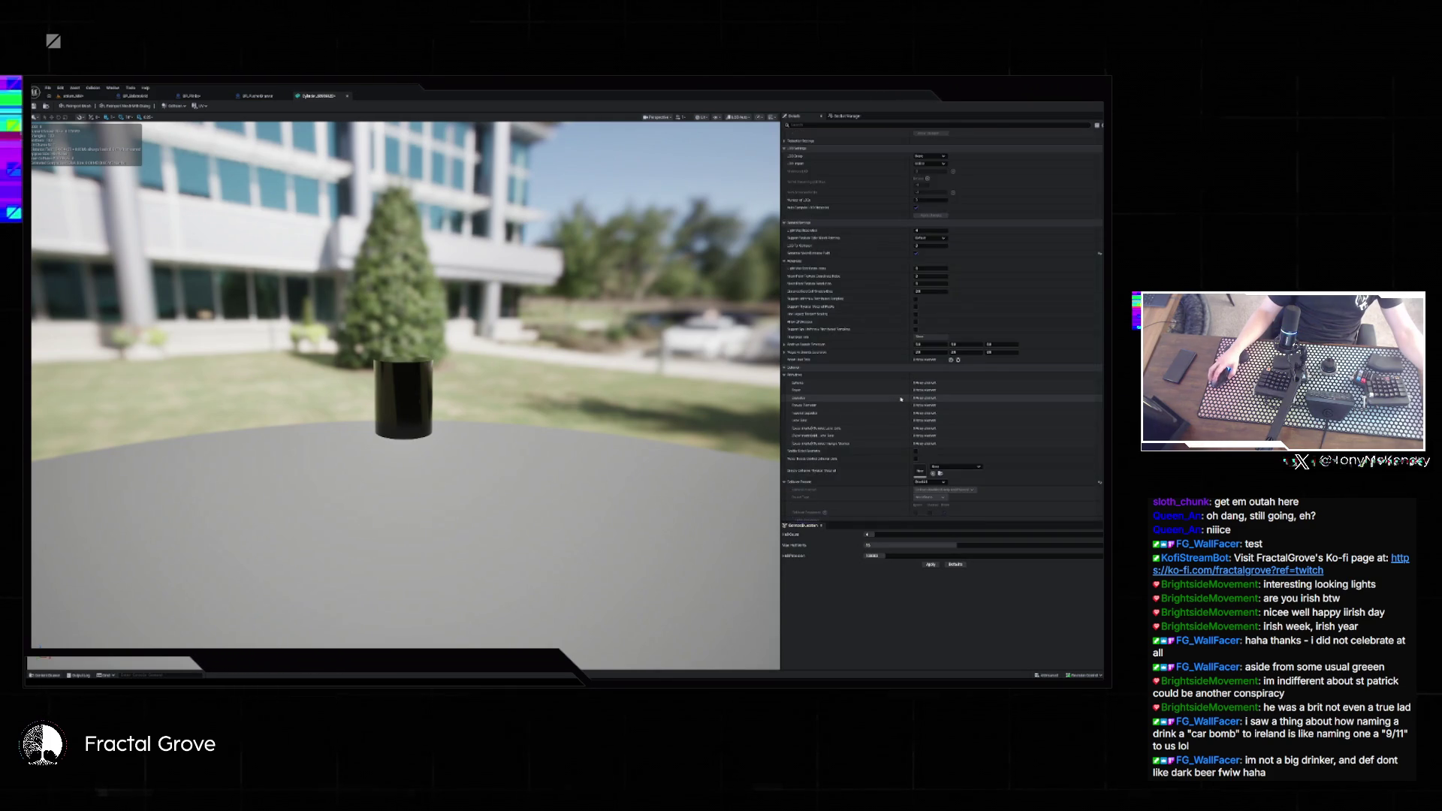
pyautogui.scroll(-3, 902, 399)
pyautogui.scroll(10, 902, 399)
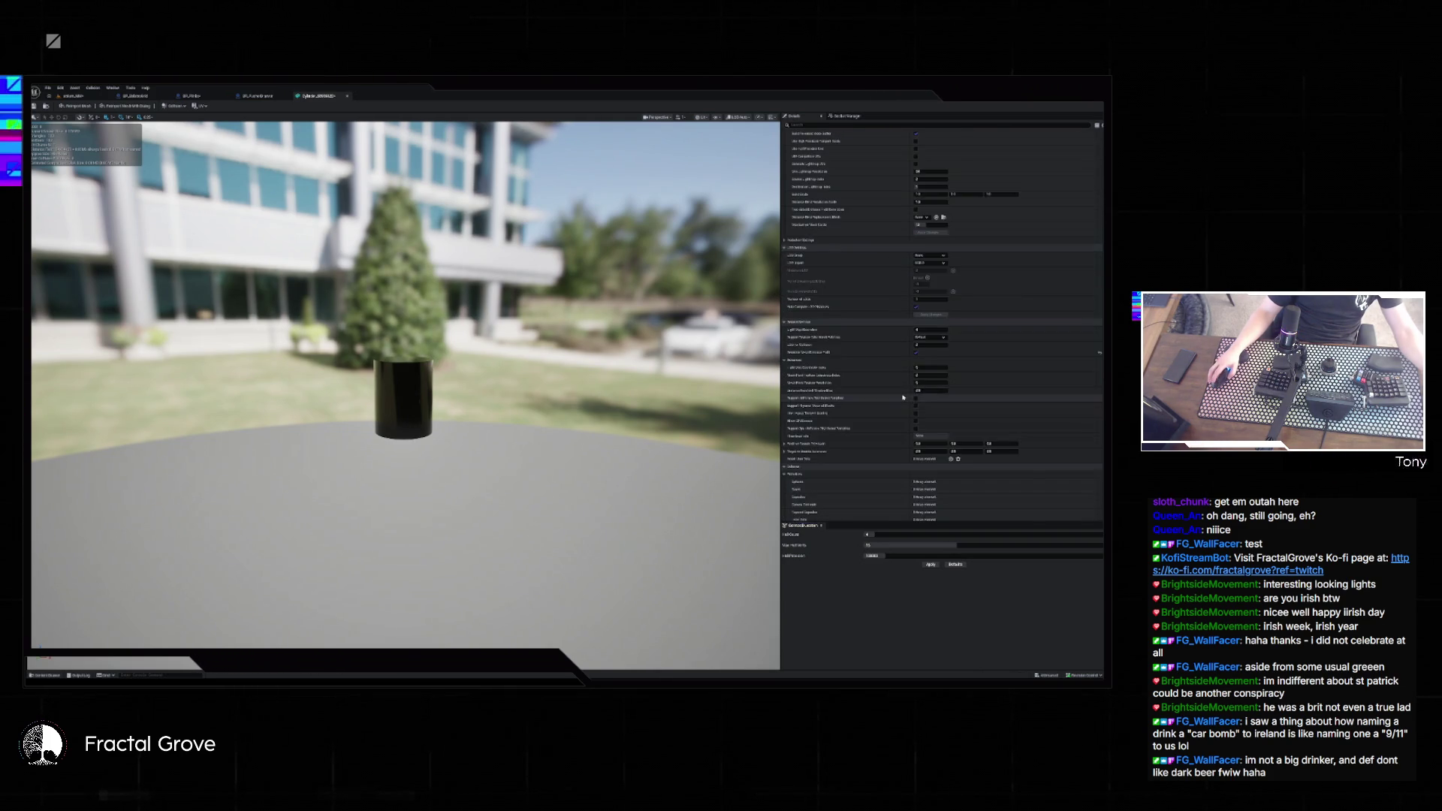
pyautogui.click(843, 124)
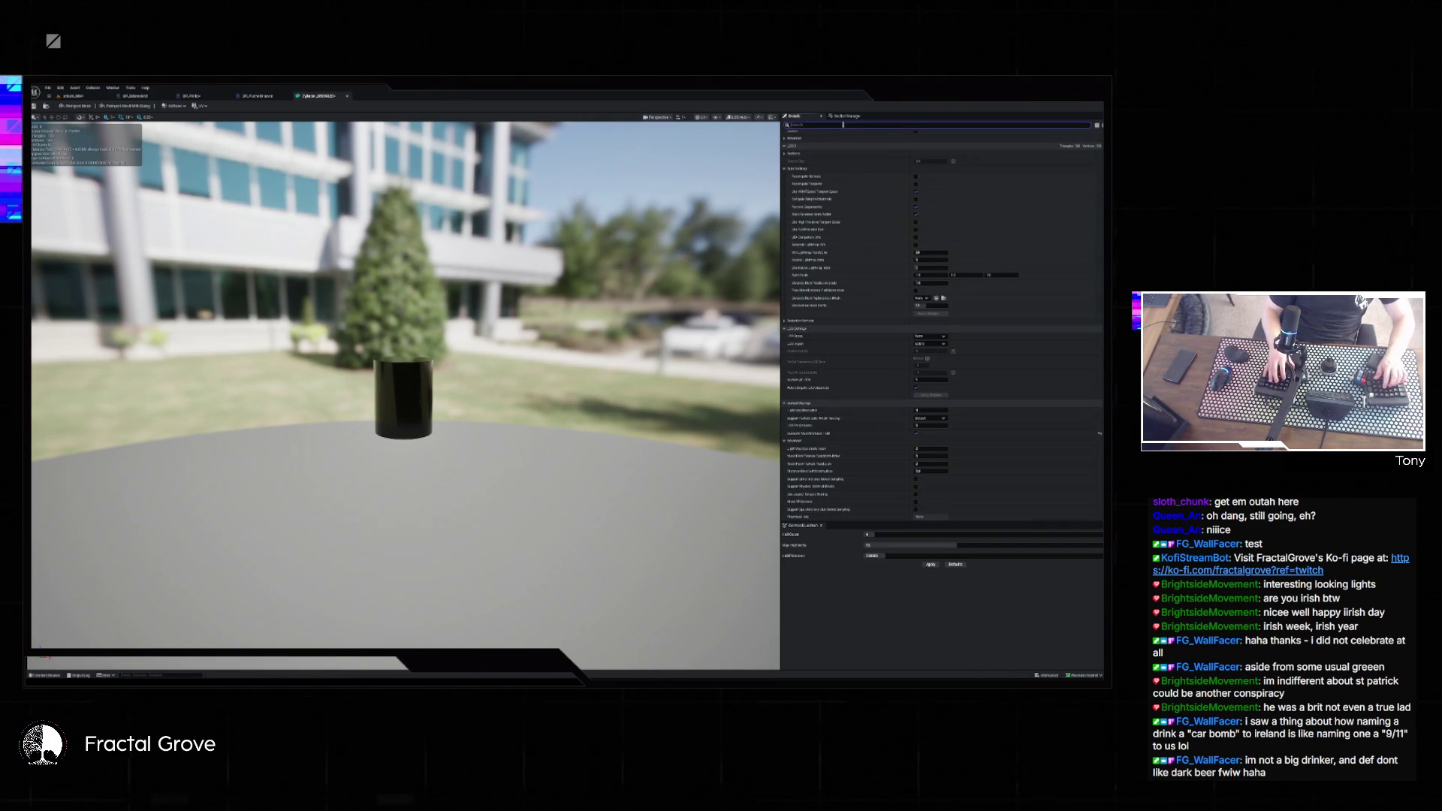
pyautogui.click(934, 149)
pyautogui.write('10')
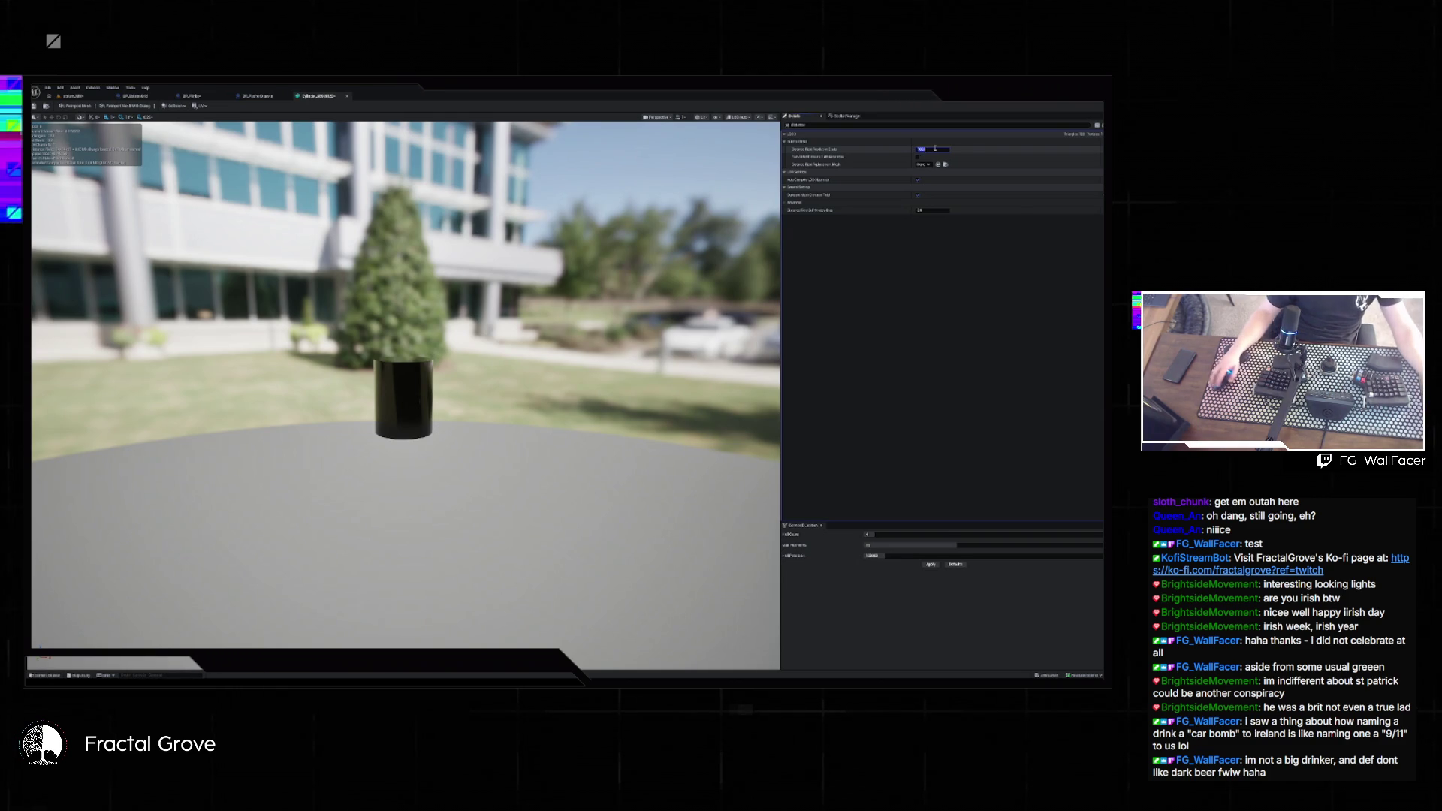
pyautogui.press('Return')
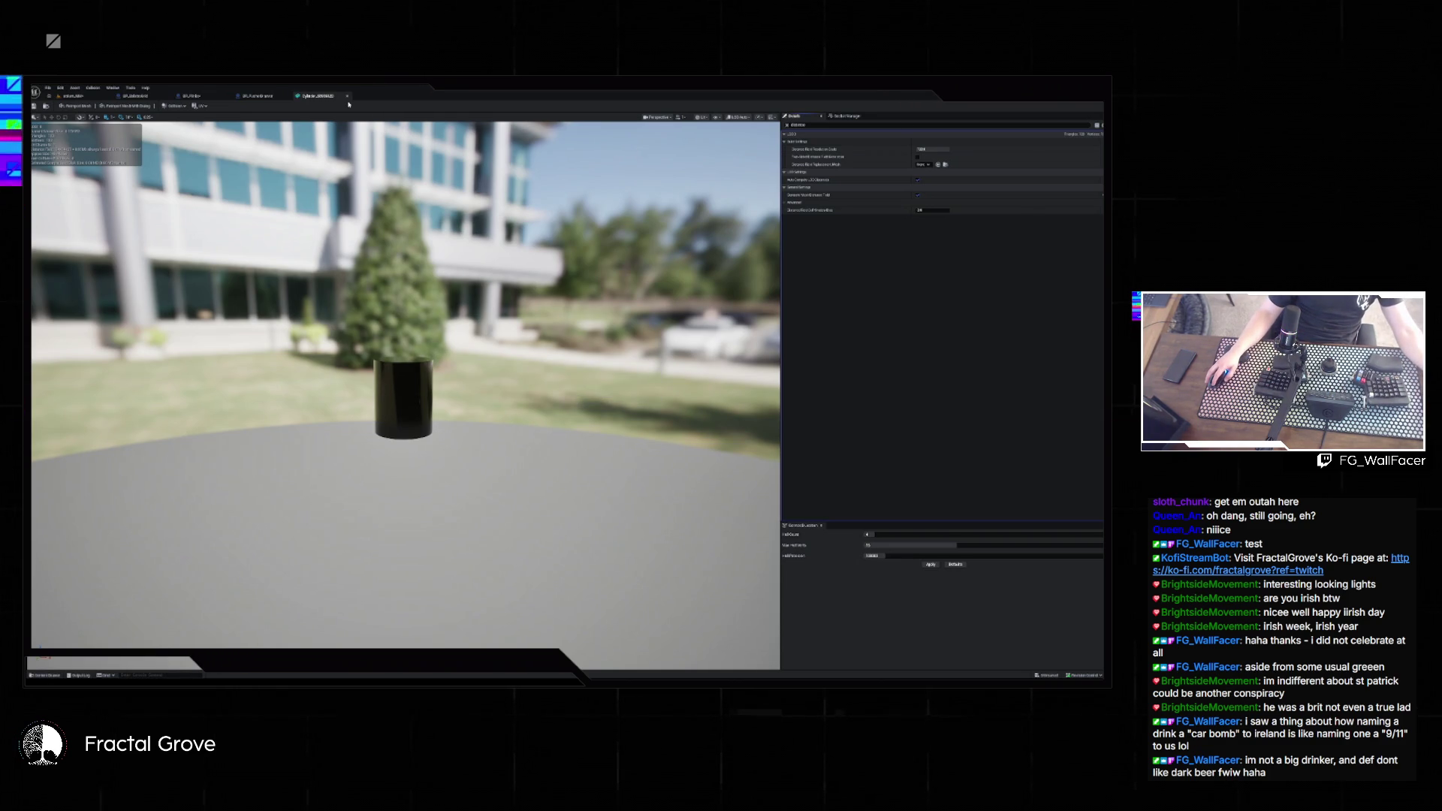
pyautogui.click(348, 96)
pyautogui.click(573, 398)
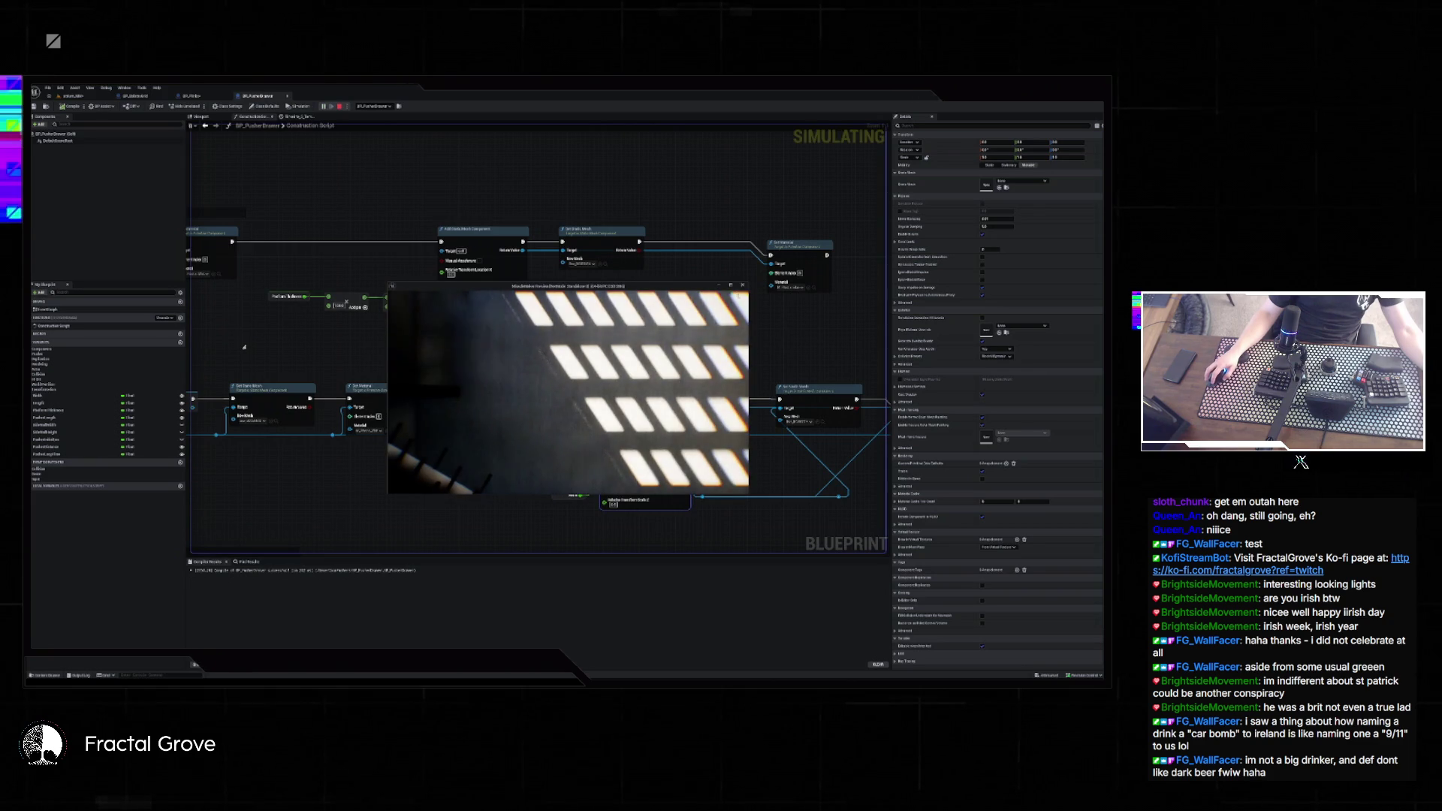
# - Close the floating preview window, stop the play test, and frame the view over the peg board
pyautogui.click(740, 286)
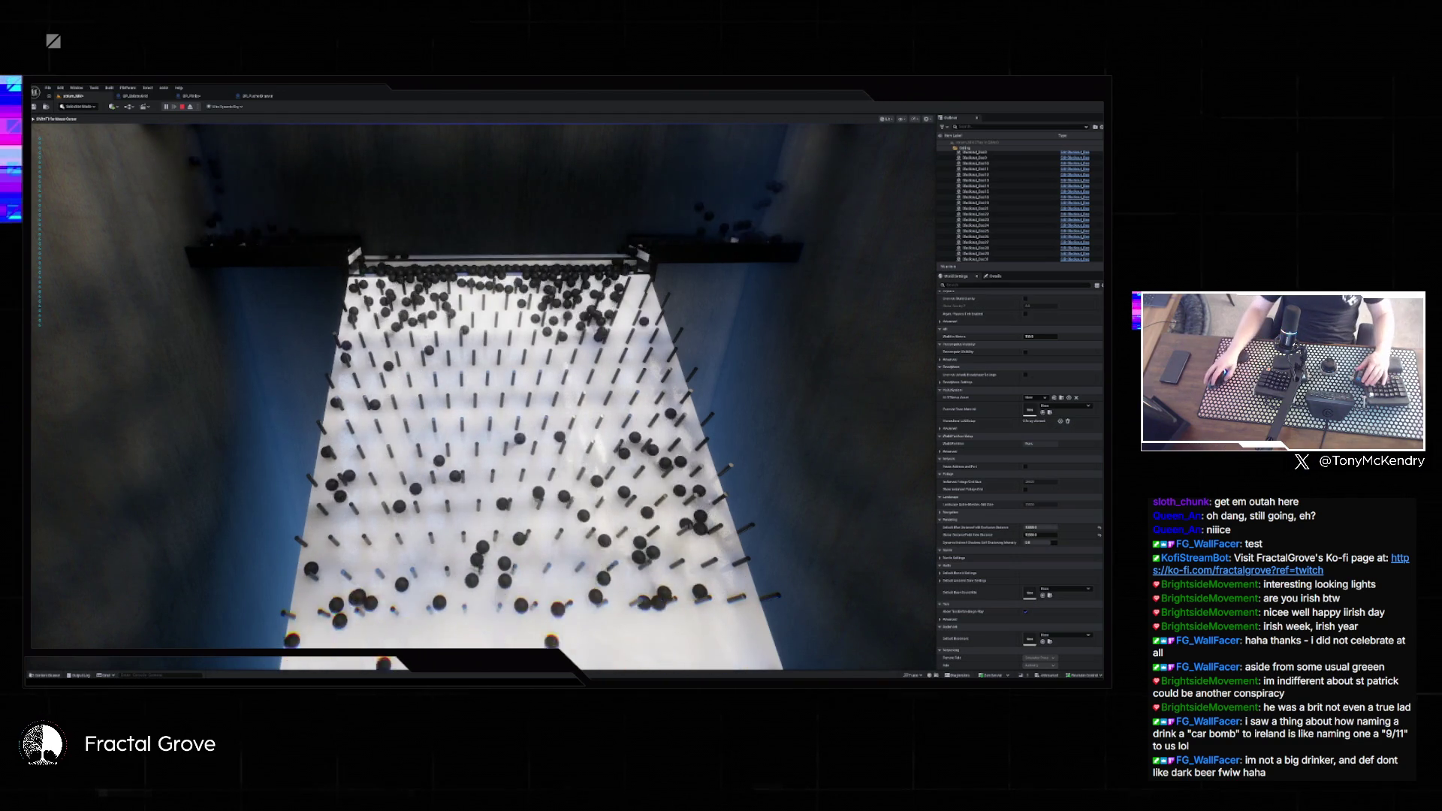
pyautogui.press('Escape')
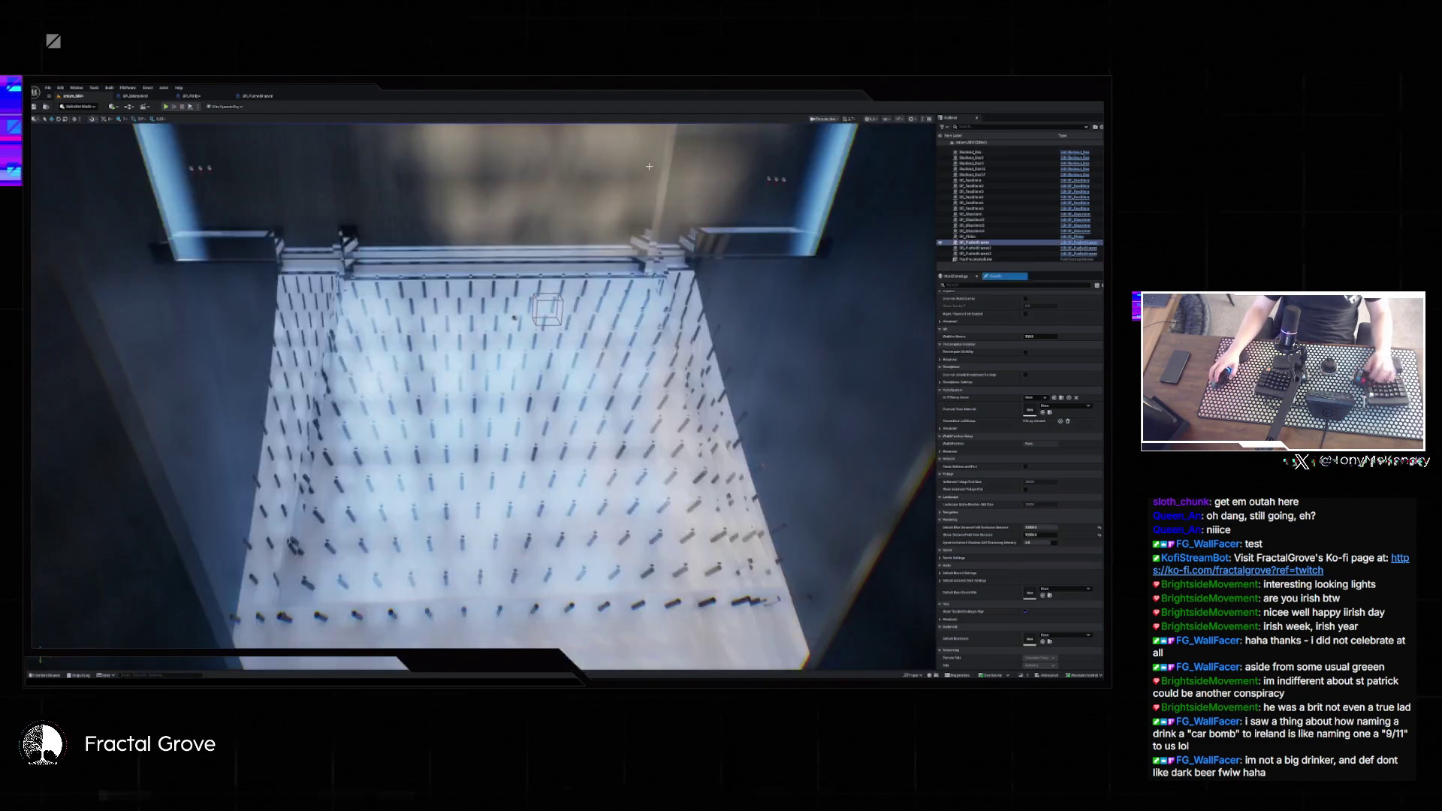
pyautogui.press('f')
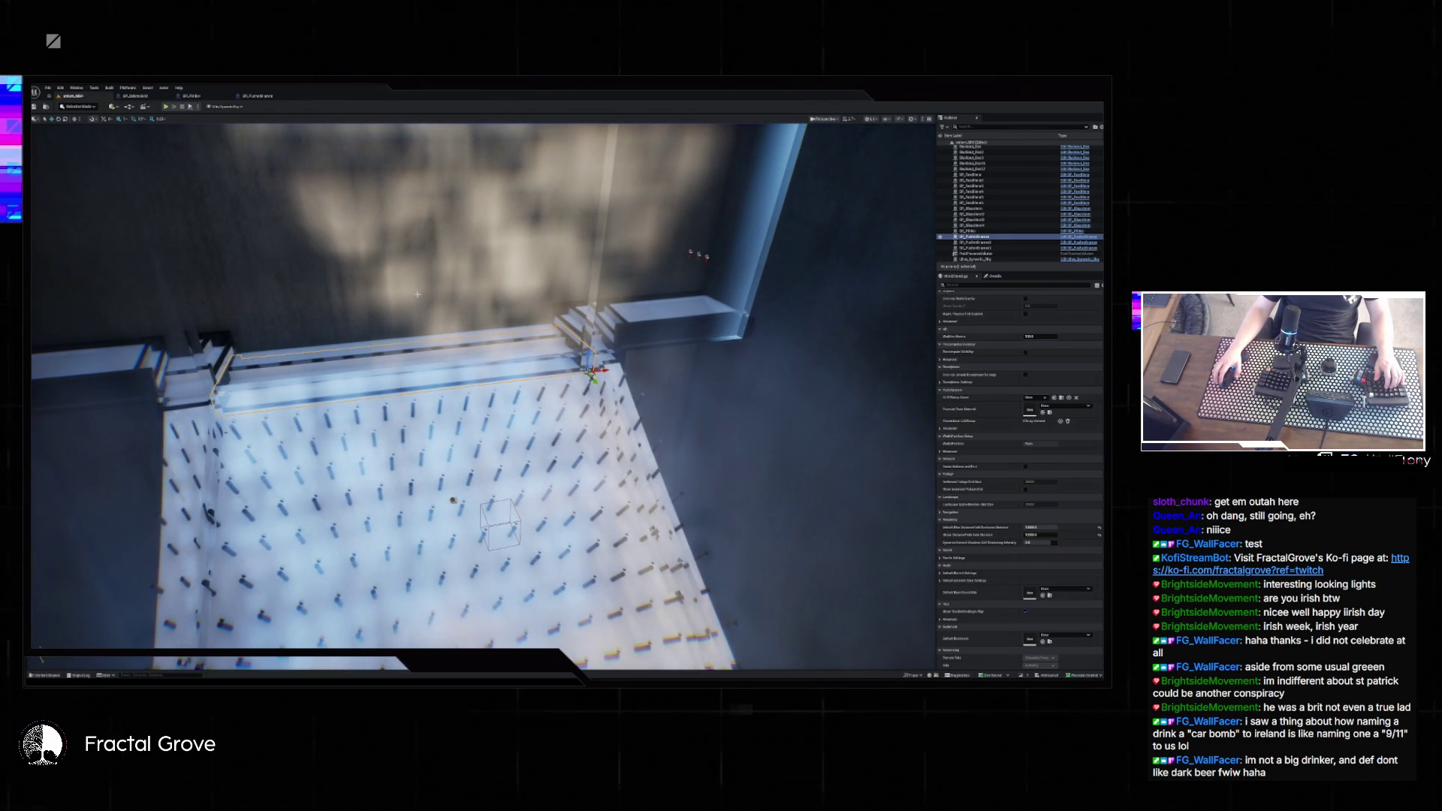
pyautogui.moveTo(418, 293)
pyautogui.mouseDown()
pyautogui.moveTo(466, 255)
pyautogui.moveTo(440, 226)
pyautogui.mouseUp()
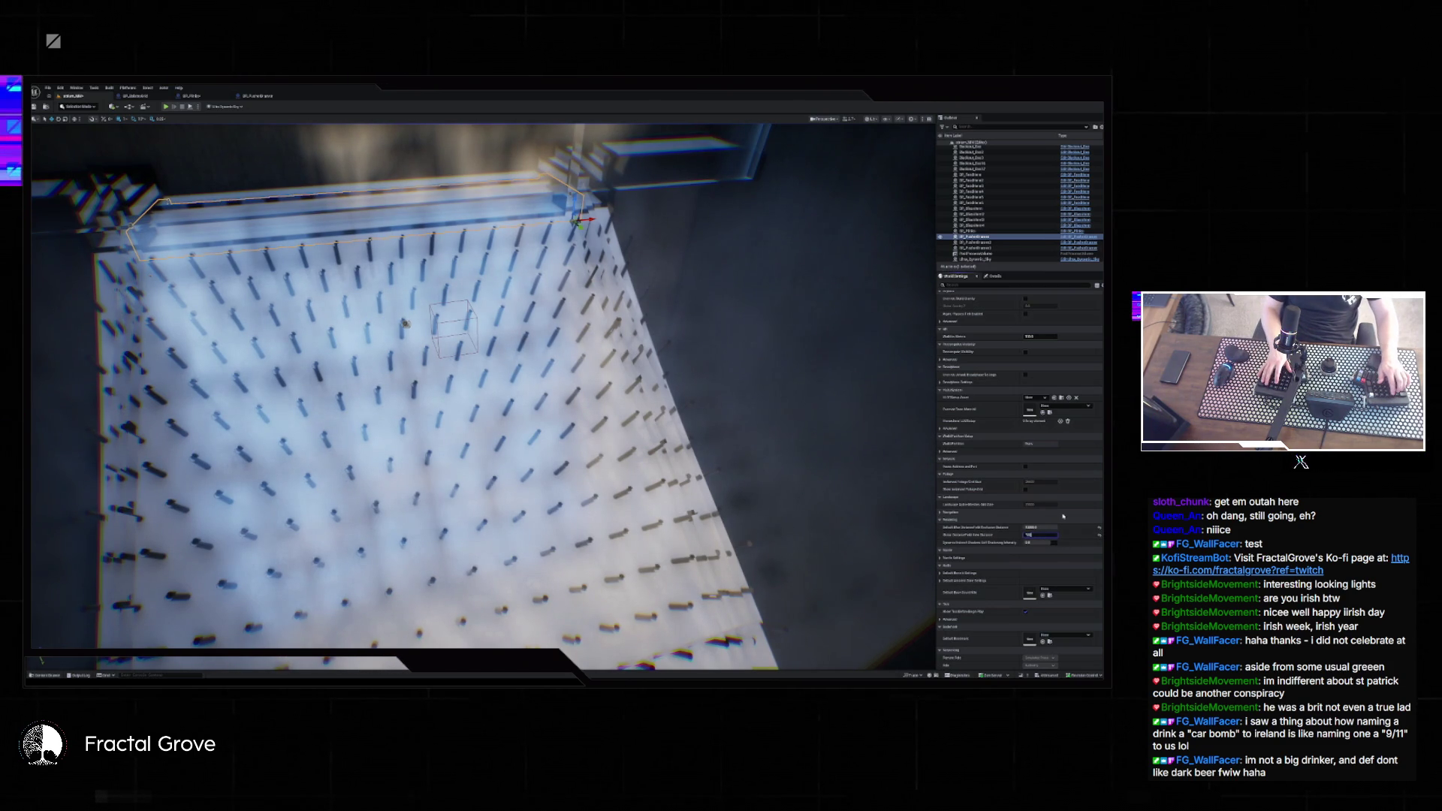
# - Set the next numeric physics field to 4000 and start a new pin-board play test
pyautogui.press('Tab')
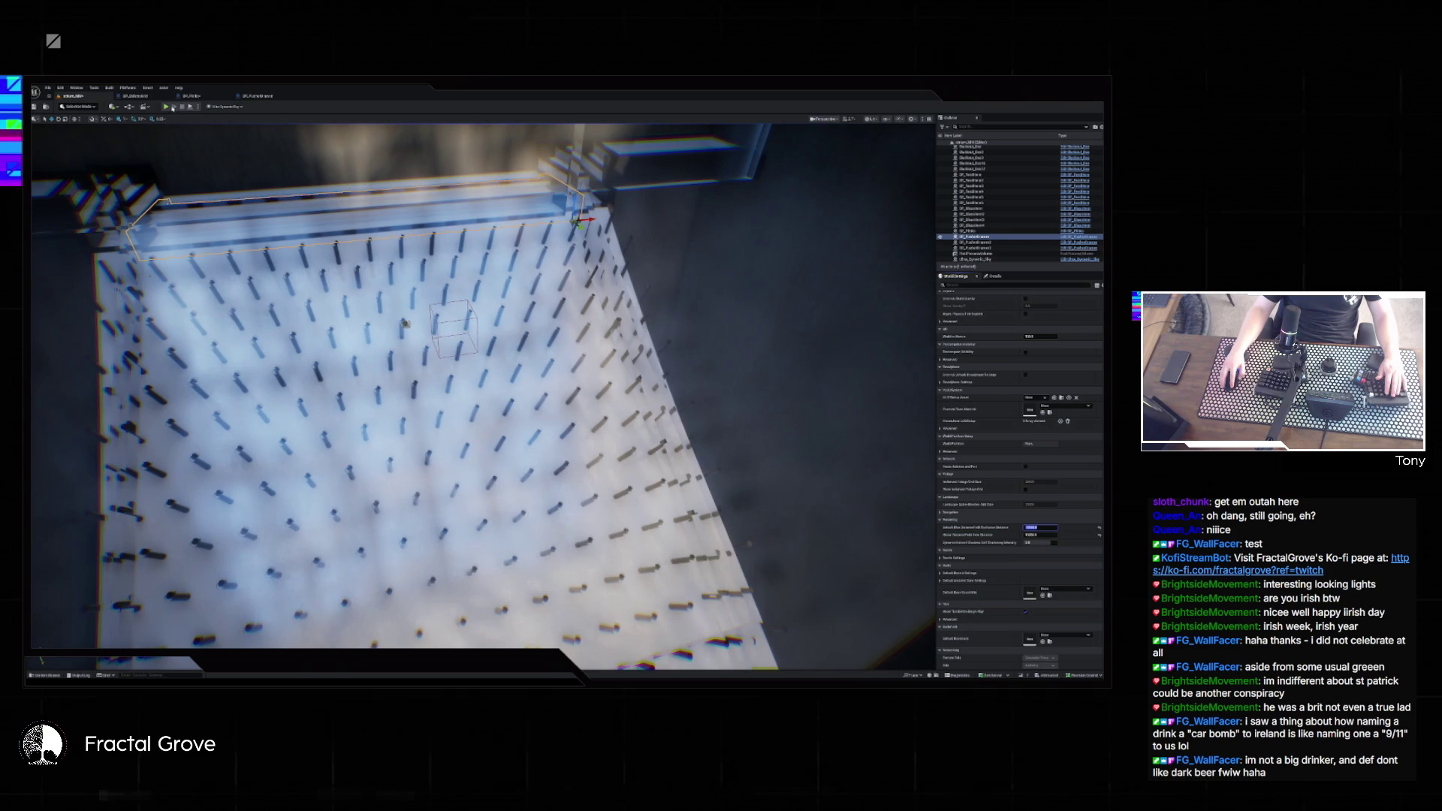
pyautogui.press('Return')
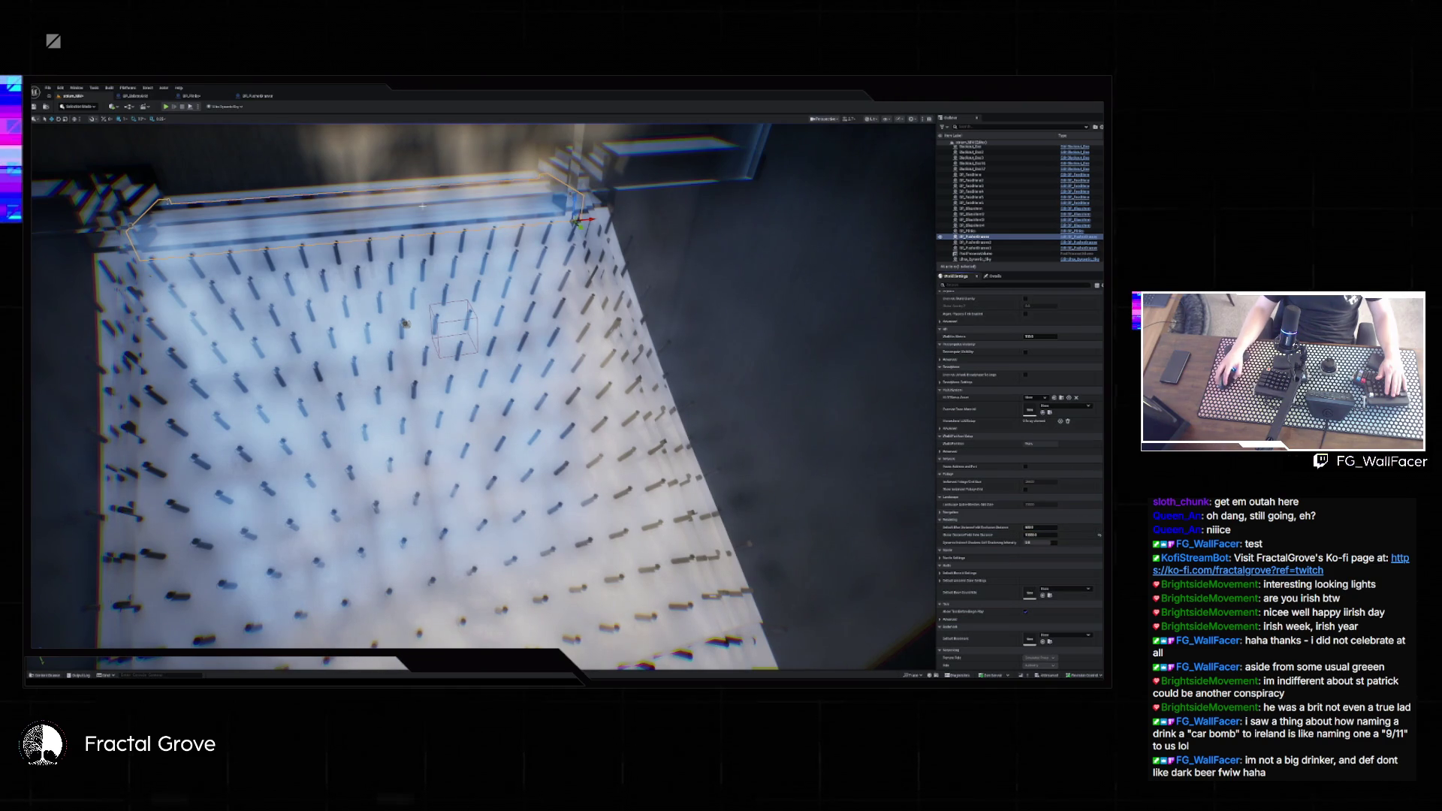
pyautogui.click(164, 105)
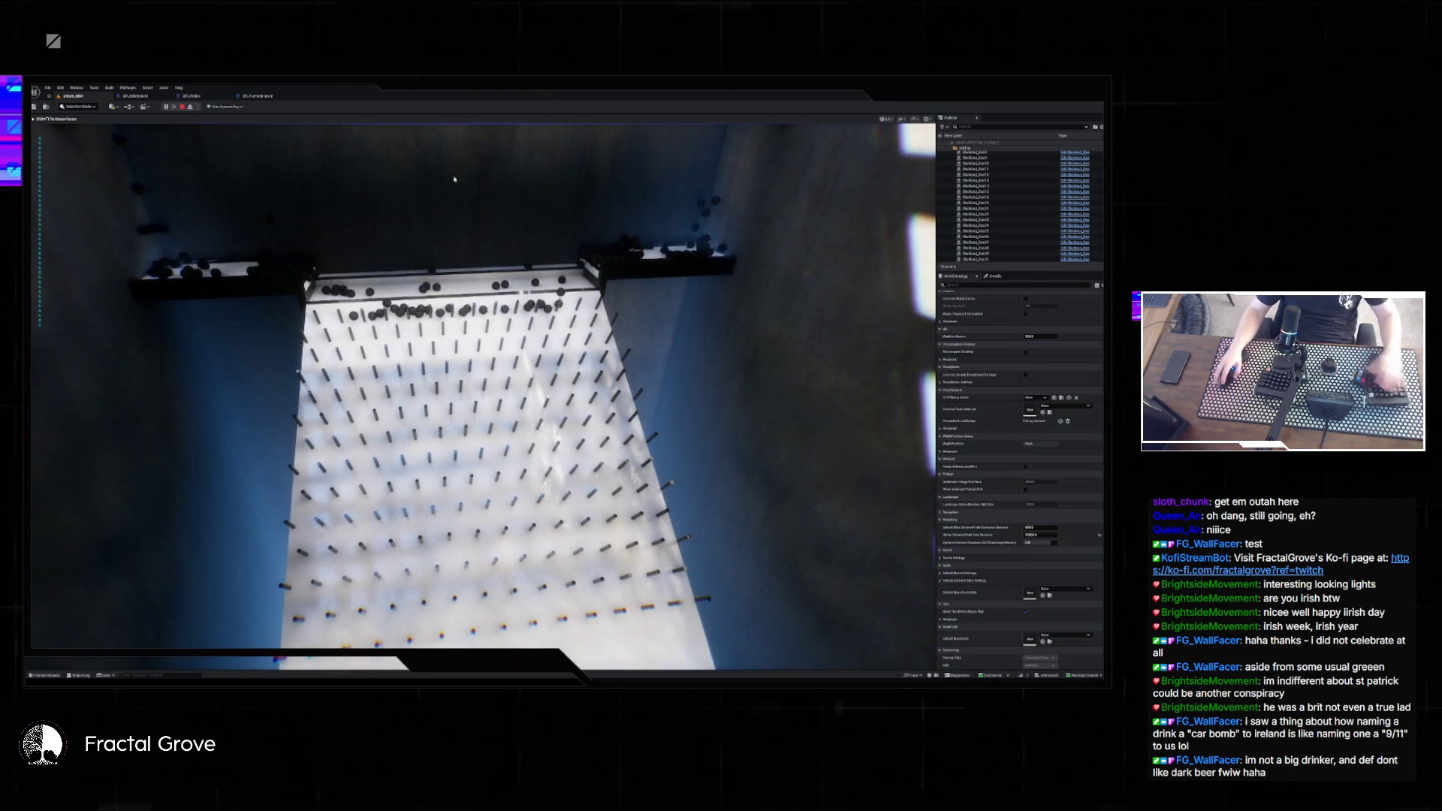
# - Stop the play test and commit the changed physics value in the actor's Details
pyautogui.press('Escape')
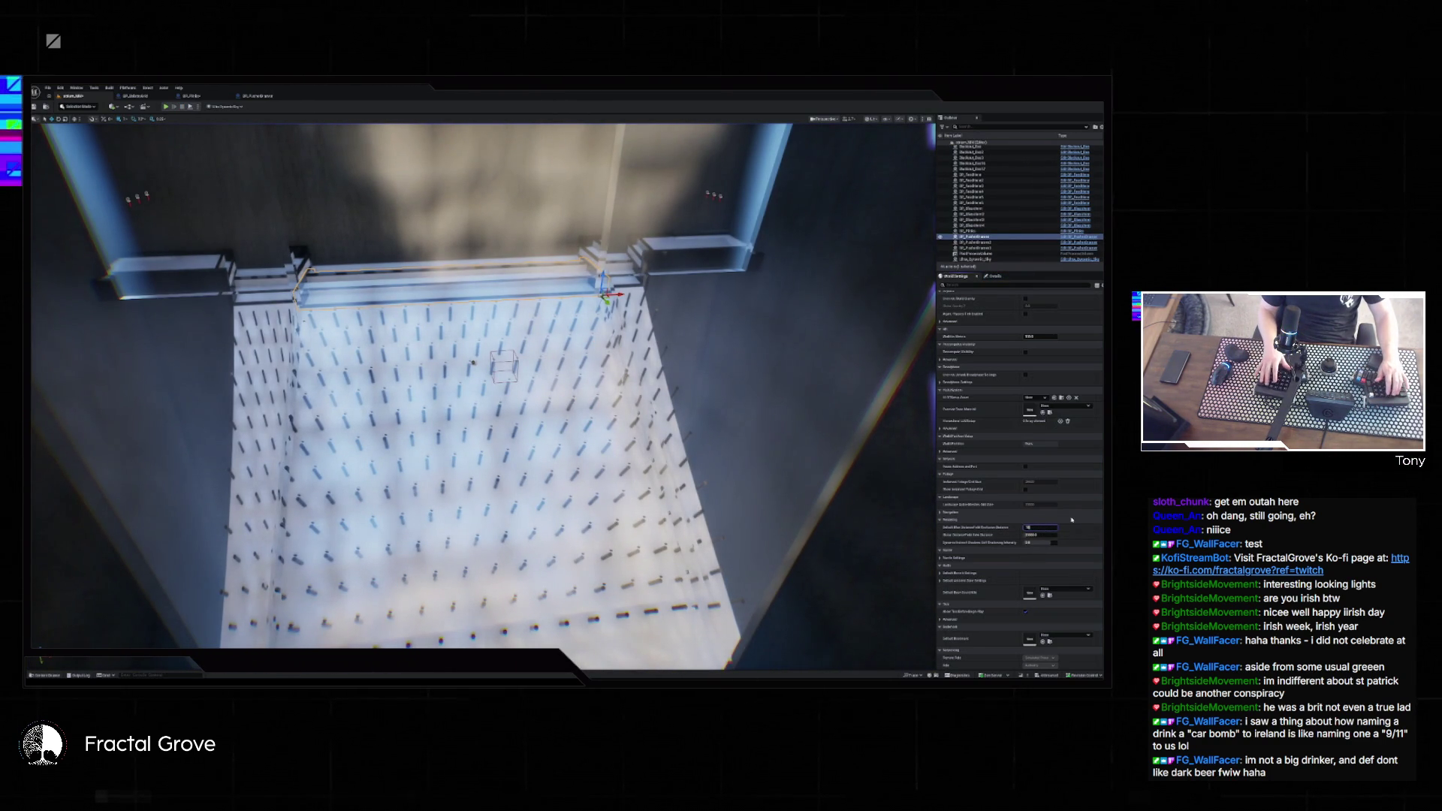
pyautogui.press('Return')
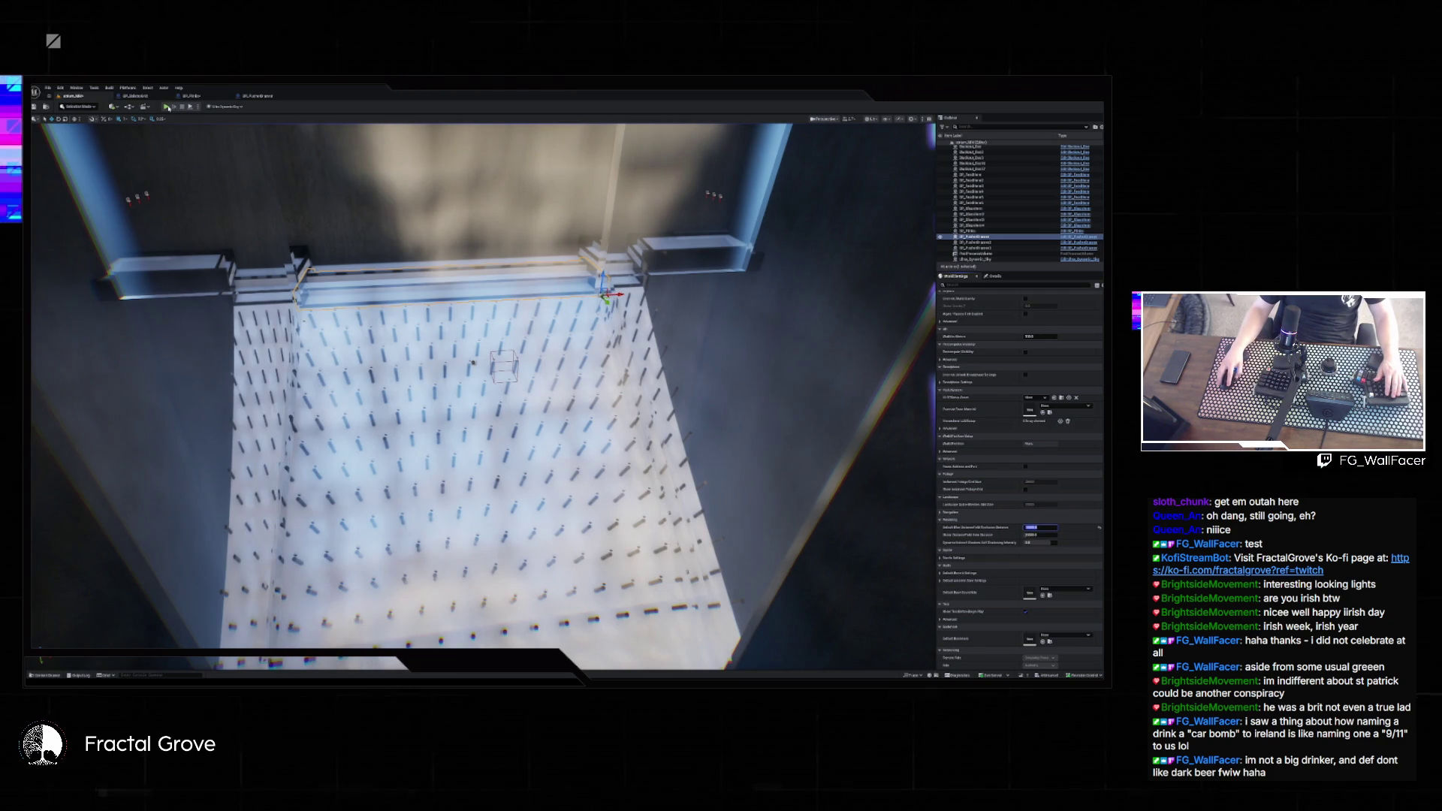
# - Run the pin board in play mode, stop it, then restart Play In Editor with Alt+P
pyautogui.click(167, 107)
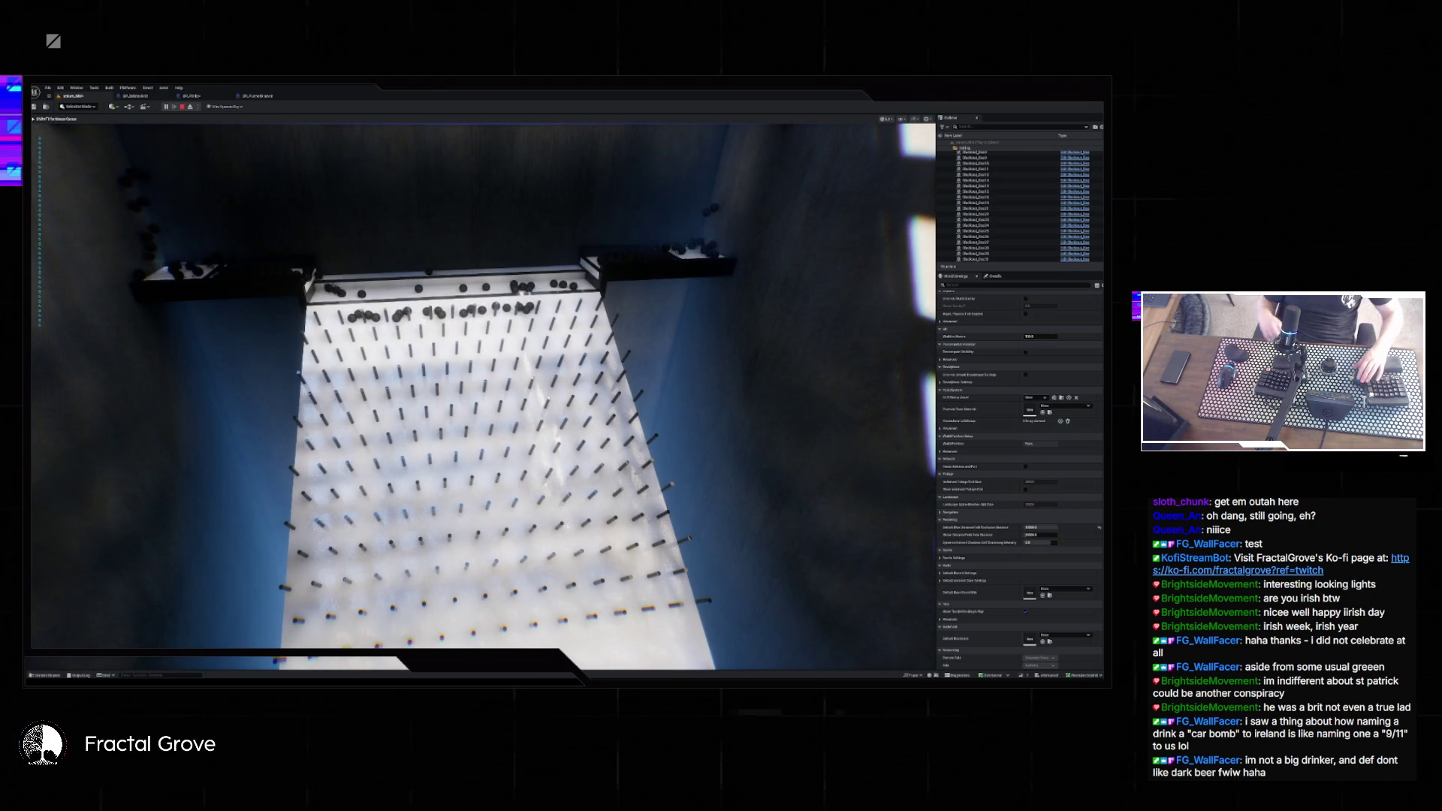
pyautogui.press('Escape')
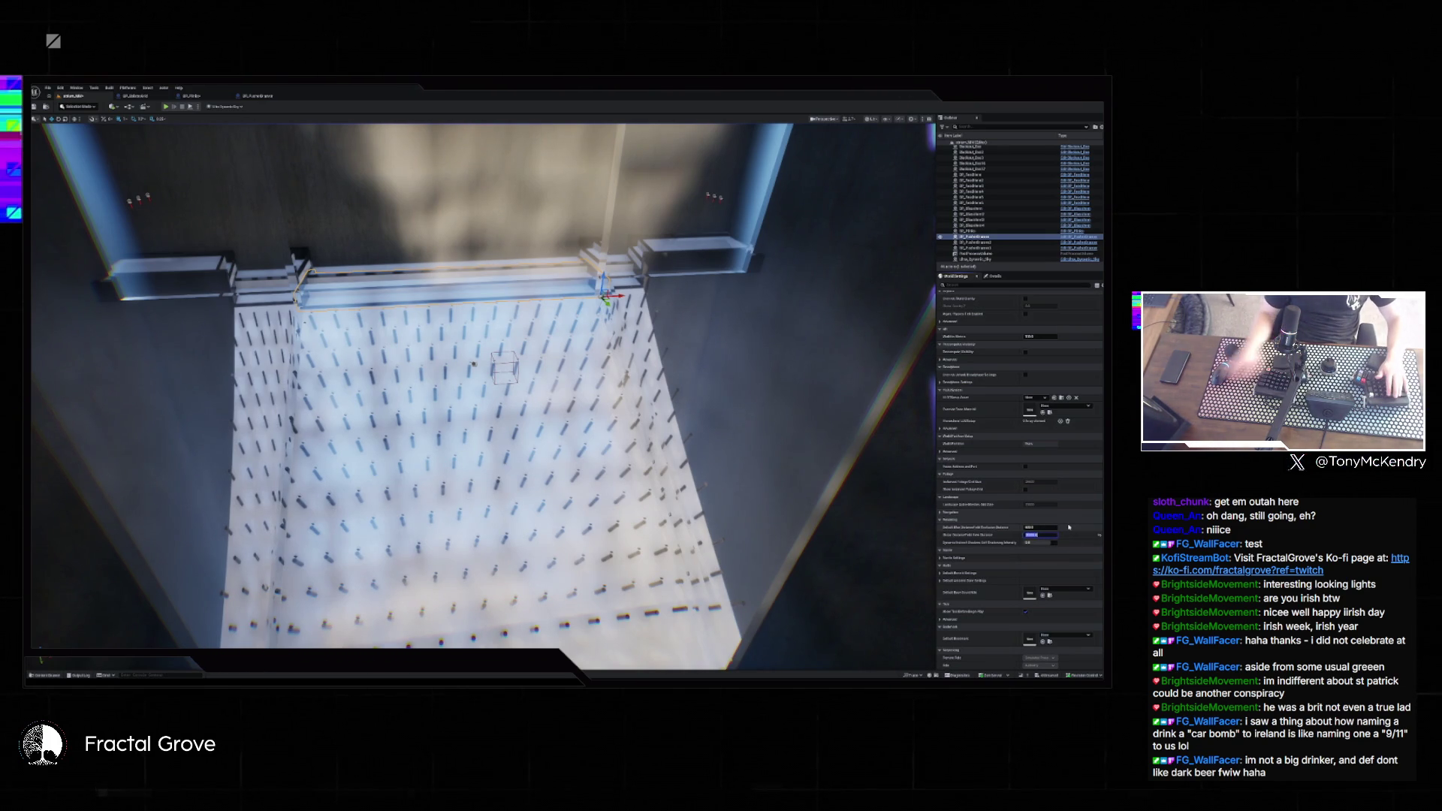
pyautogui.hotkey('alt', 'p')
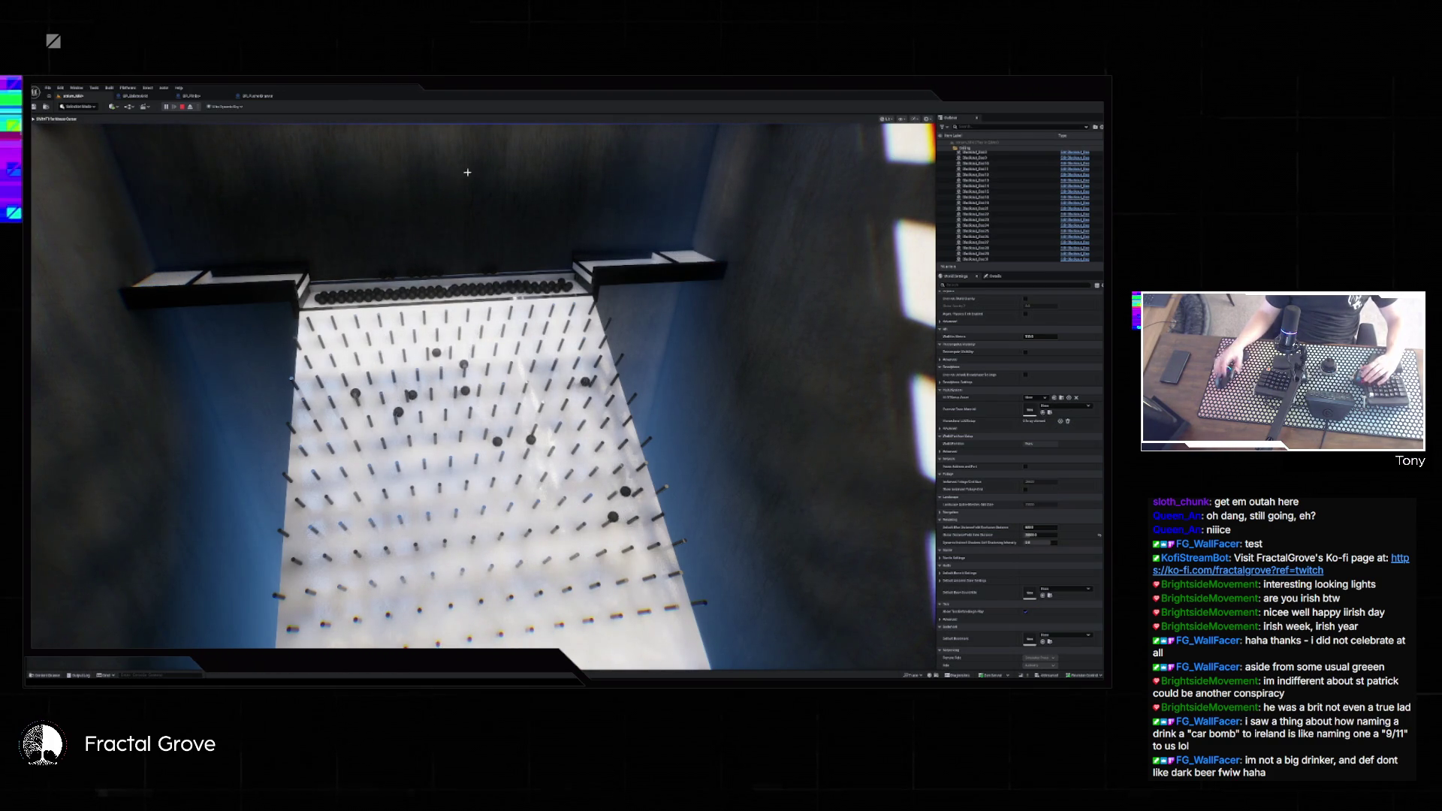
pyautogui.press('Escape')
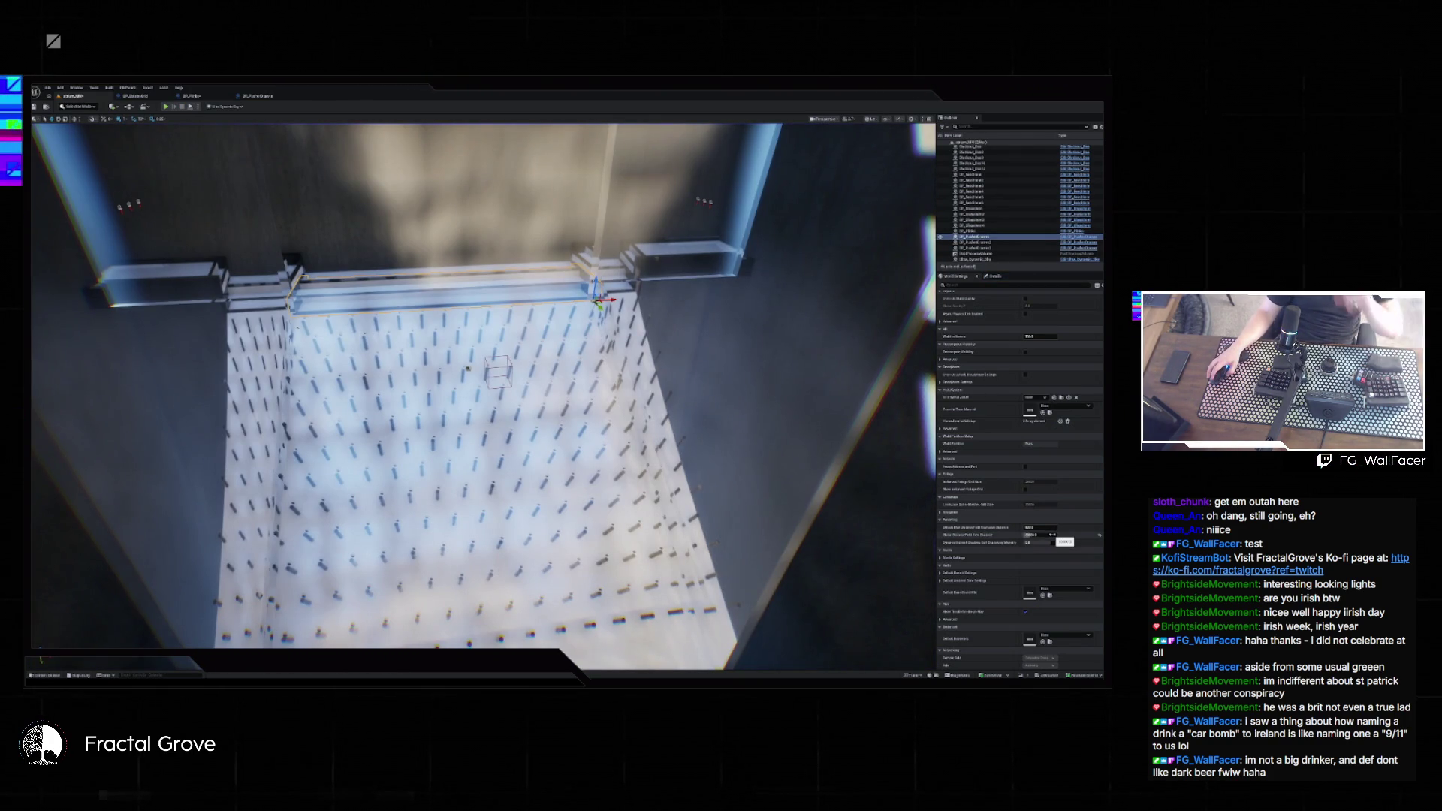
pyautogui.click(1052, 535)
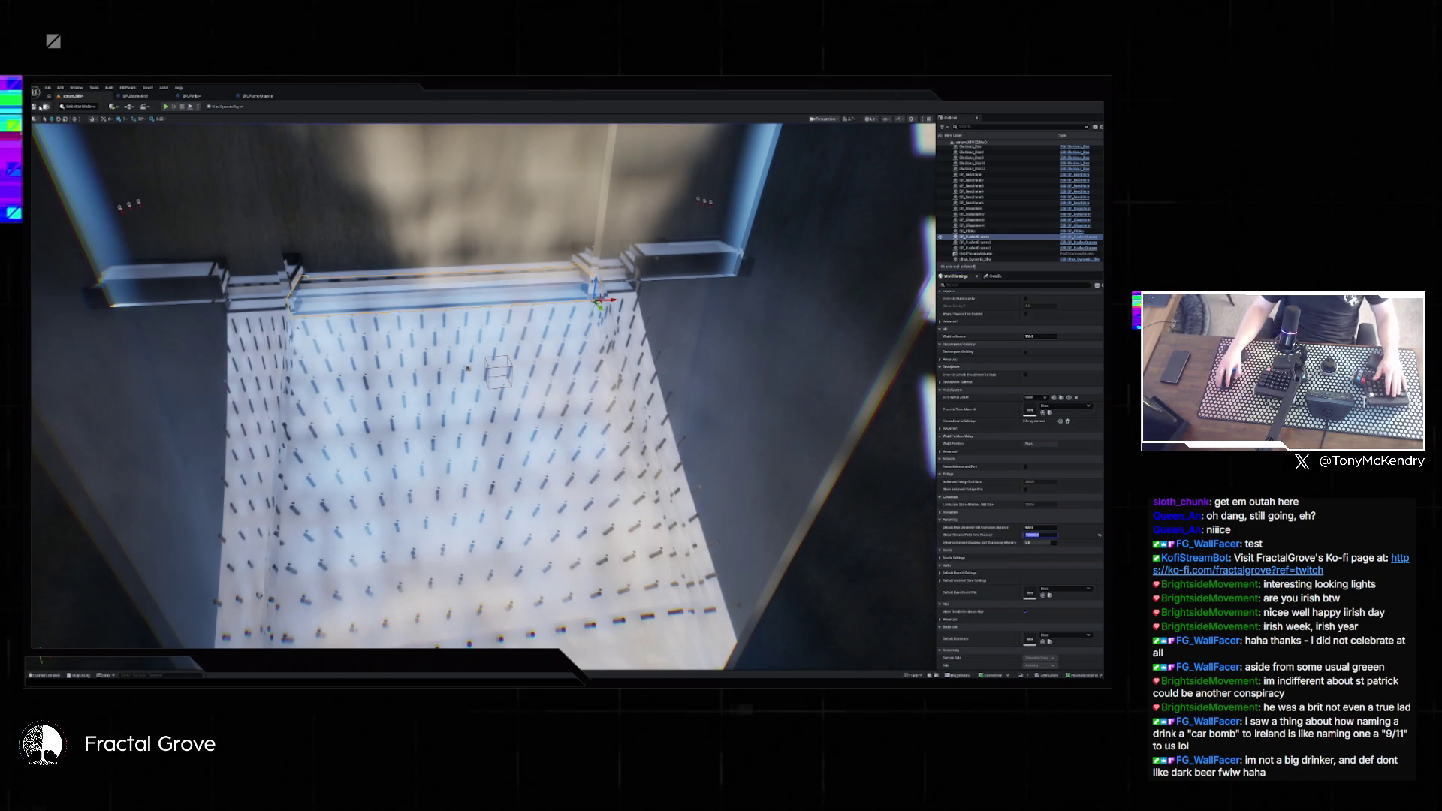
pyautogui.hotkey('alt', 'p')
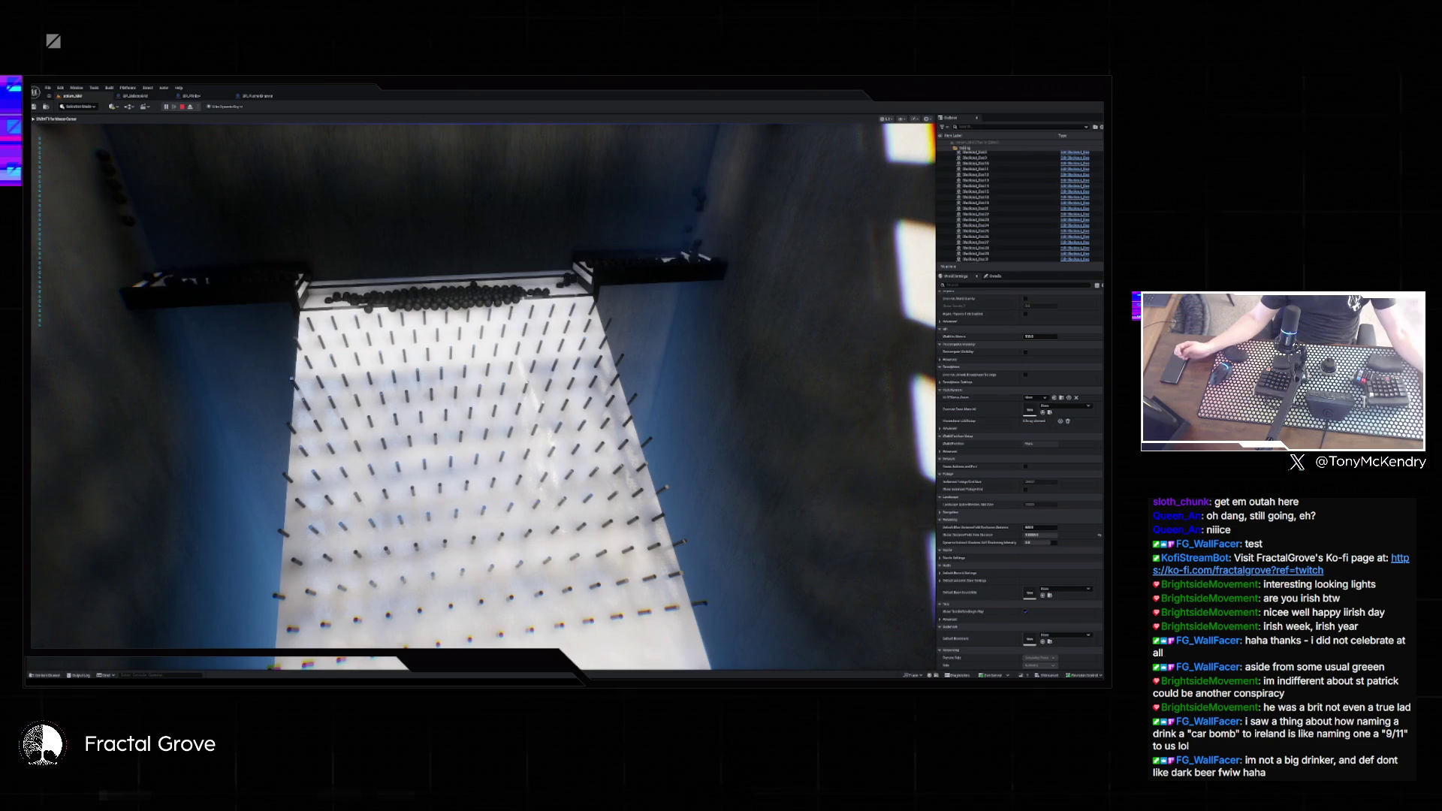
pyautogui.press('Escape')
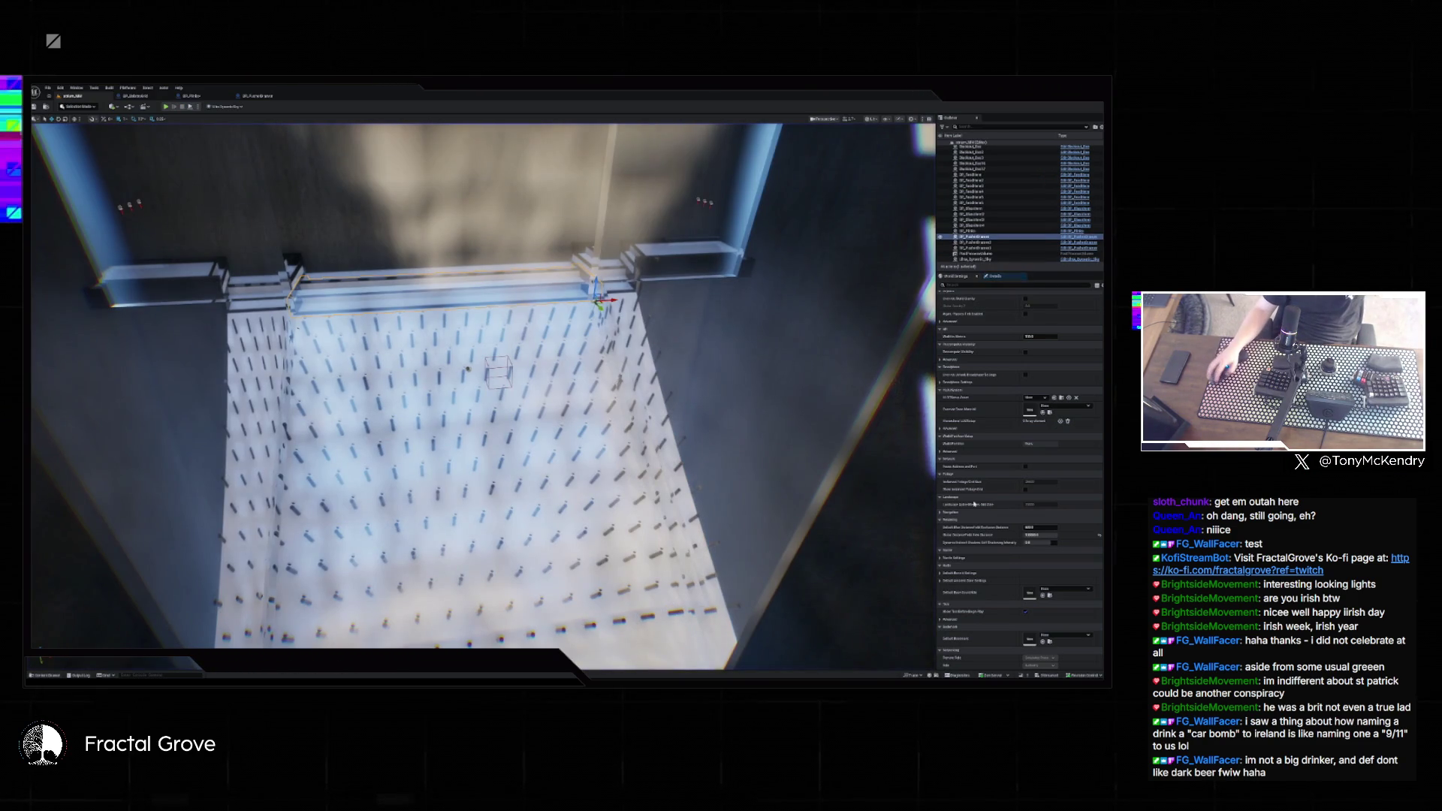
pyautogui.click(1048, 534)
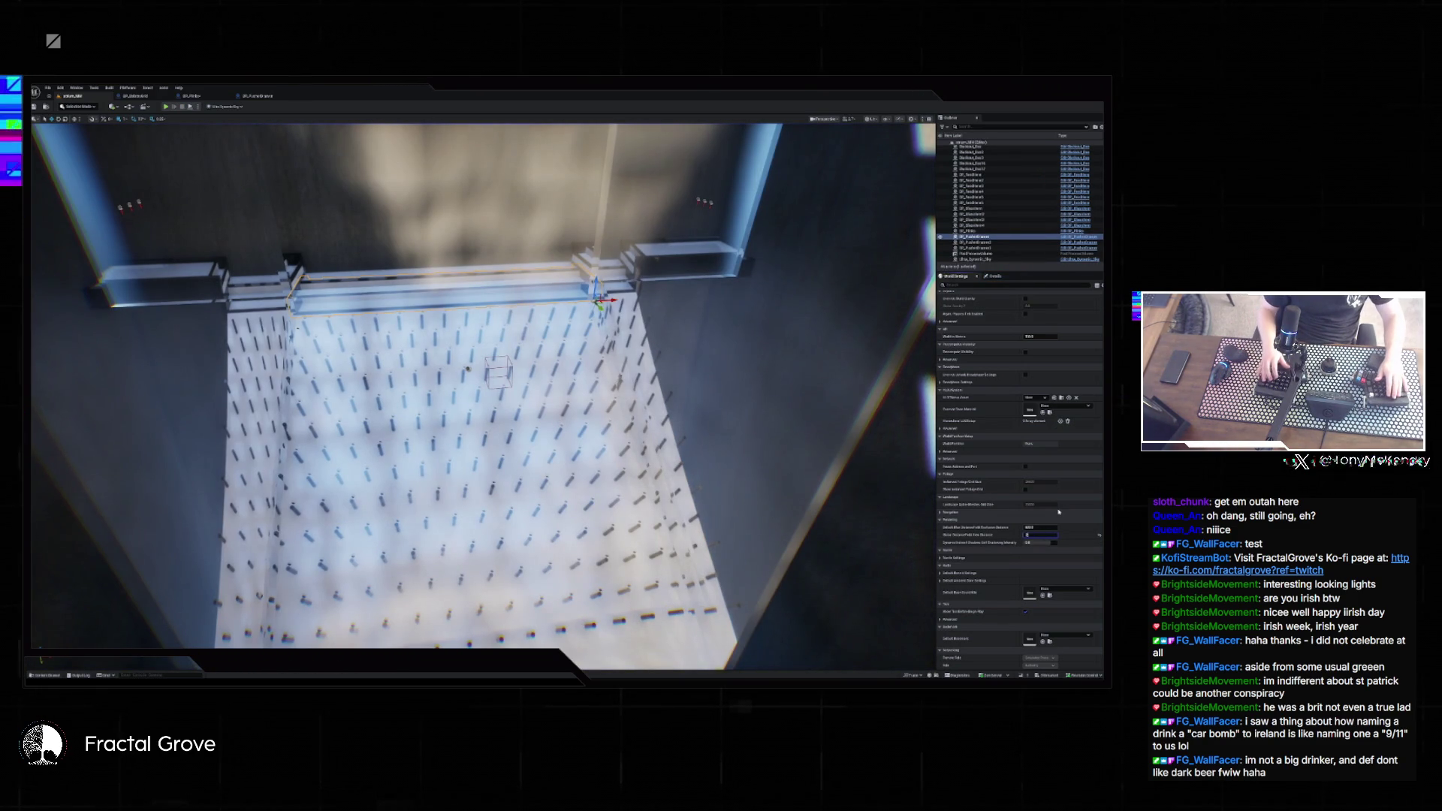
pyautogui.write('1000')
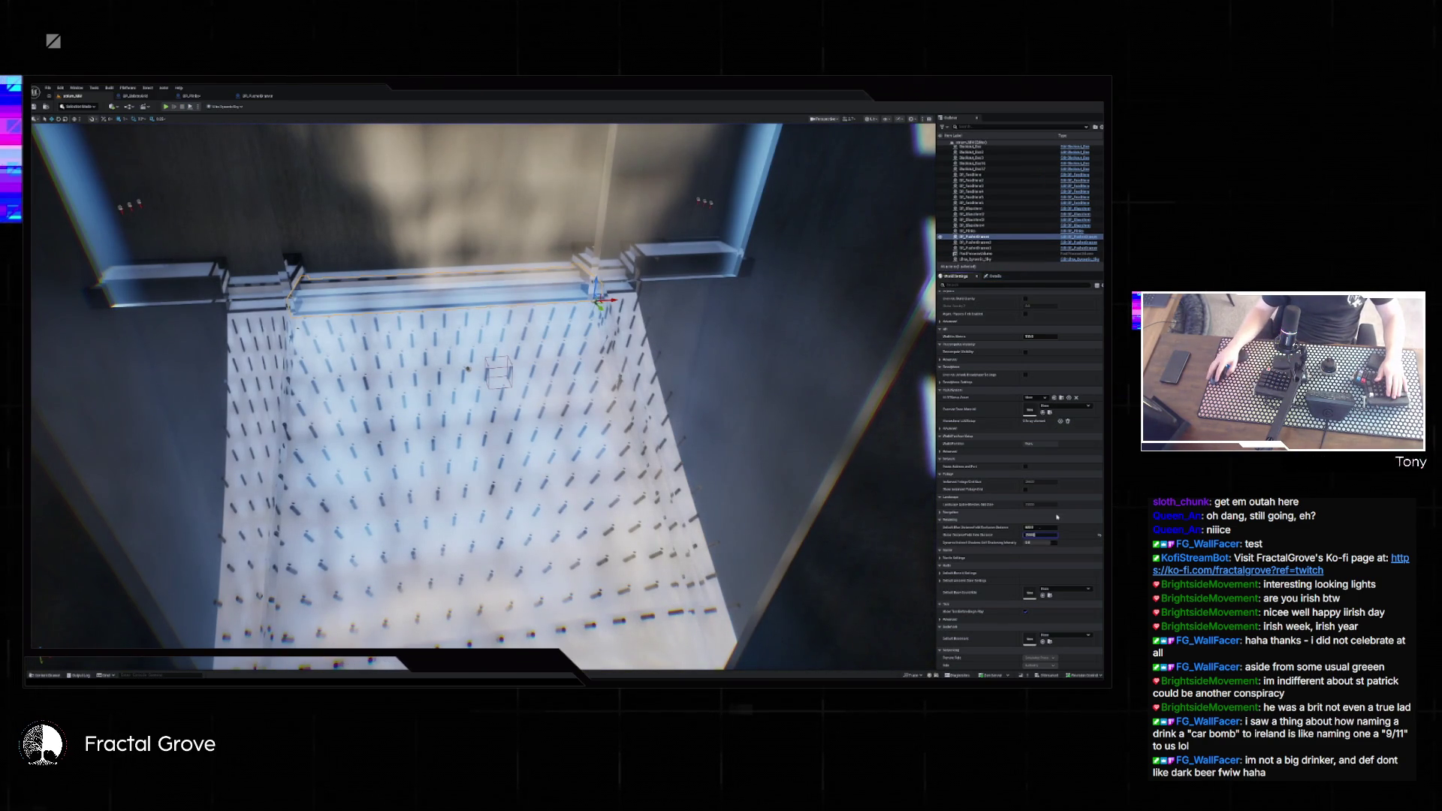
pyautogui.press('Return')
pyautogui.click(1035, 535)
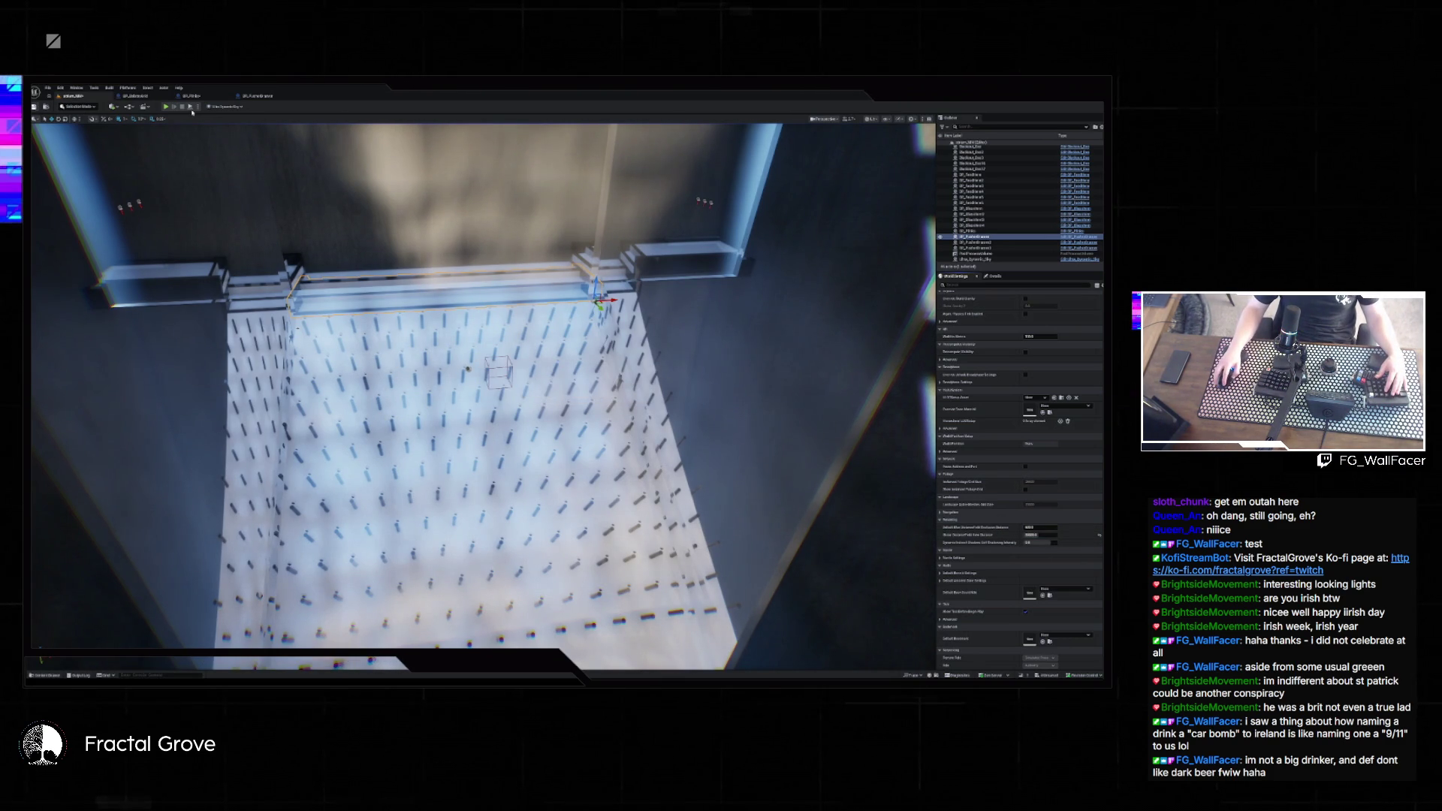
# - Play-test the level with falling balls, then stop the test
pyautogui.hotkey('alt', 'p')
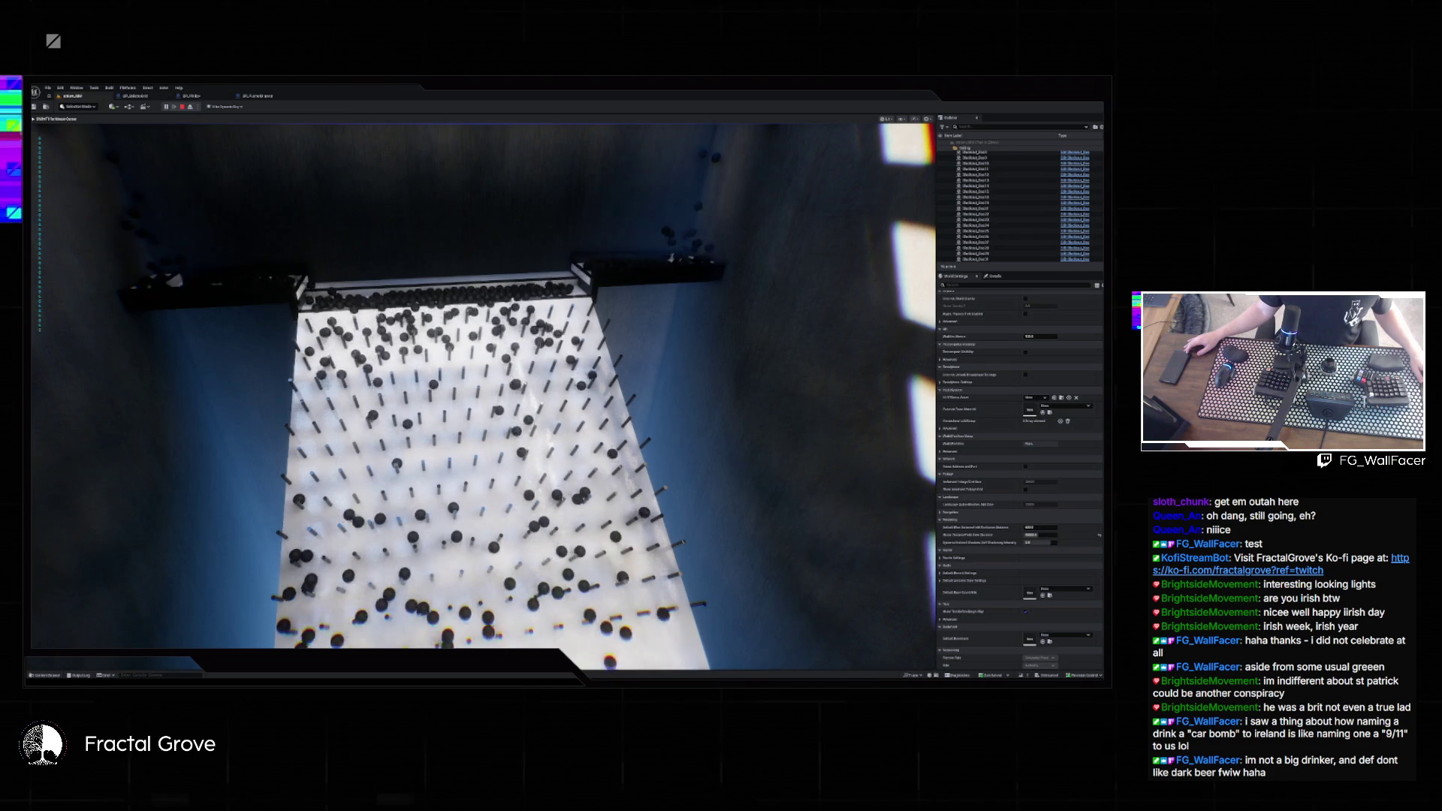
pyautogui.press('Escape')
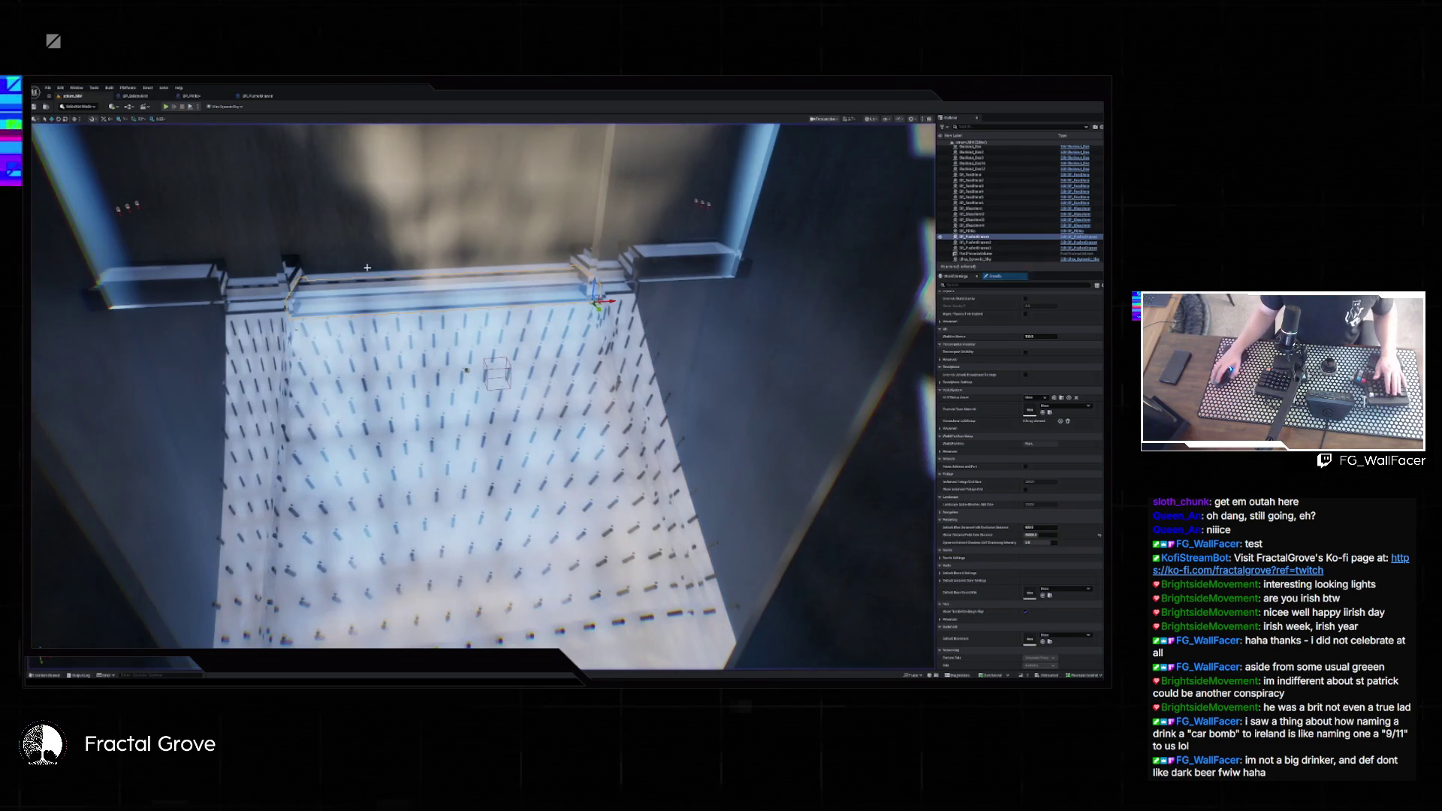
pyautogui.scroll(2, 484, 396)
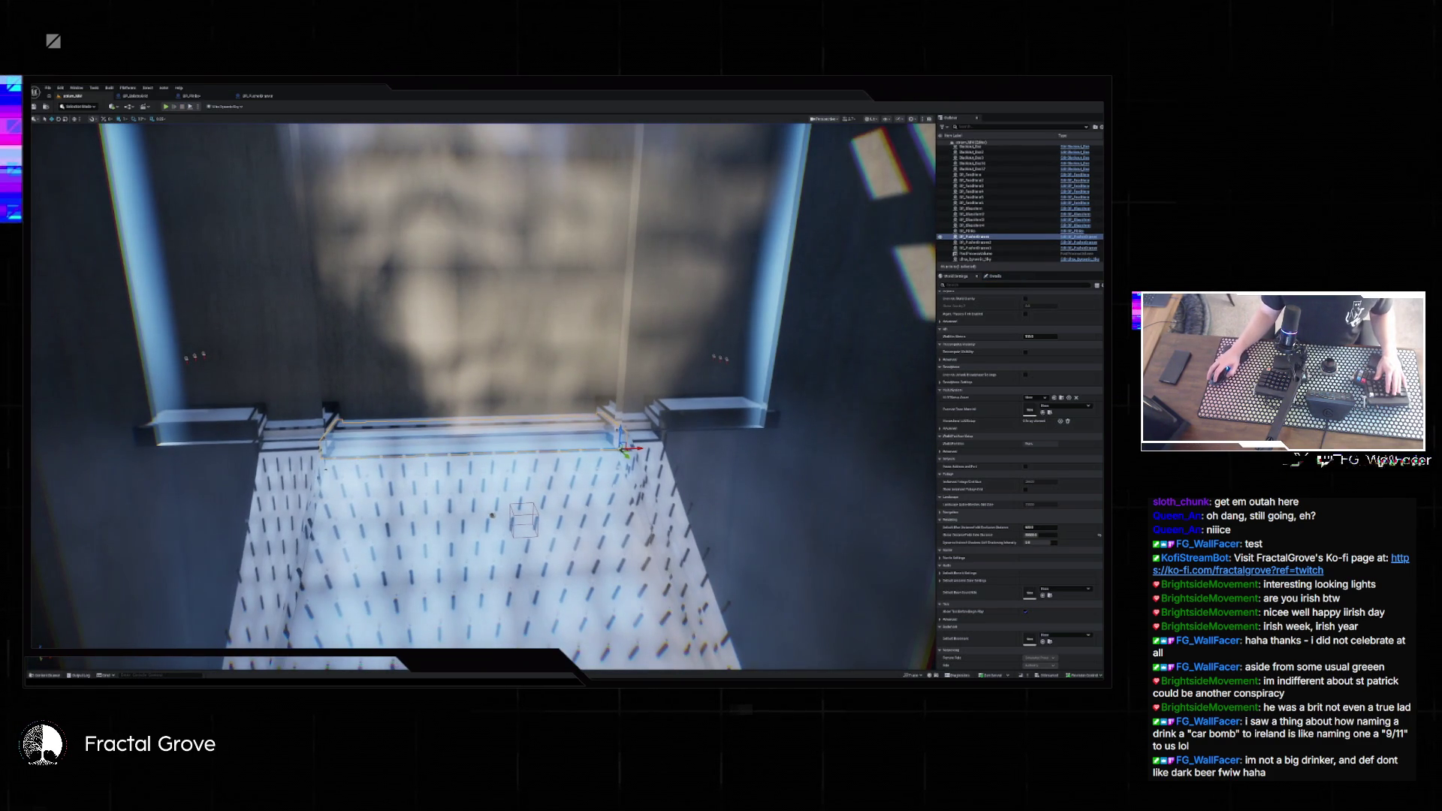
# - Restart the play test and make the game view fill the window with F11
pyautogui.hotkey('alt', 'p')
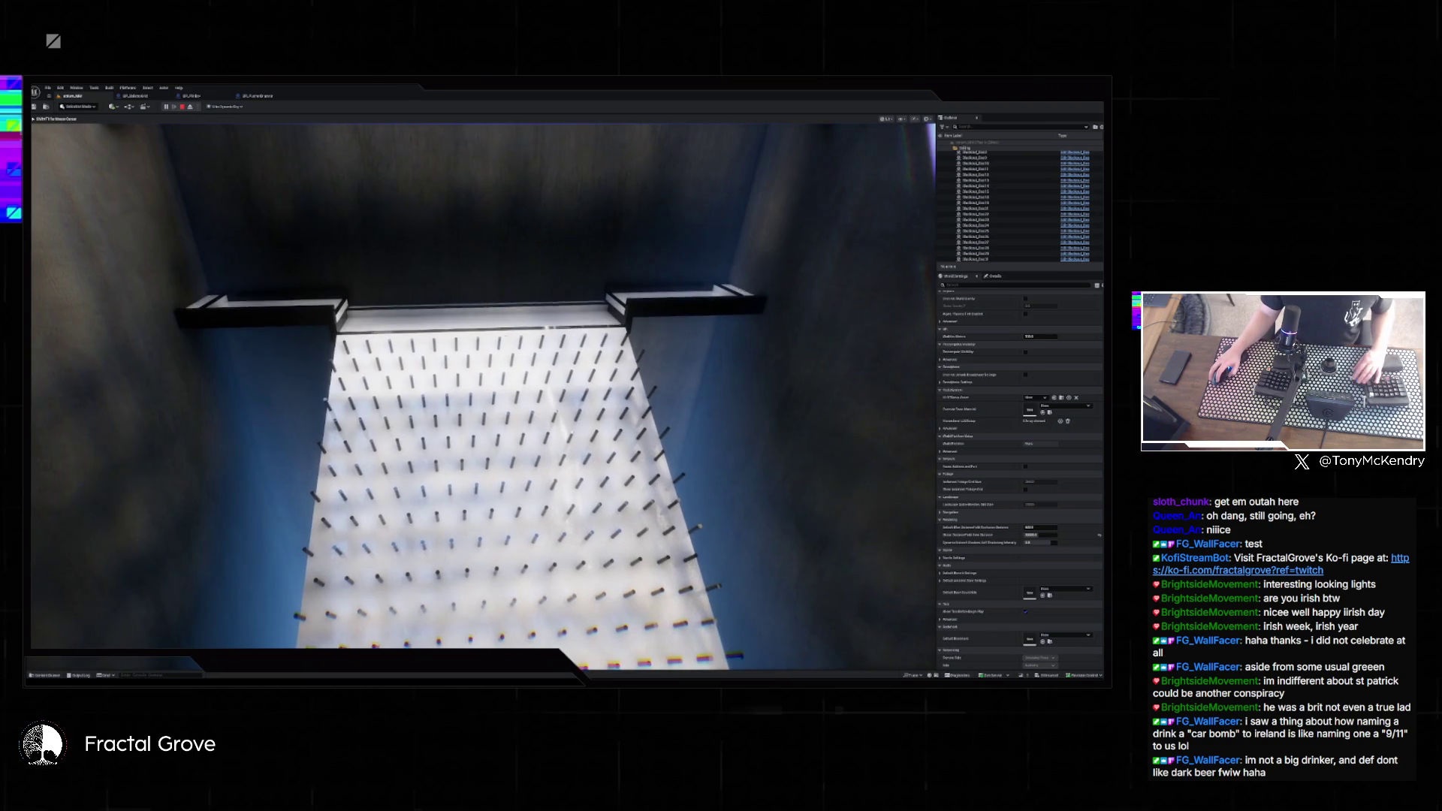
pyautogui.press('super')
pyautogui.press('Escape')
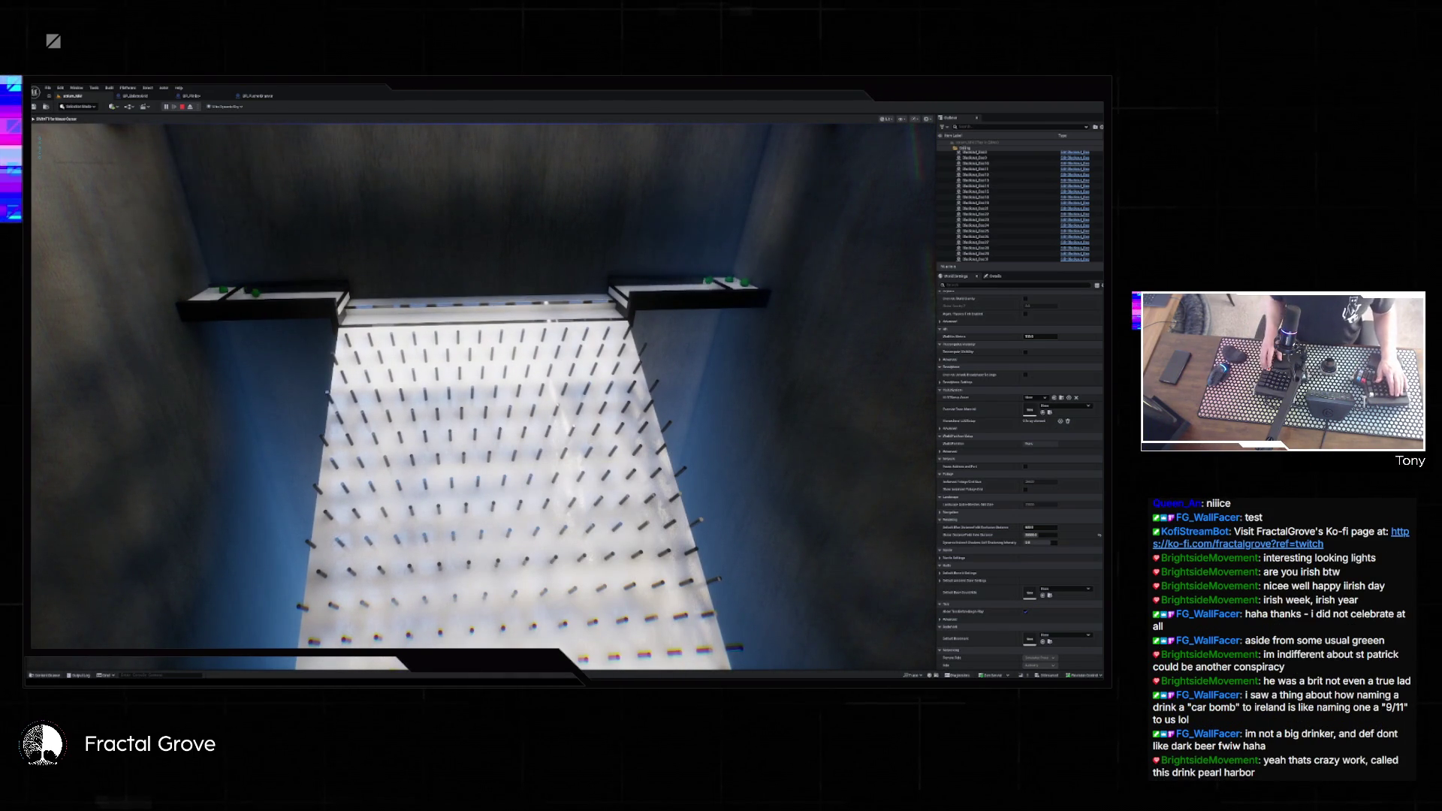
pyautogui.press('F11')
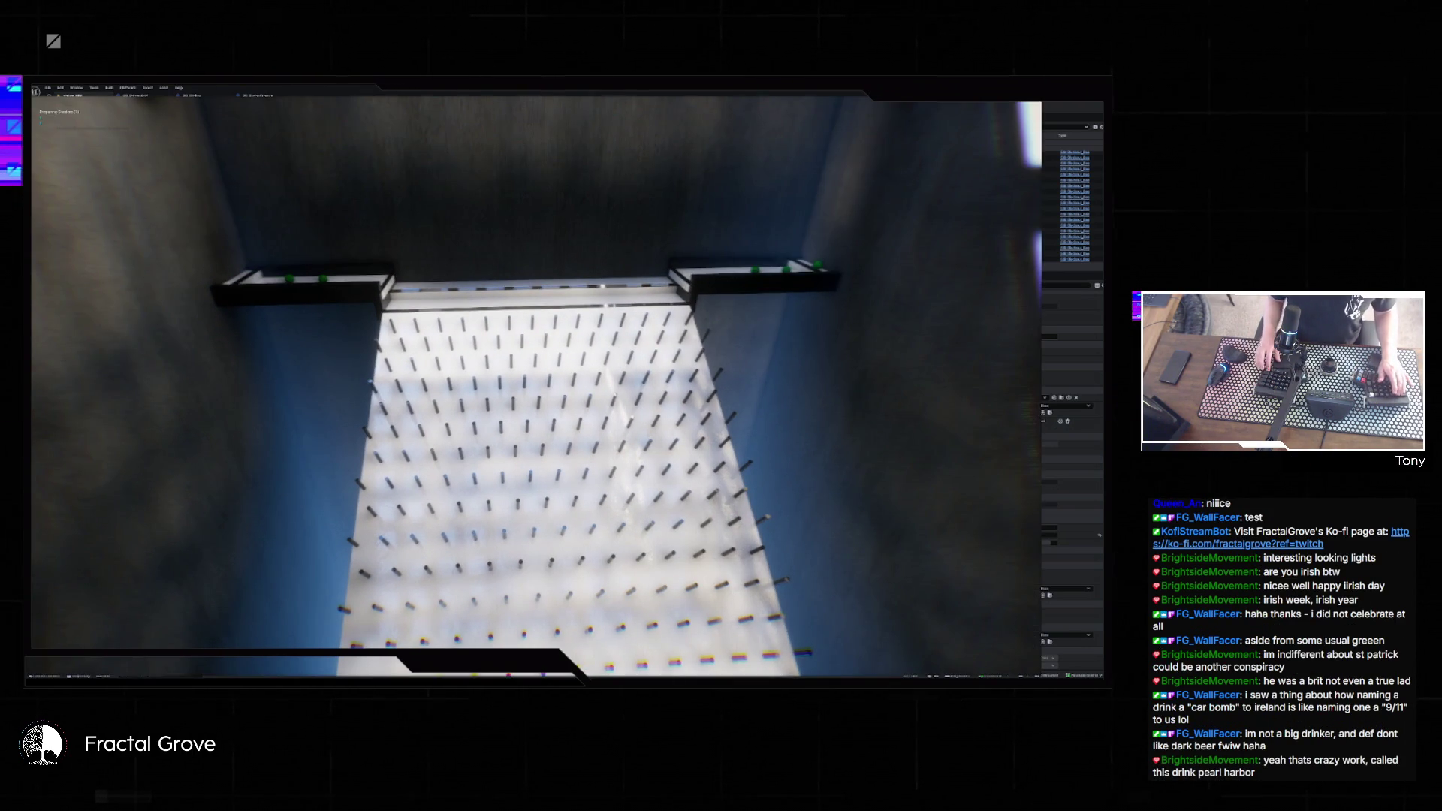
# - Let the blue balls drop through the pegs, then stop the play test
pyautogui.press('super')
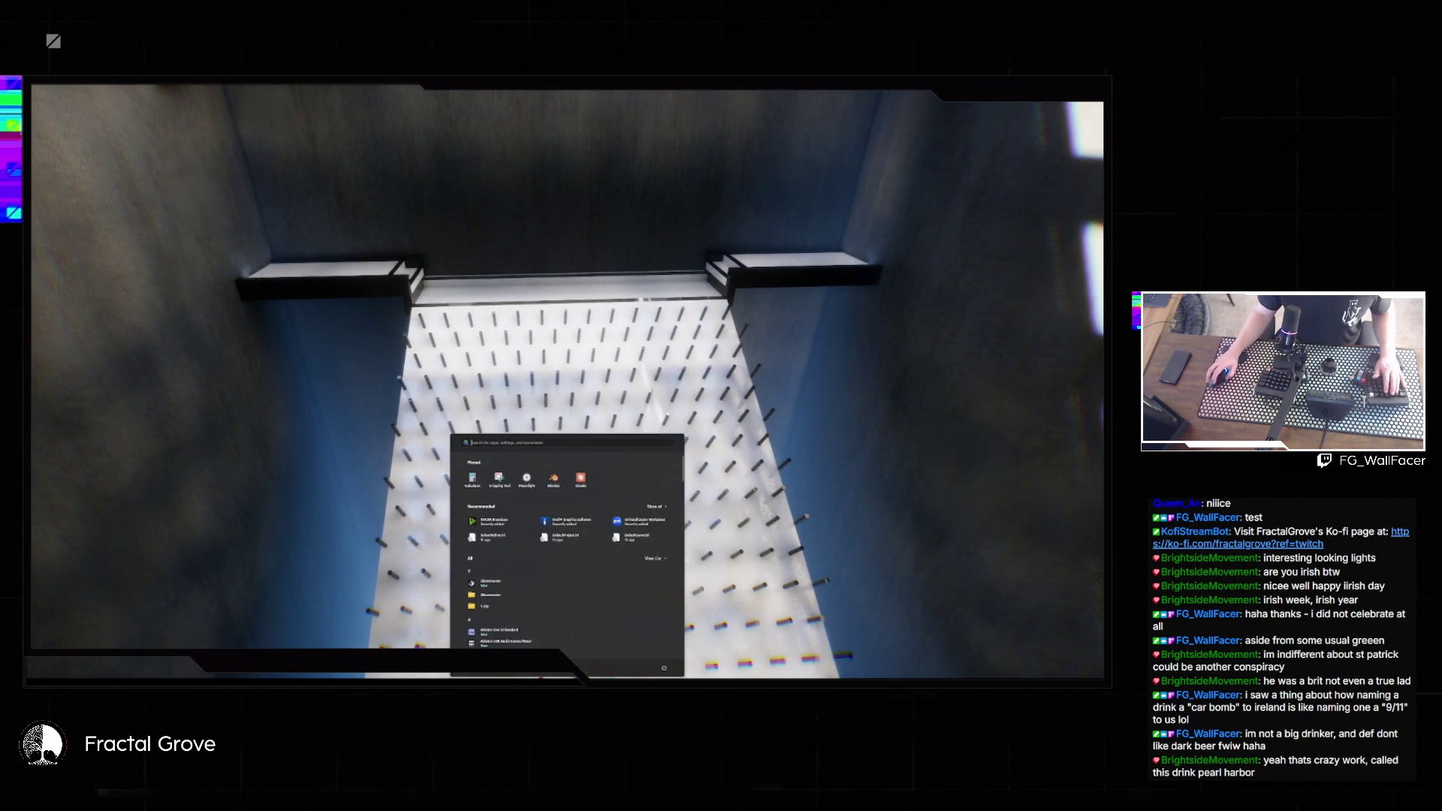
pyautogui.press('Escape')
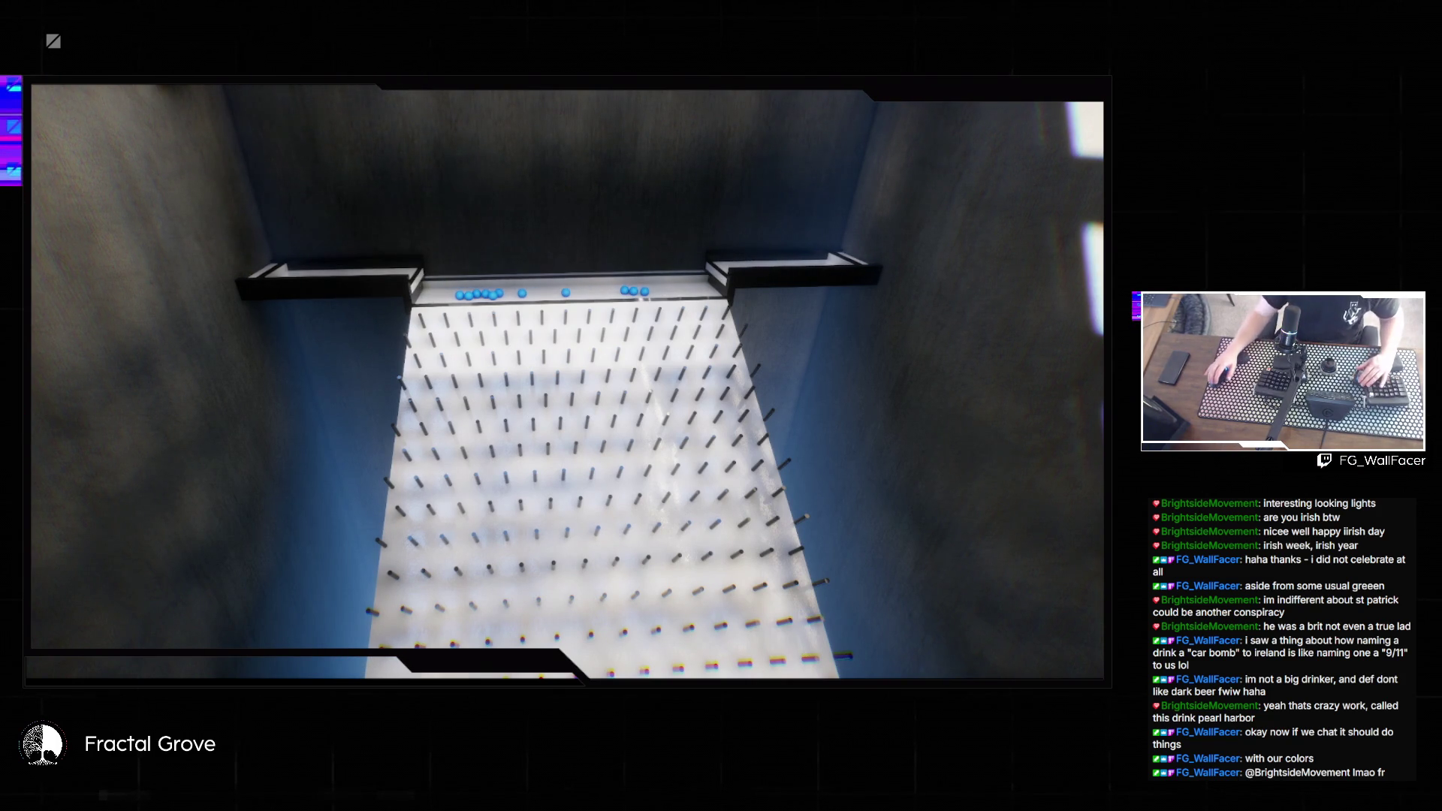
pyautogui.press('Escape')
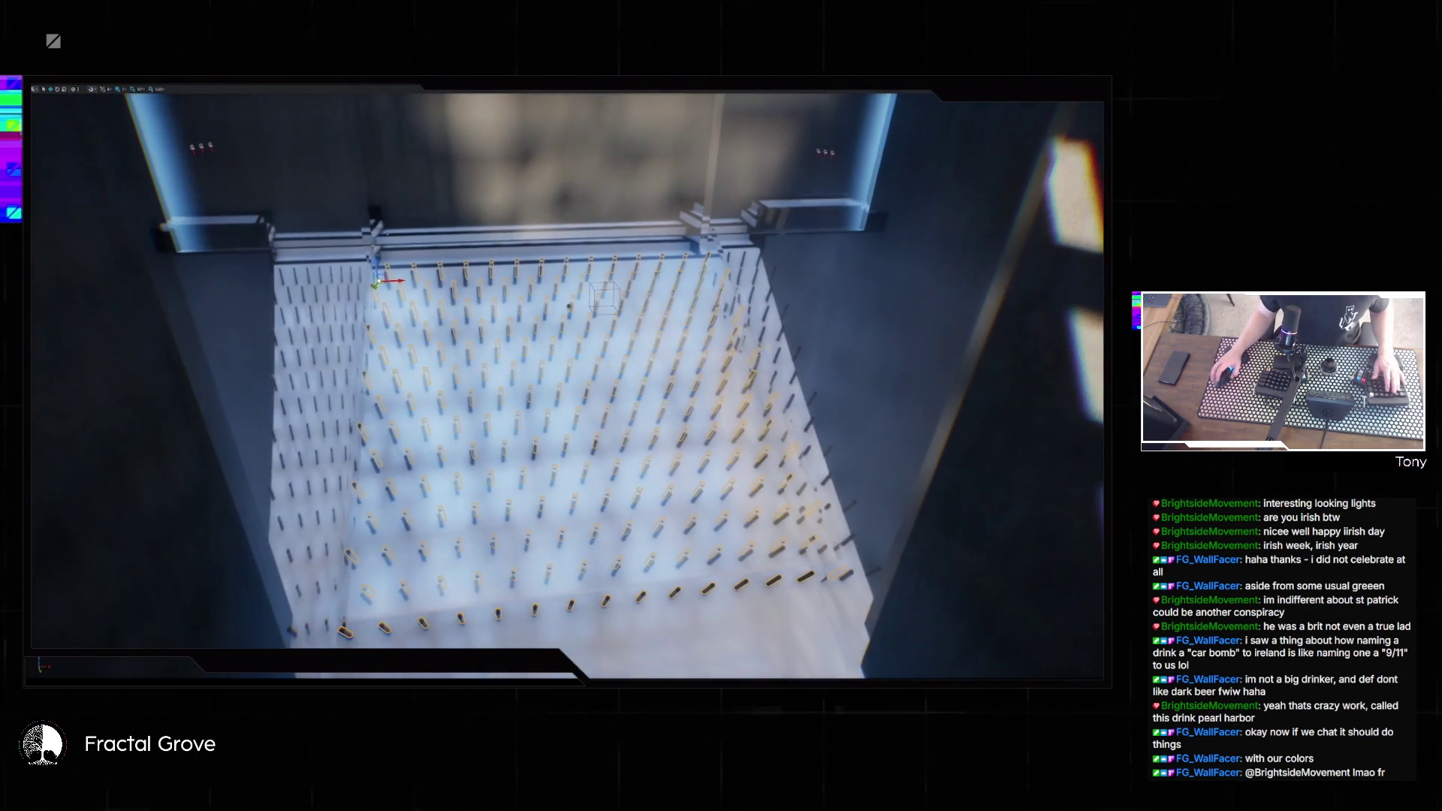
# - Exit fullscreen, reduce BP_Plinko's Rows and Height values, and select the floor box
pyautogui.press('F11')
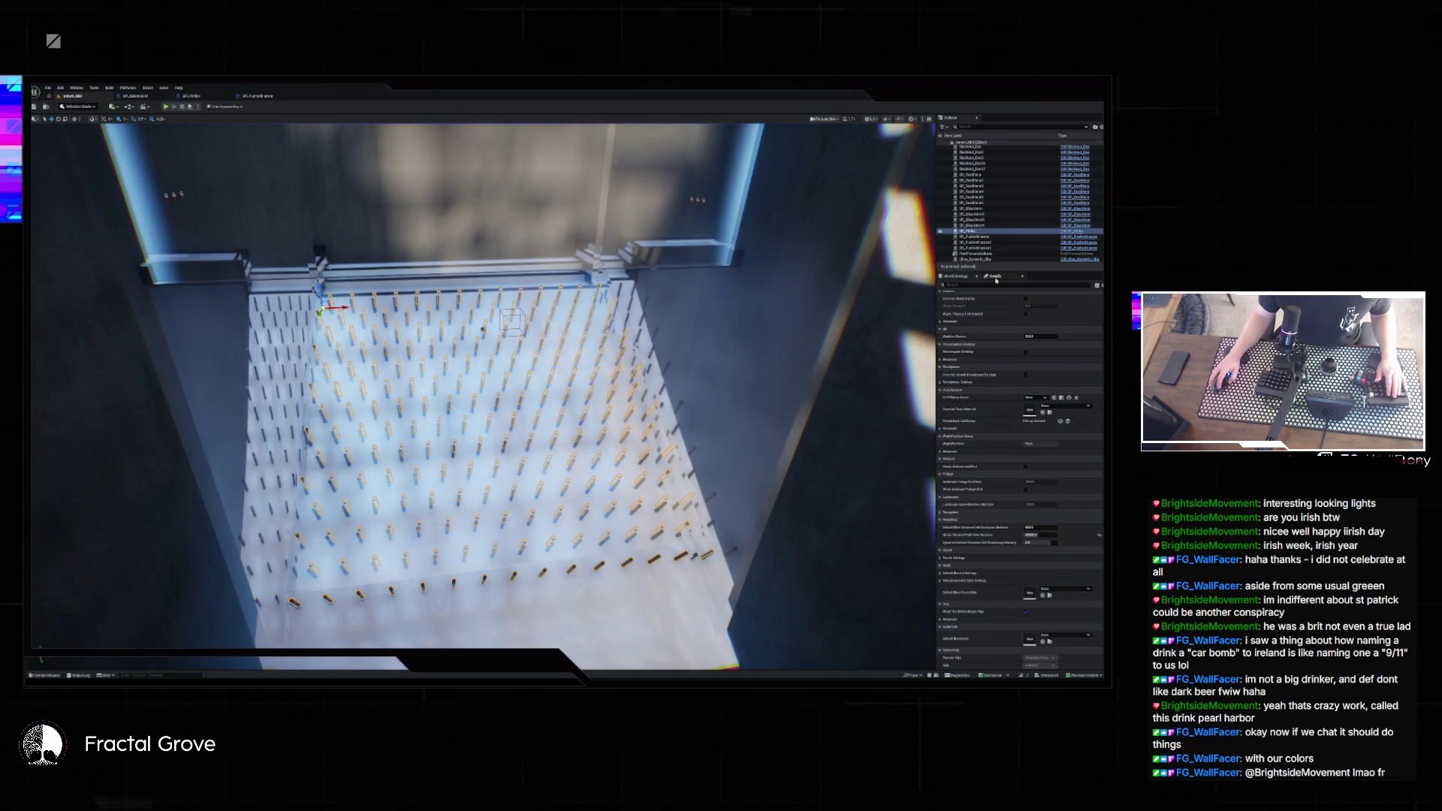
pyautogui.click(996, 276)
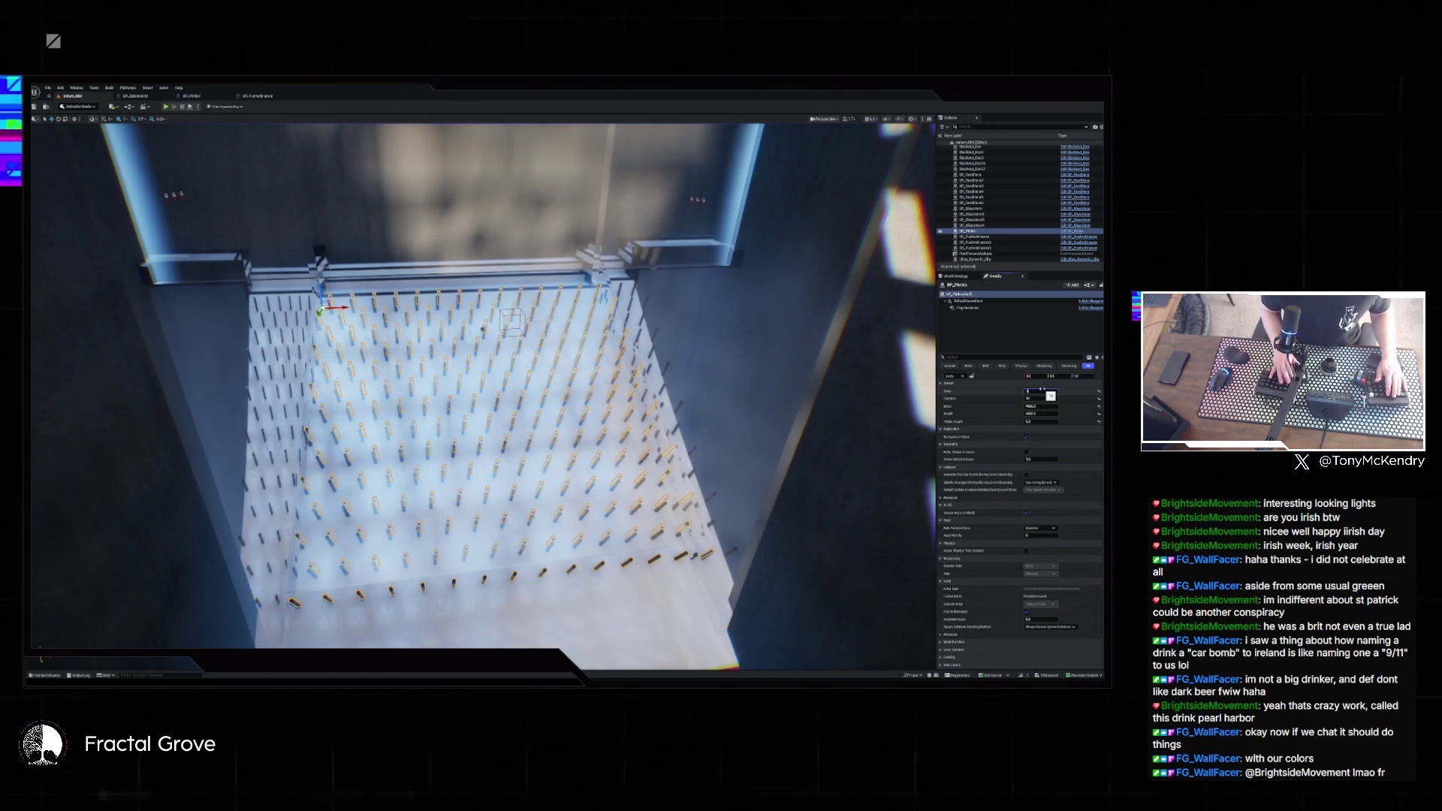
pyautogui.press('Return')
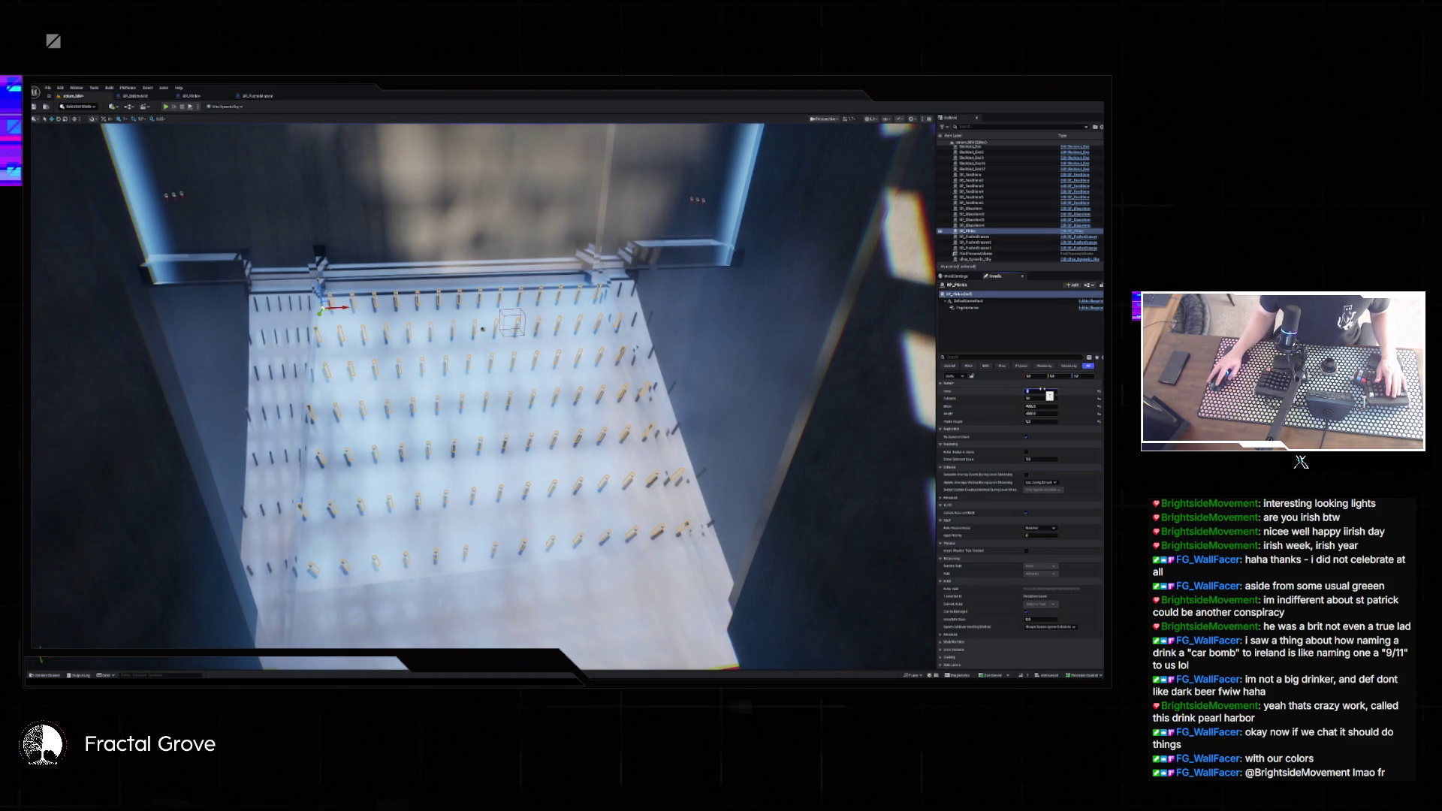
pyautogui.click(1042, 413)
pyautogui.press('Return')
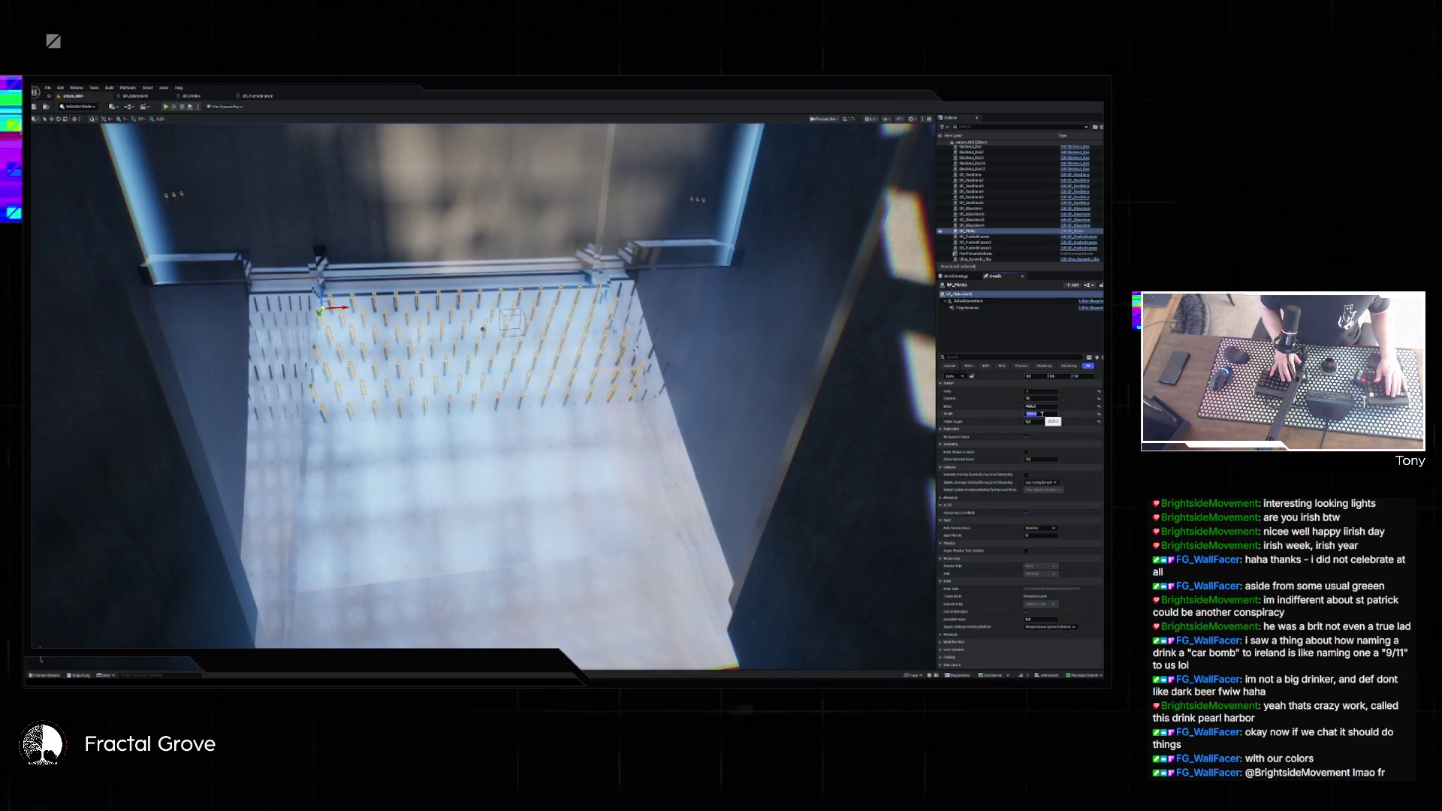
pyautogui.moveTo(526, 451)
pyautogui.mouseDown()
pyautogui.moveTo(564, 526)
pyautogui.moveTo(585, 661)
pyautogui.mouseUp()
pyautogui.click(564, 488)
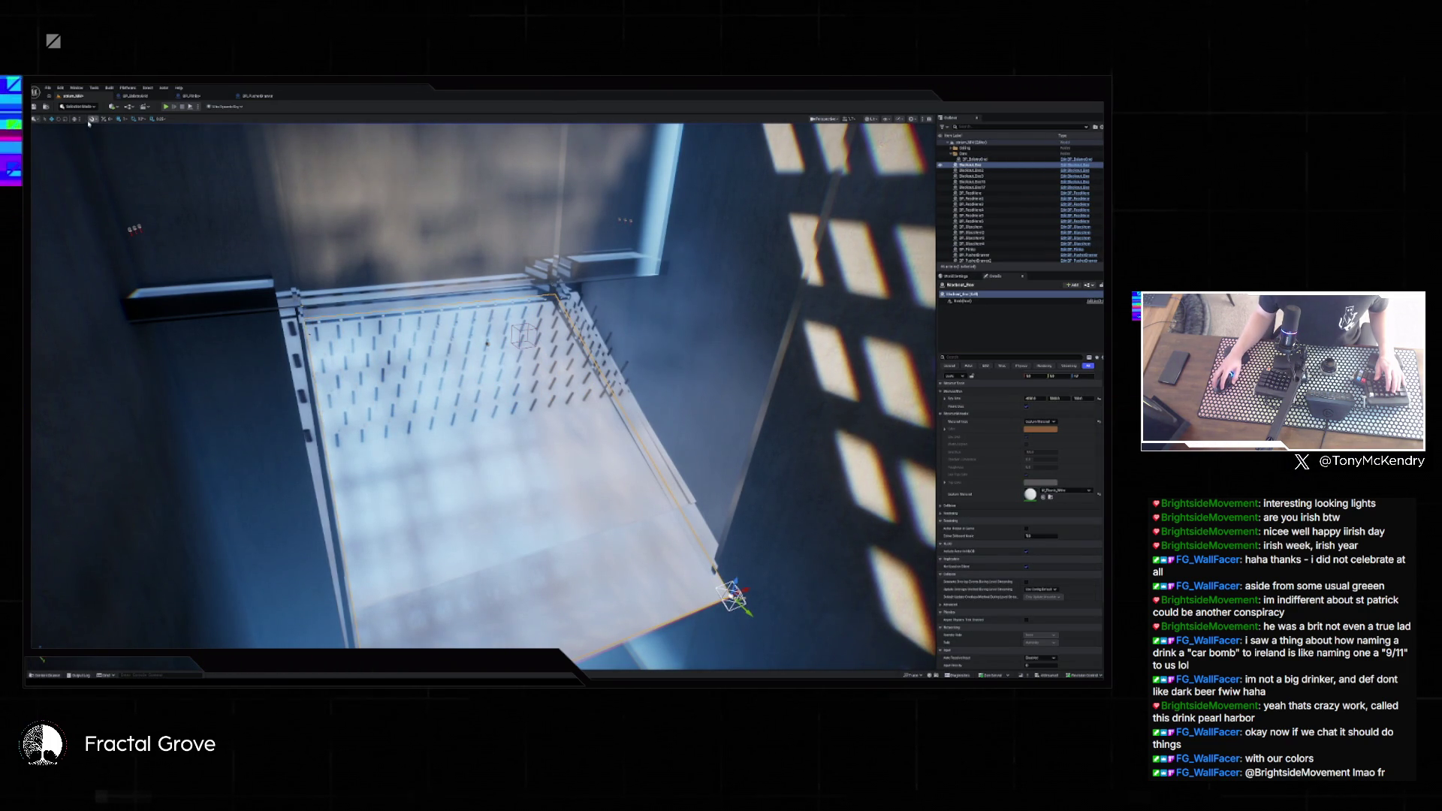
# - Shrink the floor box from its far edge, then select the left ledge and right beam
pyautogui.moveTo(744, 619)
pyautogui.mouseDown()
pyautogui.moveTo(615, 410)
pyautogui.moveTo(627, 418)
pyautogui.moveTo(627, 384)
pyautogui.moveTo(571, 413)
pyautogui.mouseUp()
pyautogui.moveTo(480, 434)
pyautogui.mouseDown()
pyautogui.moveTo(301, 518)
pyautogui.moveTo(251, 524)
pyautogui.moveTo(320, 451)
pyautogui.moveTo(375, 436)
pyautogui.moveTo(401, 403)
pyautogui.moveTo(252, 523)
pyautogui.mouseUp()
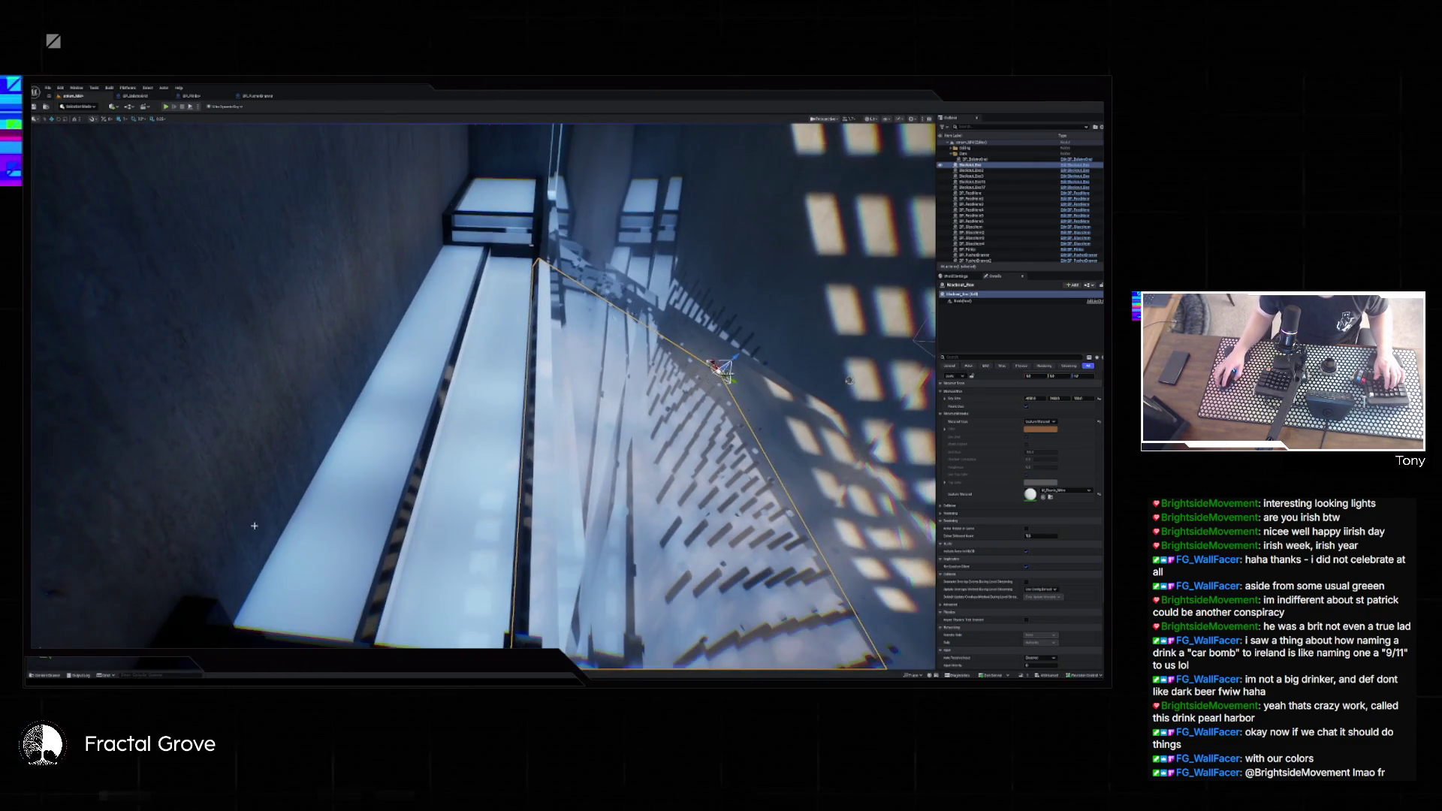
pyautogui.click(338, 451)
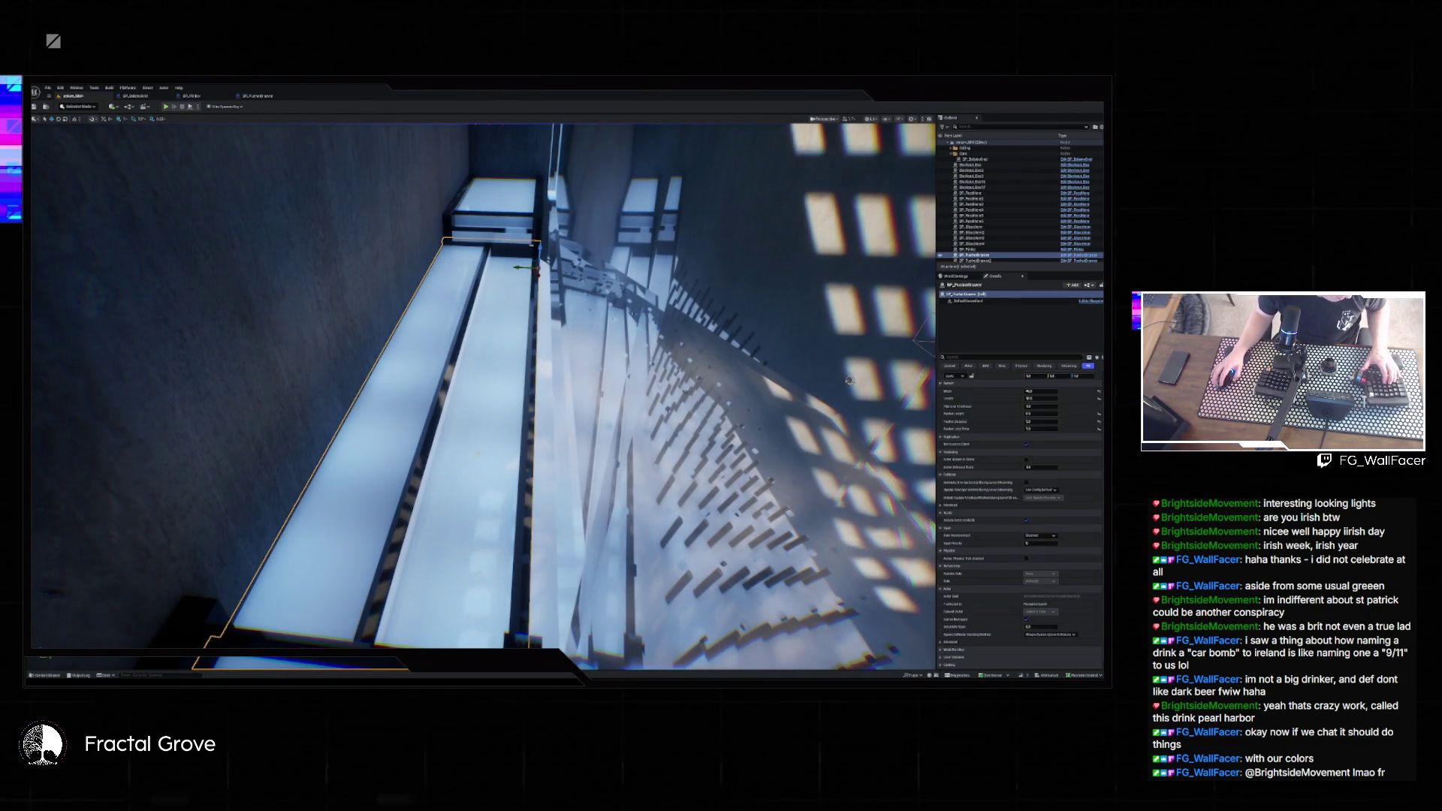
pyautogui.click(770, 283)
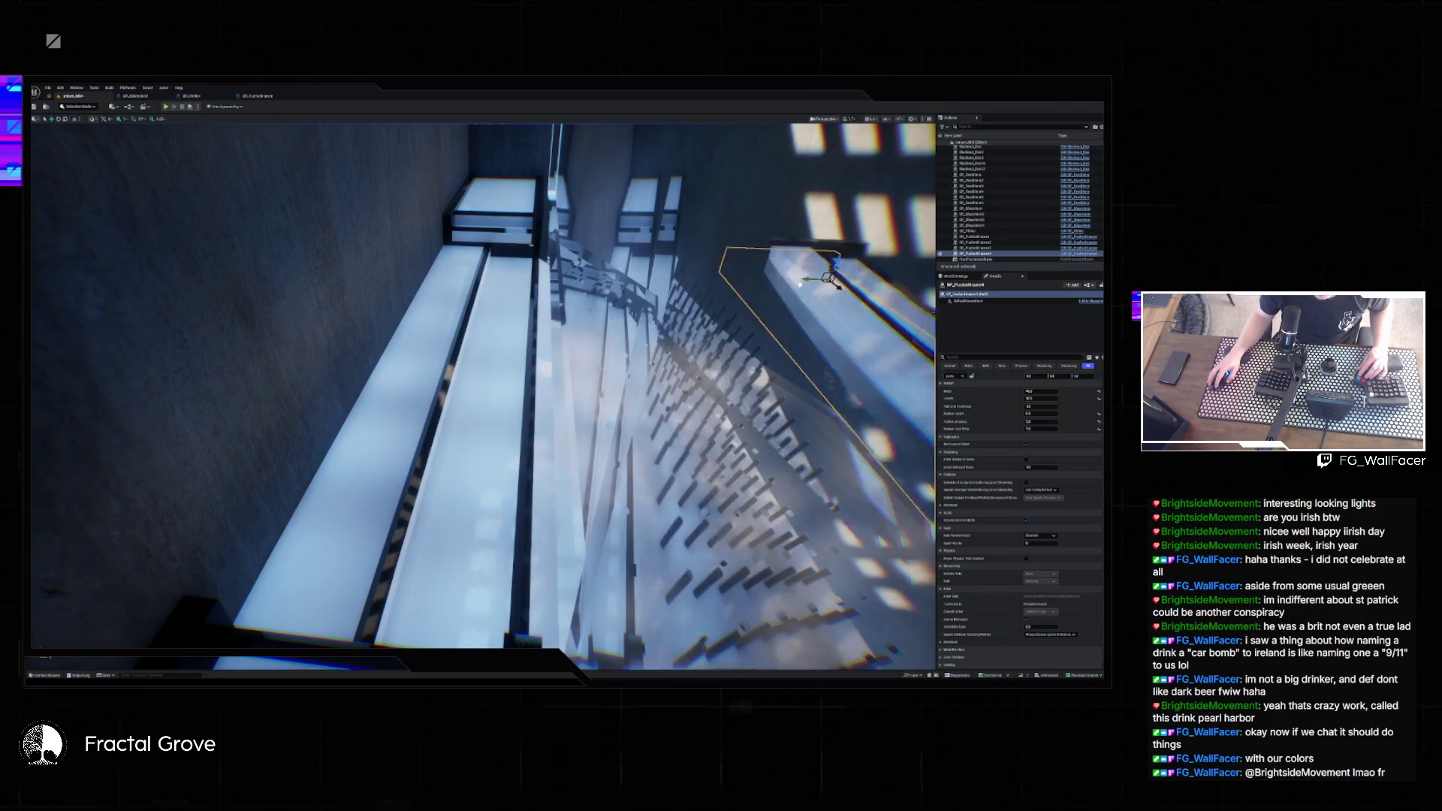
# - Fly the camera around the dark beam and back to the pegboard wall to check tray placement
pyautogui.moveTo(808, 286)
pyautogui.mouseDown()
pyautogui.moveTo(126, 204)
pyautogui.moveTo(771, 288)
pyautogui.moveTo(439, 348)
pyautogui.moveTo(469, 259)
pyautogui.moveTo(496, 232)
pyautogui.mouseUp()
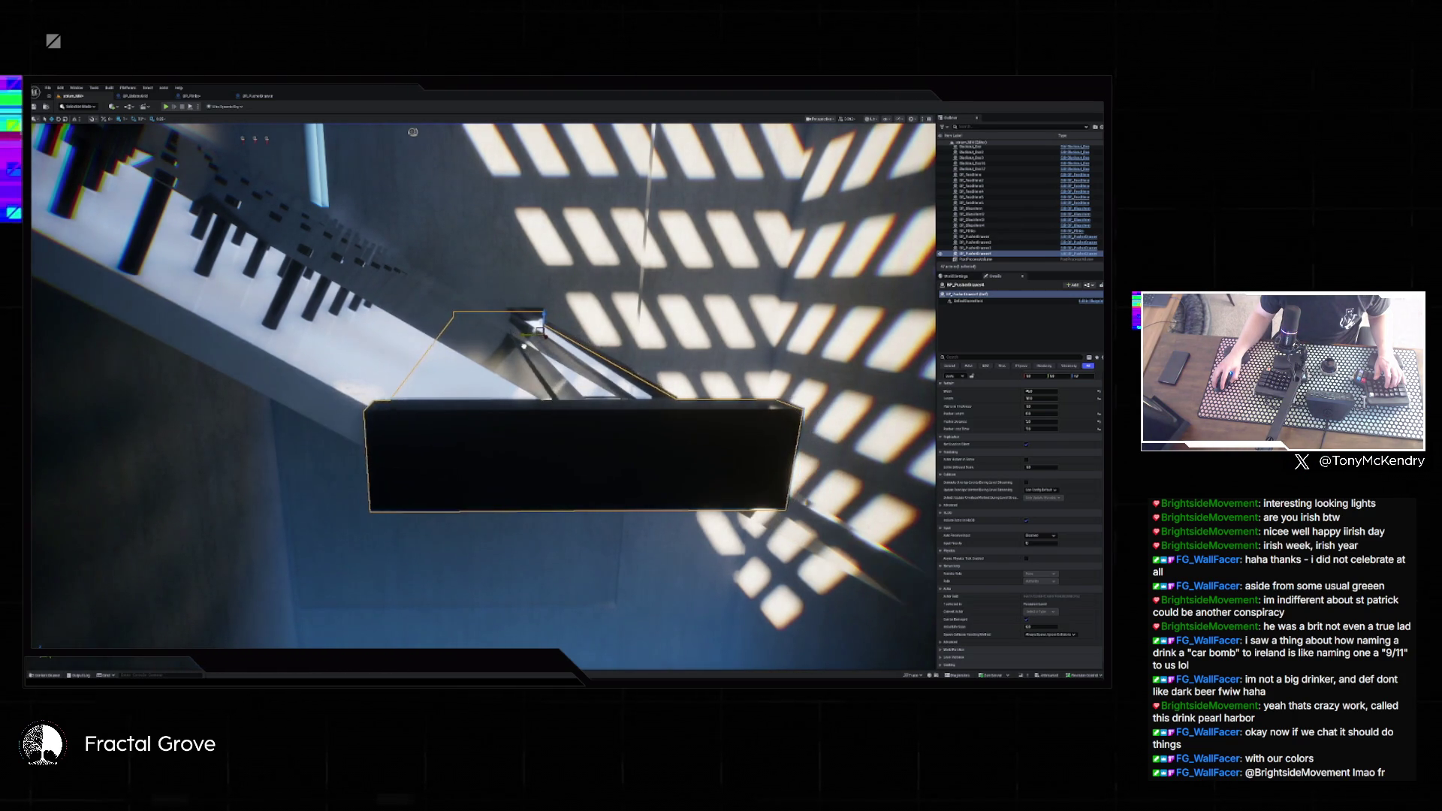
pyautogui.moveTo(496, 231); pyautogui.dragTo(509, 218)
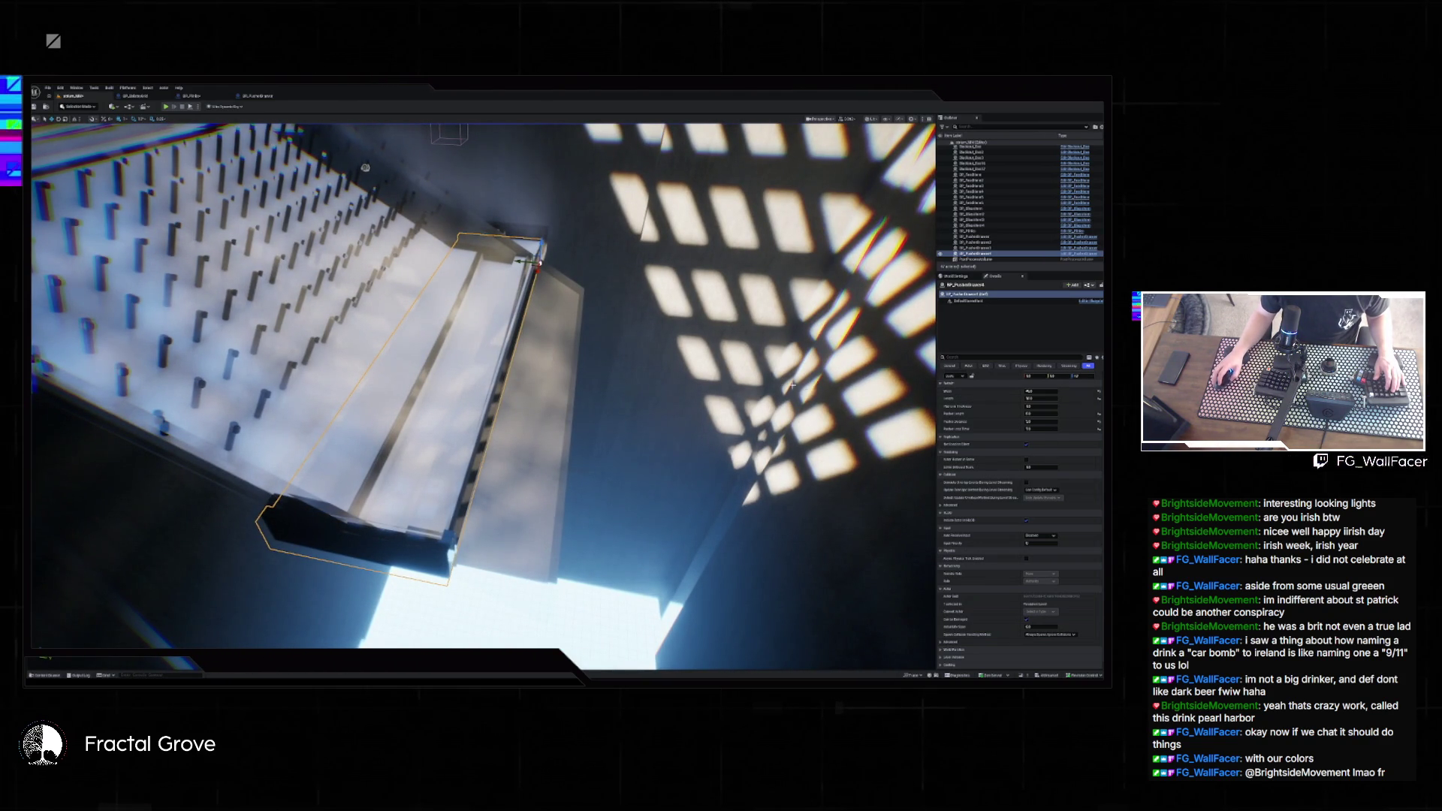
pyautogui.moveTo(481, 376); pyautogui.dragTo(734, 358)
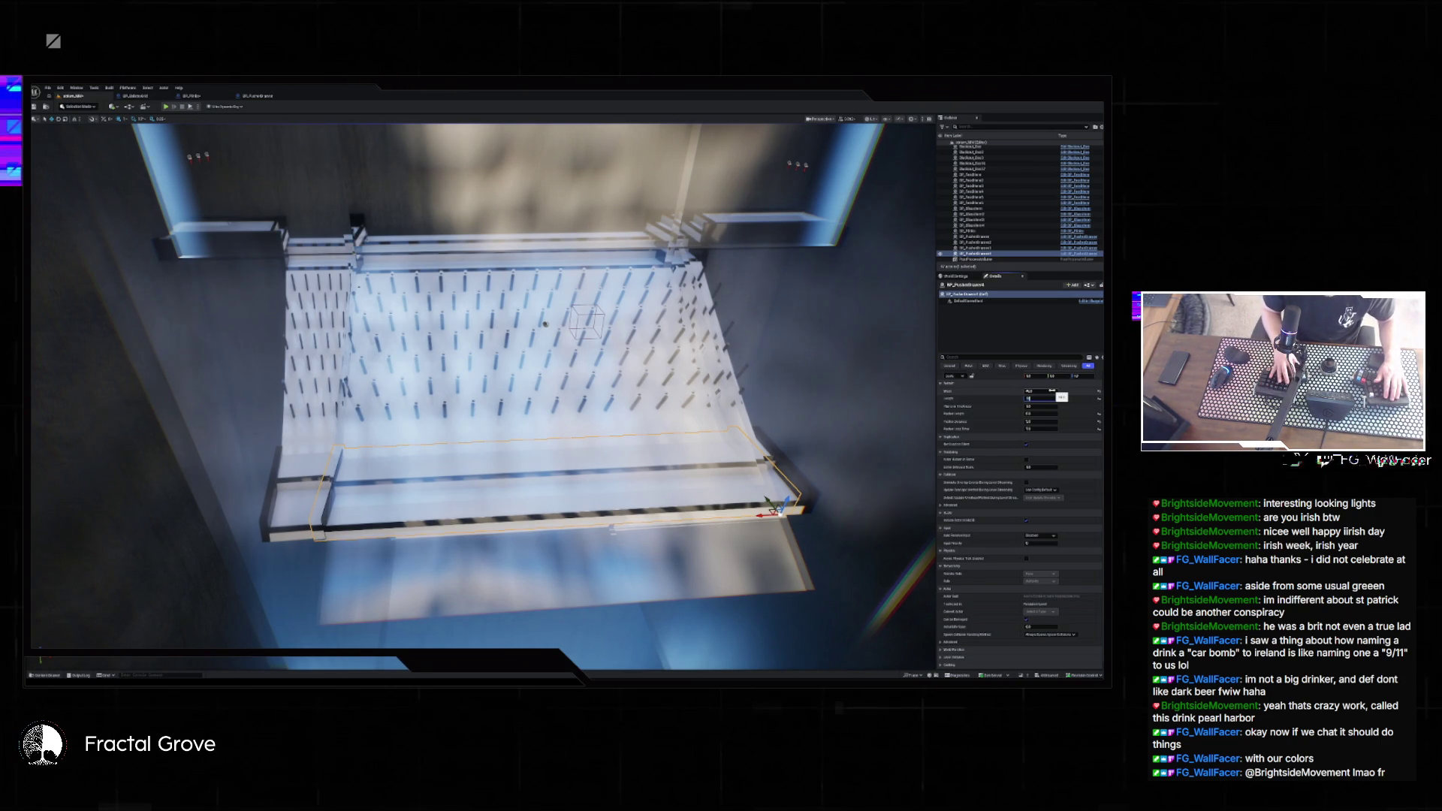
# - Adjust the tray's Length to span the floor and scale the cabinet front to 1.5
pyautogui.press('Return')
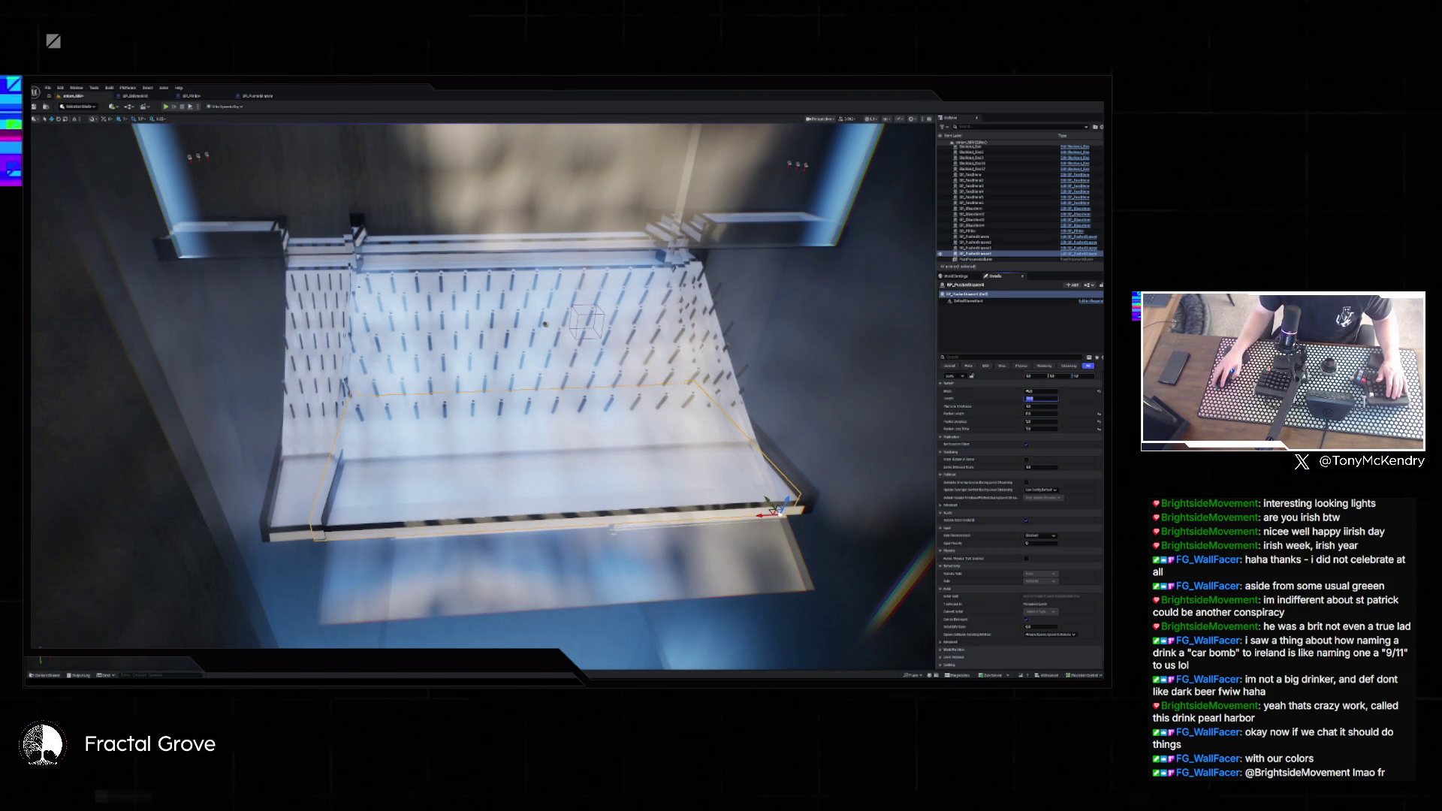
pyautogui.press('Return')
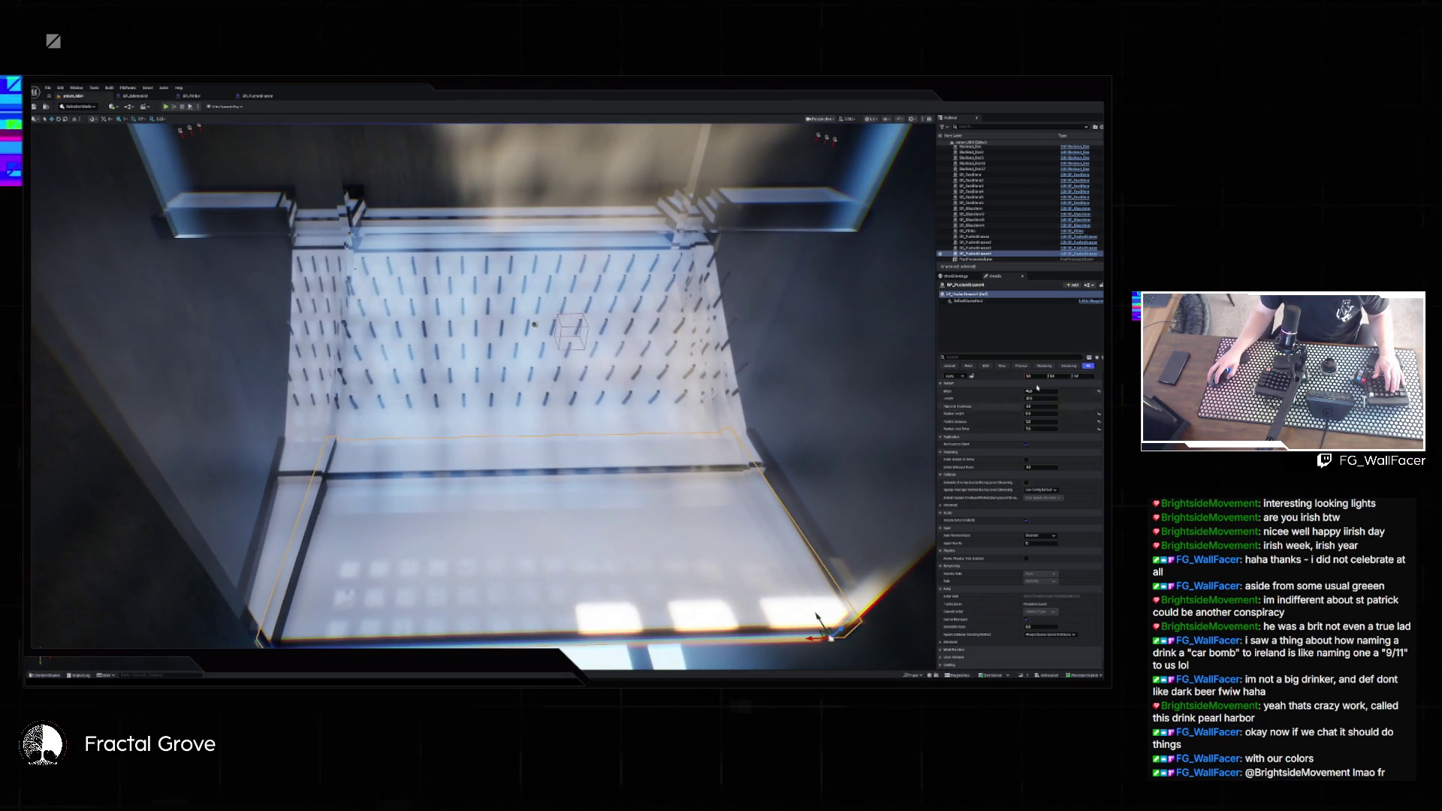
pyautogui.moveTo(1041, 399); pyautogui.dragTo(1048, 401)
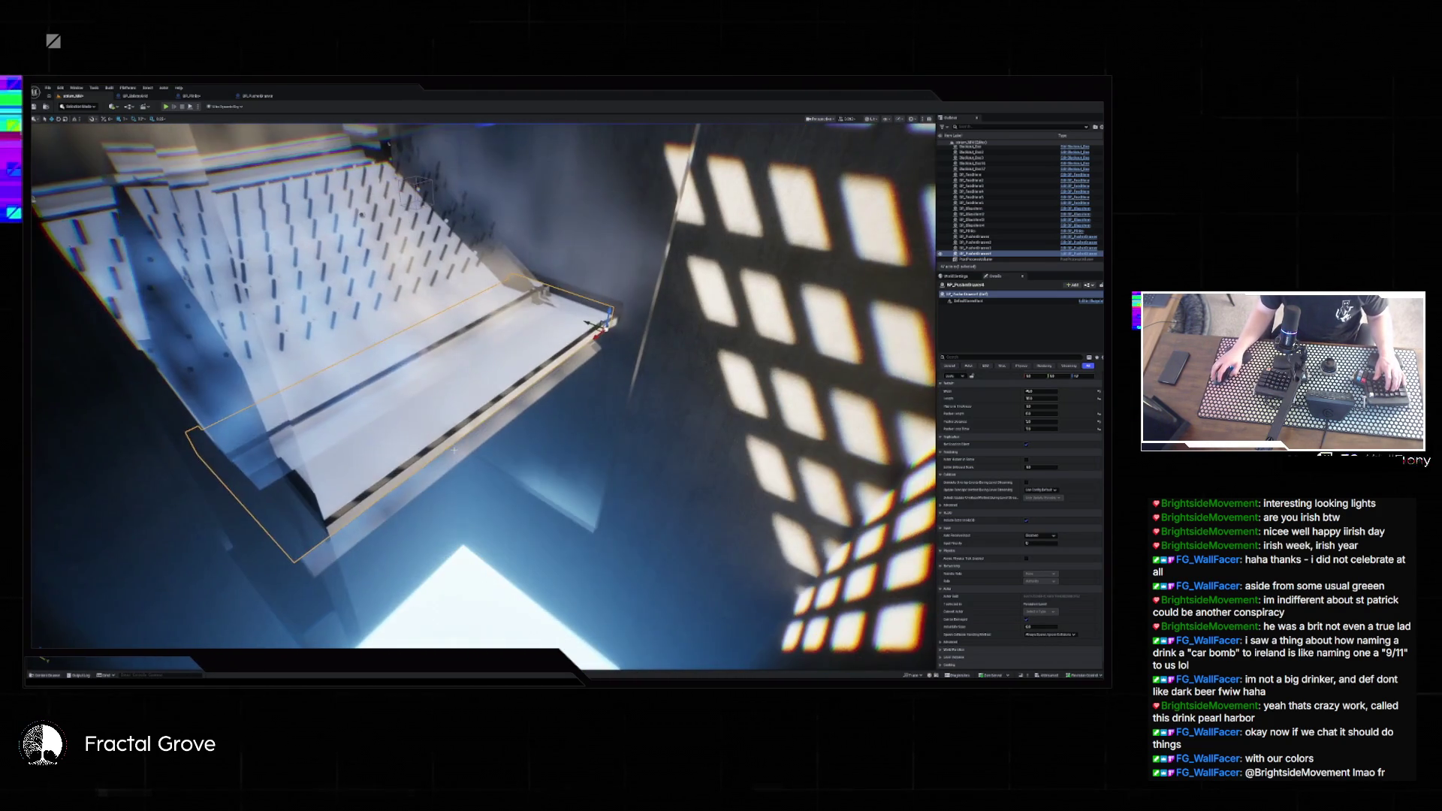
pyautogui.click(454, 448)
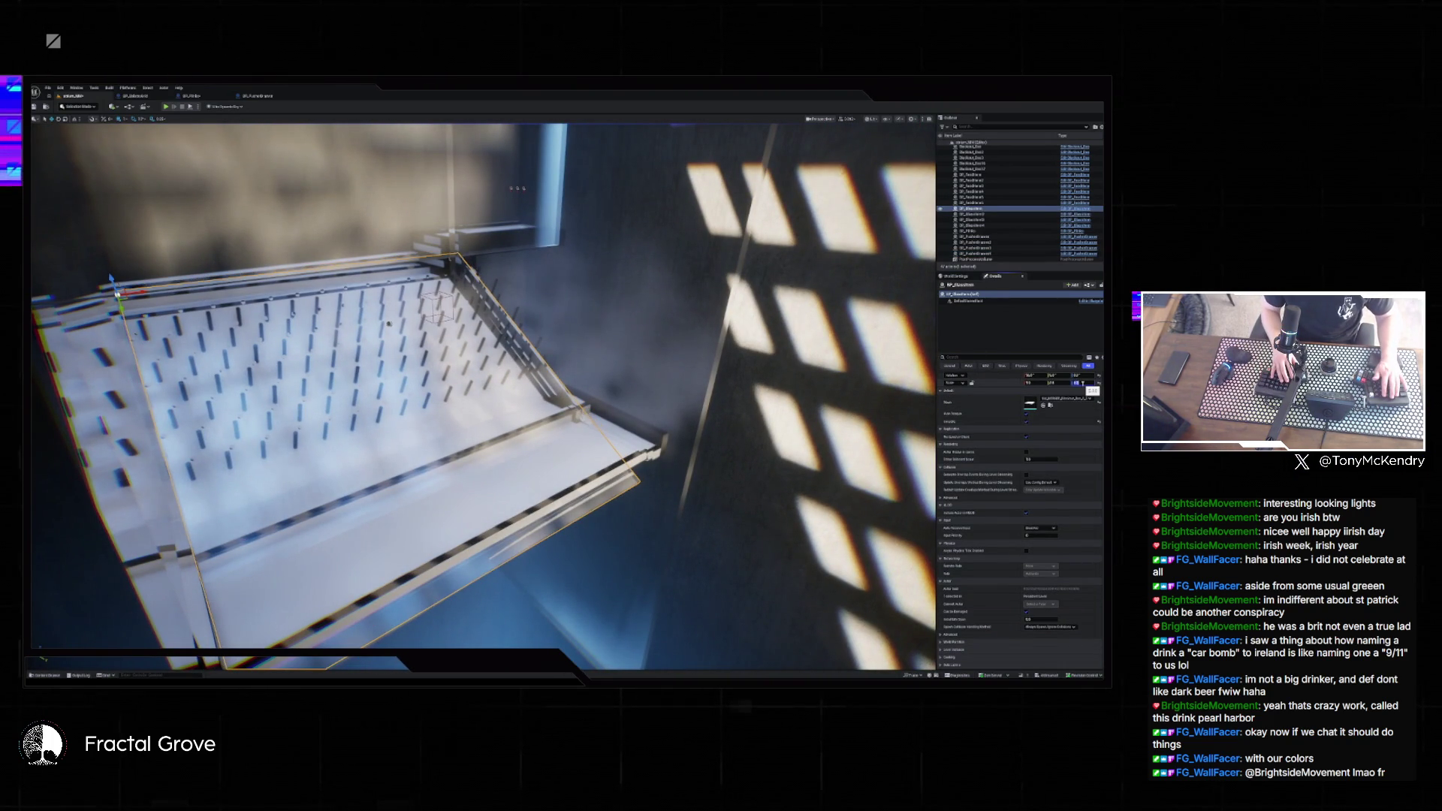
pyautogui.write('1.5')
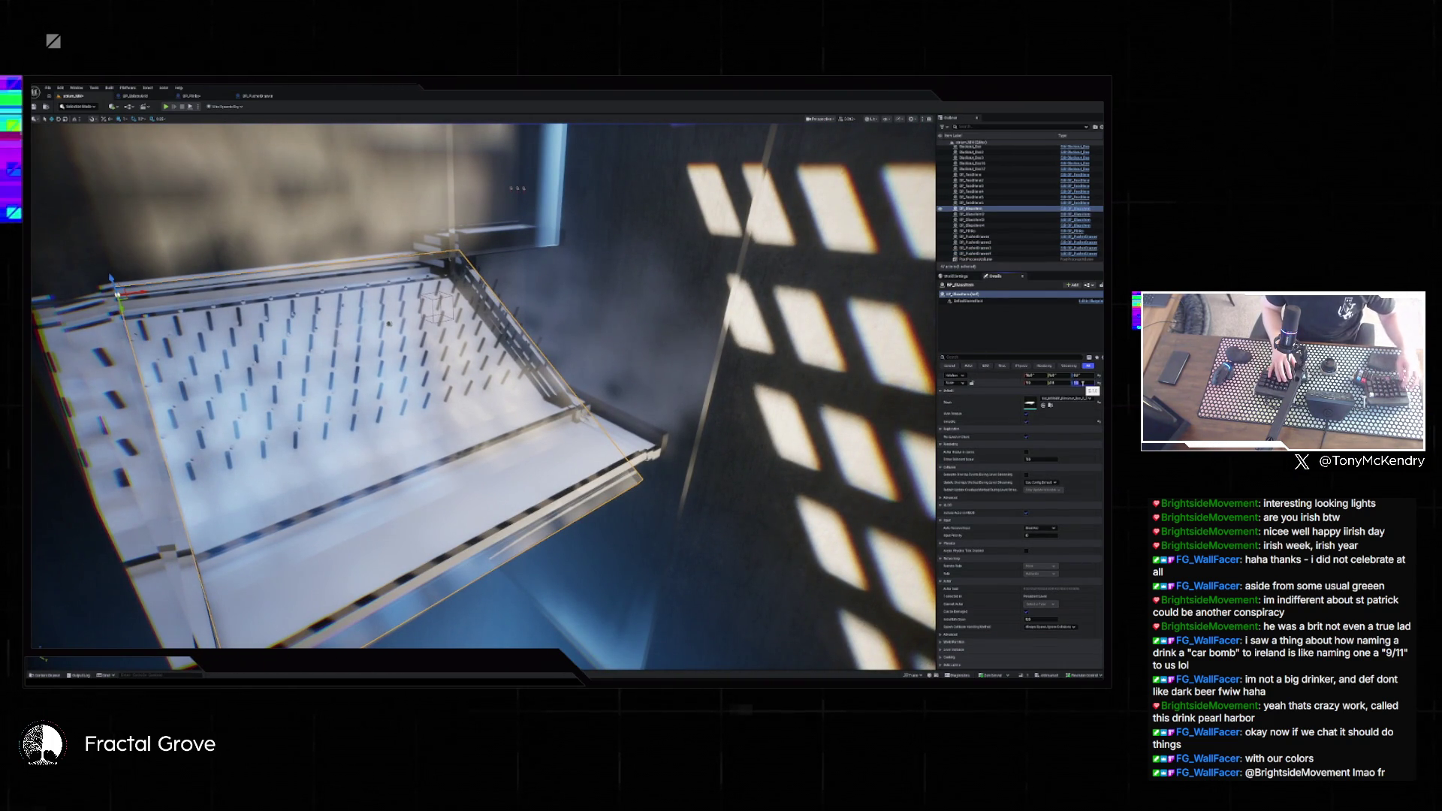
pyautogui.press('Return')
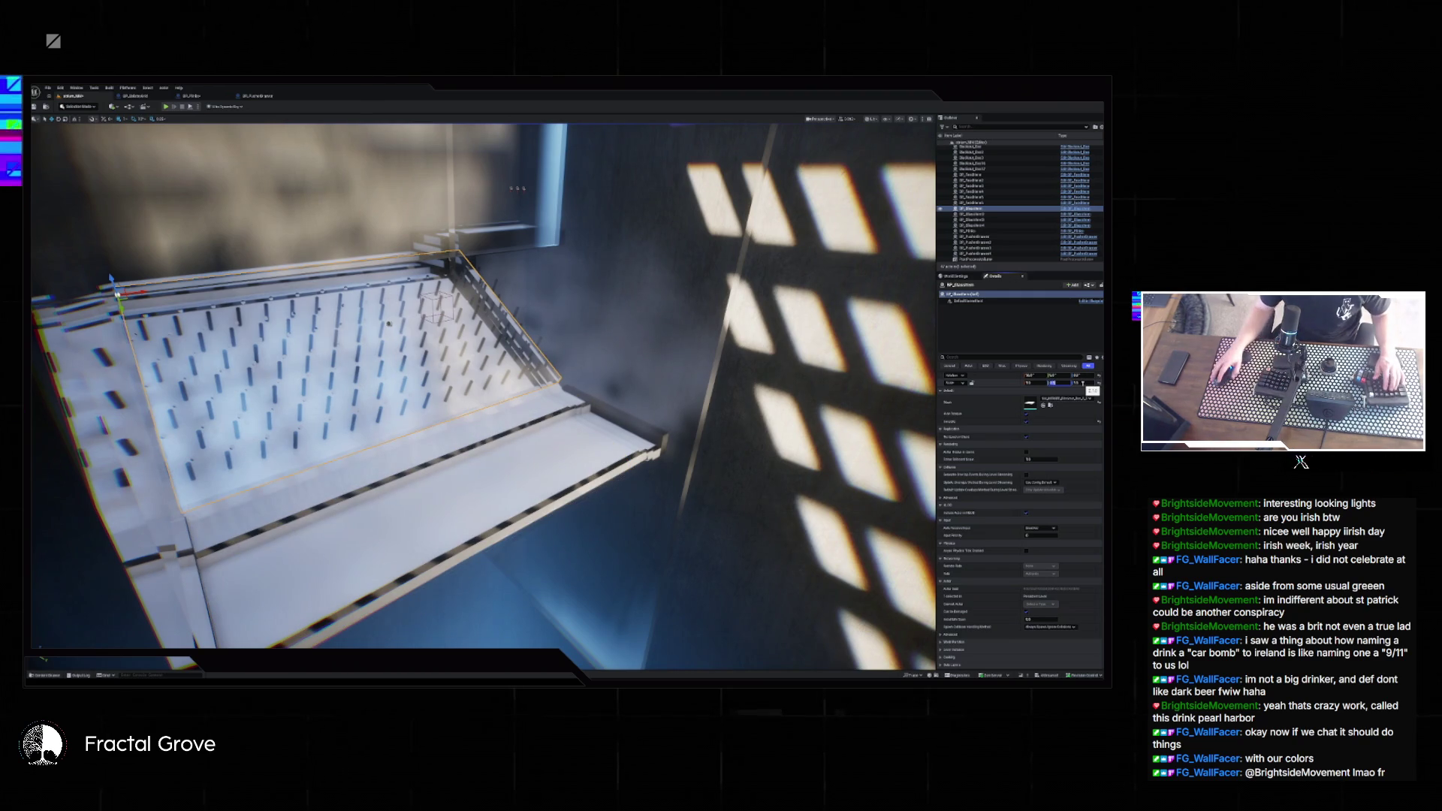
# - Frame the selected cabinet with F, then play-test the level, stopping and restarting it
pyautogui.moveTo(640, 375); pyautogui.dragTo(640, 263)
pyautogui.press('f')
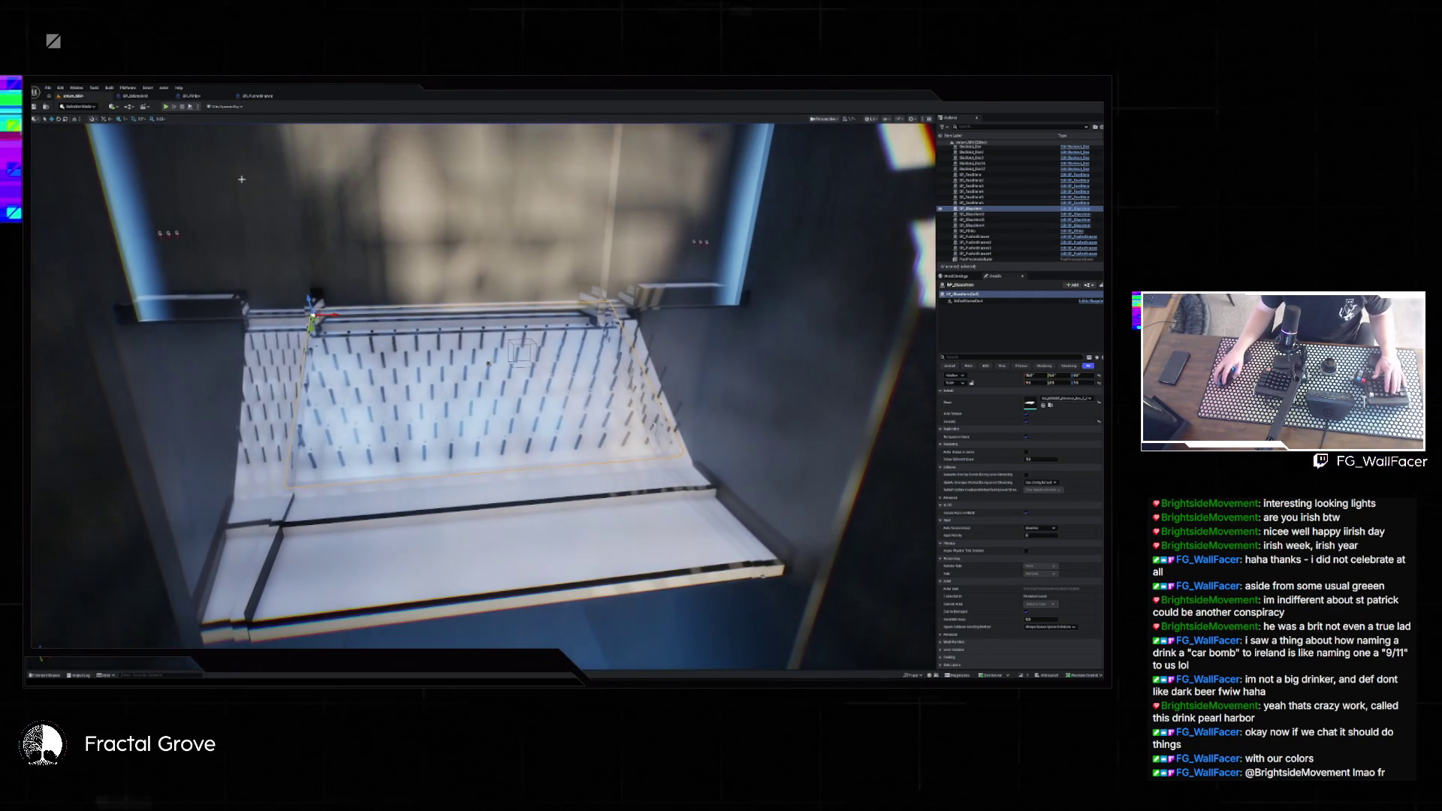
pyautogui.hotkey('alt', 'p')
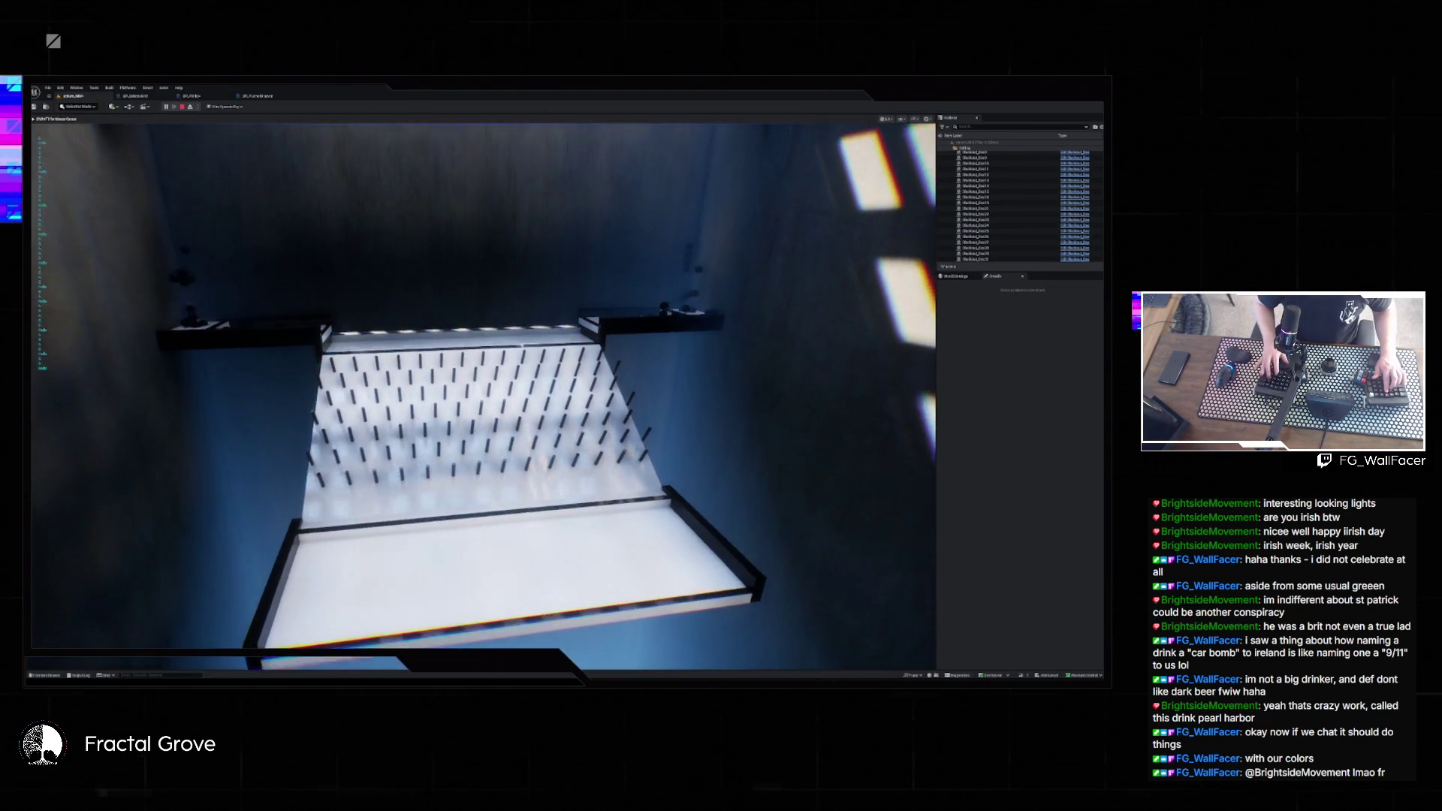
pyautogui.press('Escape')
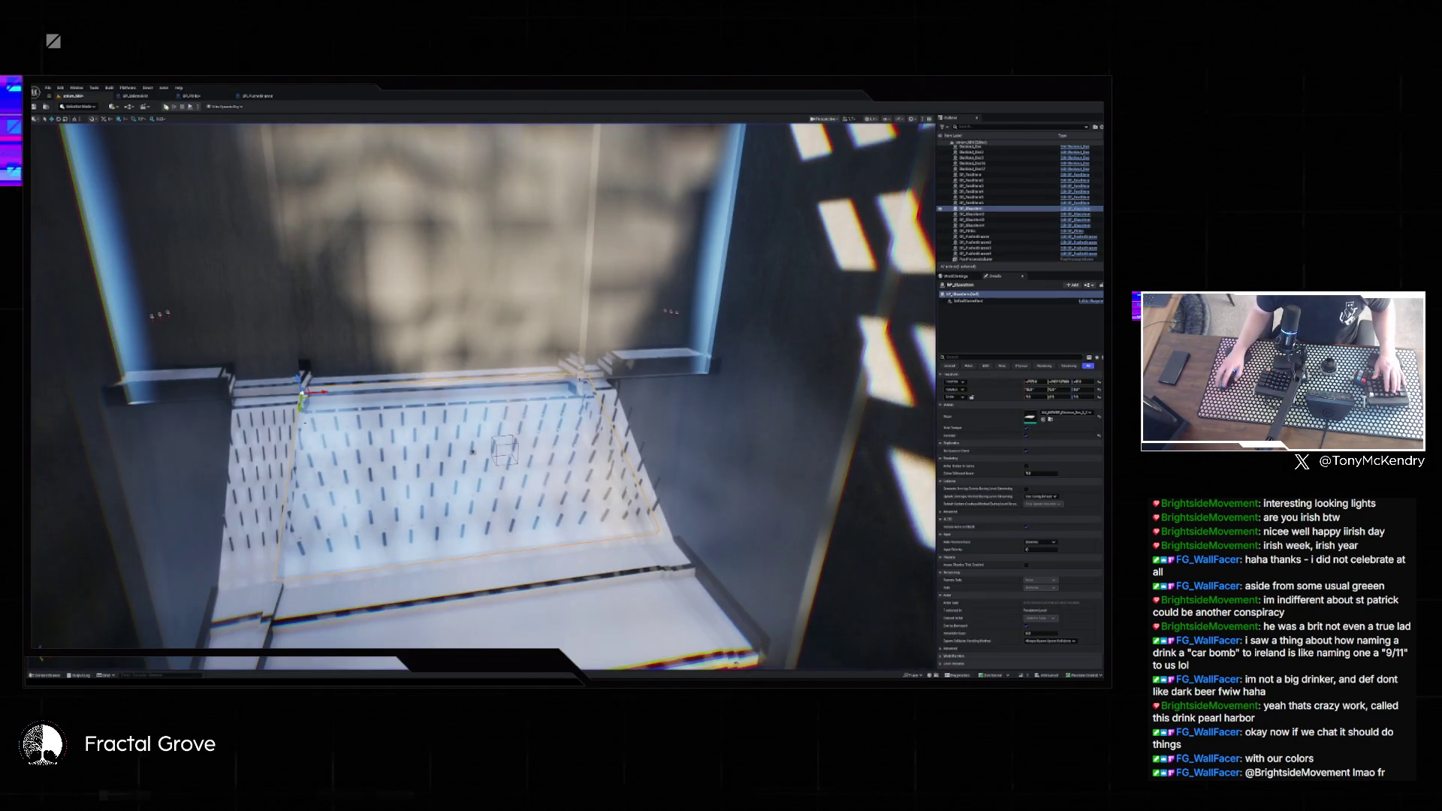
pyautogui.hotkey('alt', 'p')
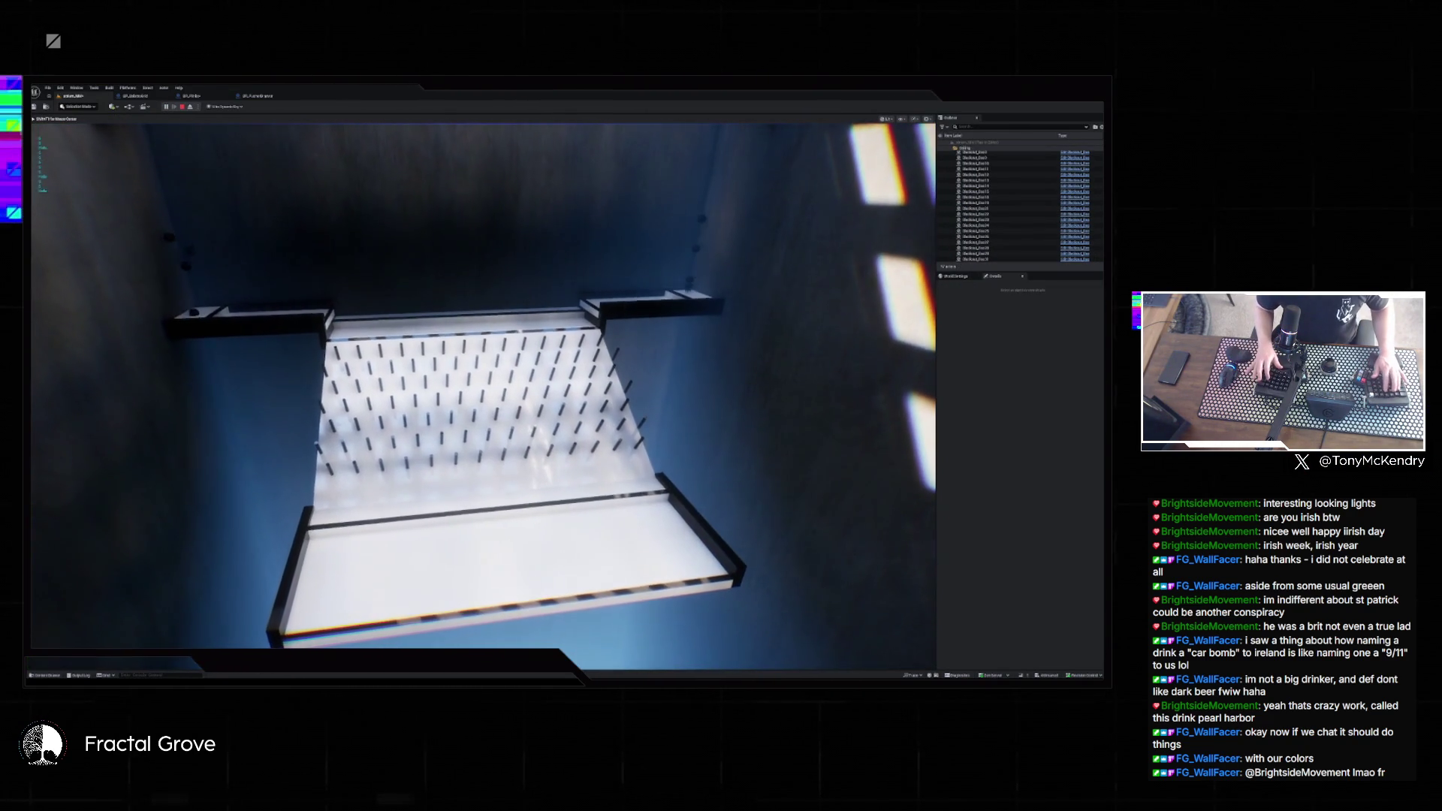
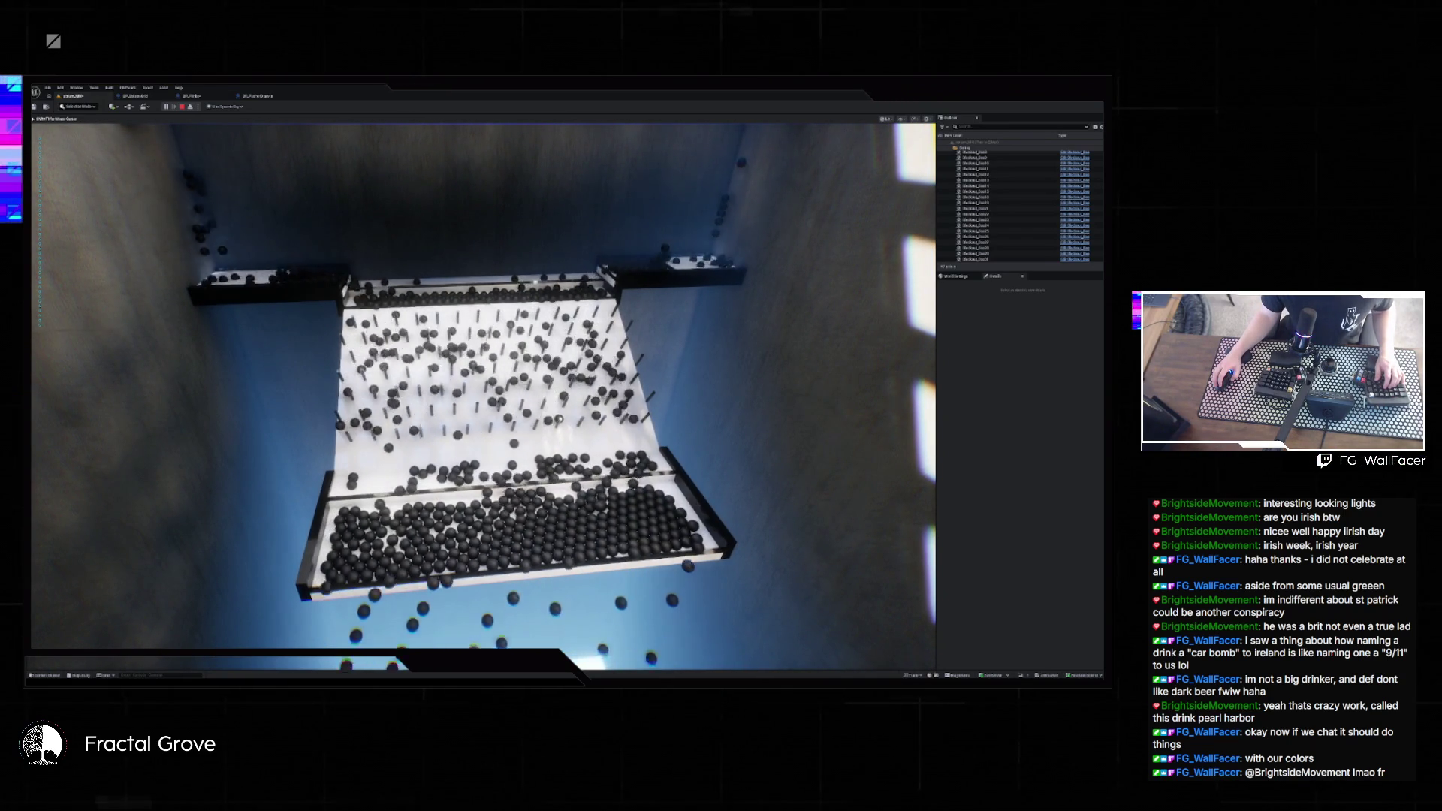
# - Stop the game, search Content for 'ies', and open the BP_Doors Blueprint's event graph
pyautogui.press('Escape')
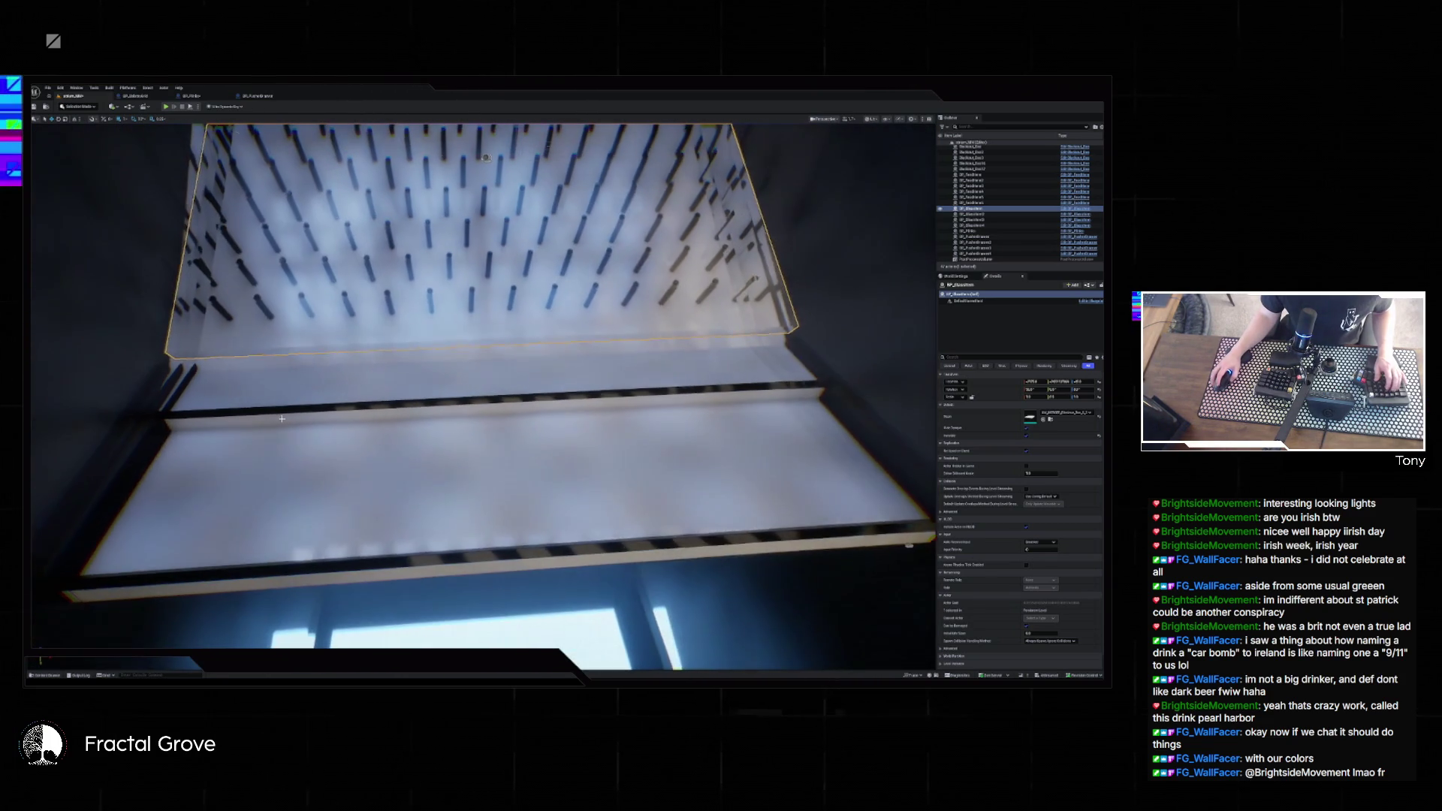
pyautogui.hotkey('ctrl', 'space')
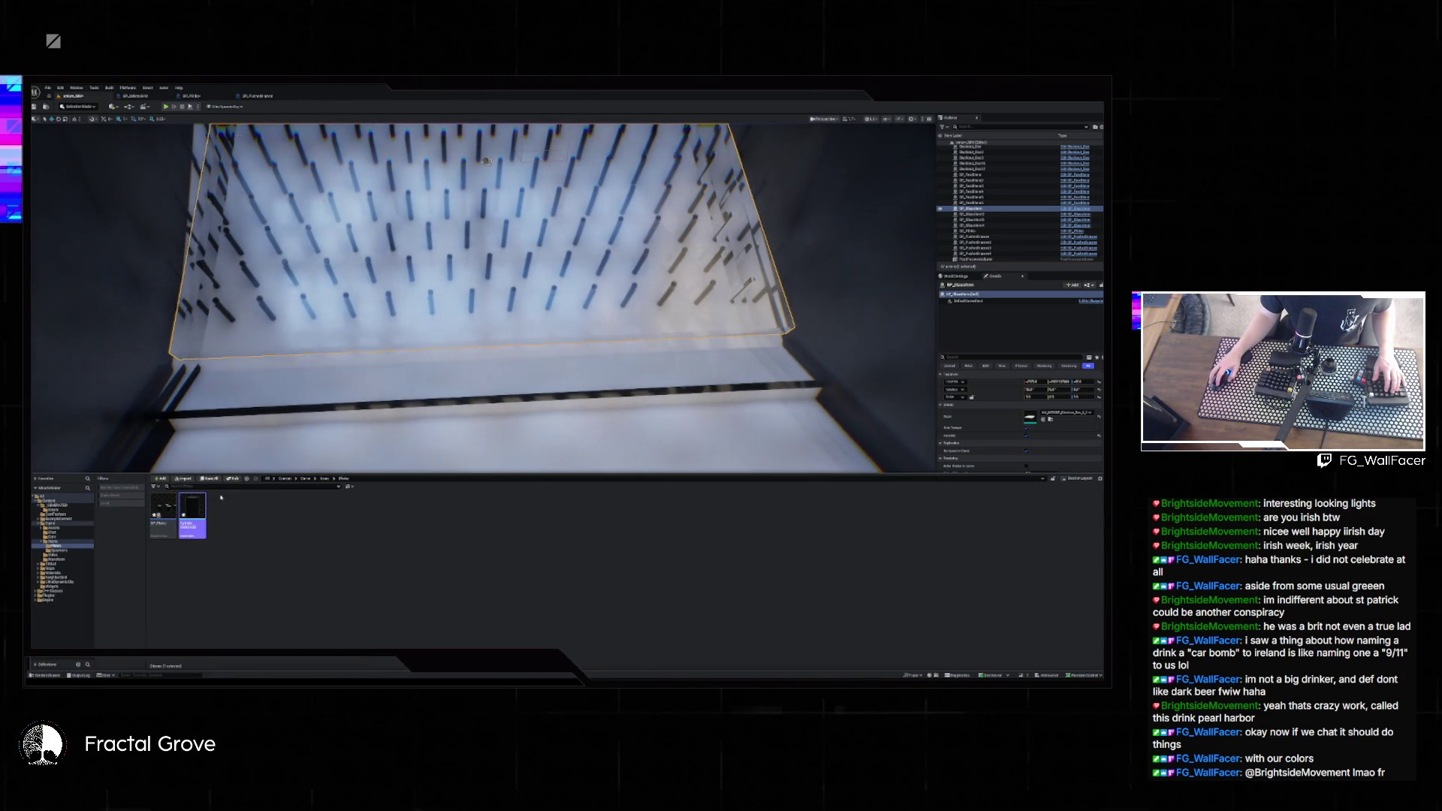
pyautogui.click(287, 479)
pyautogui.click(300, 487)
pyautogui.write('ies')
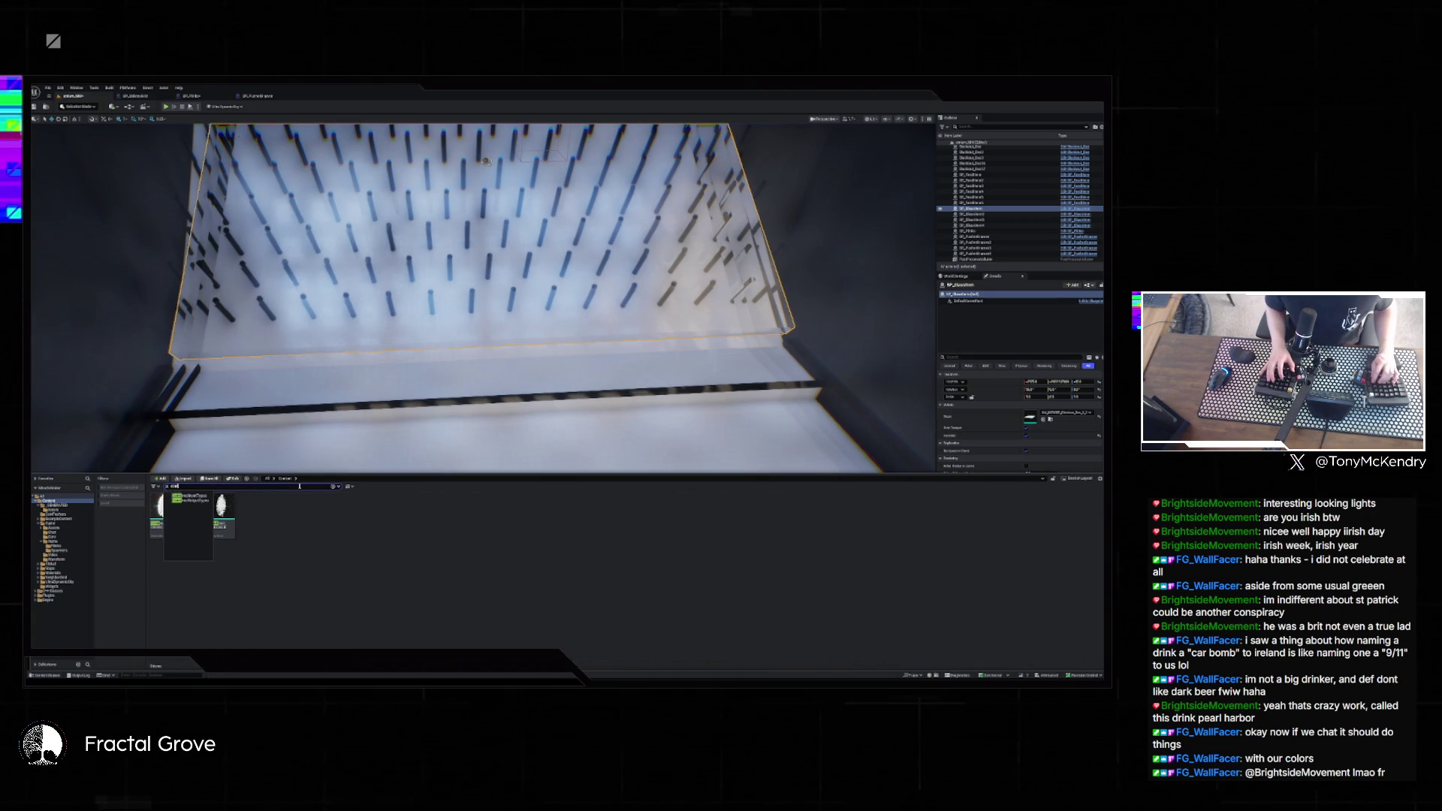
pyautogui.press('Return')
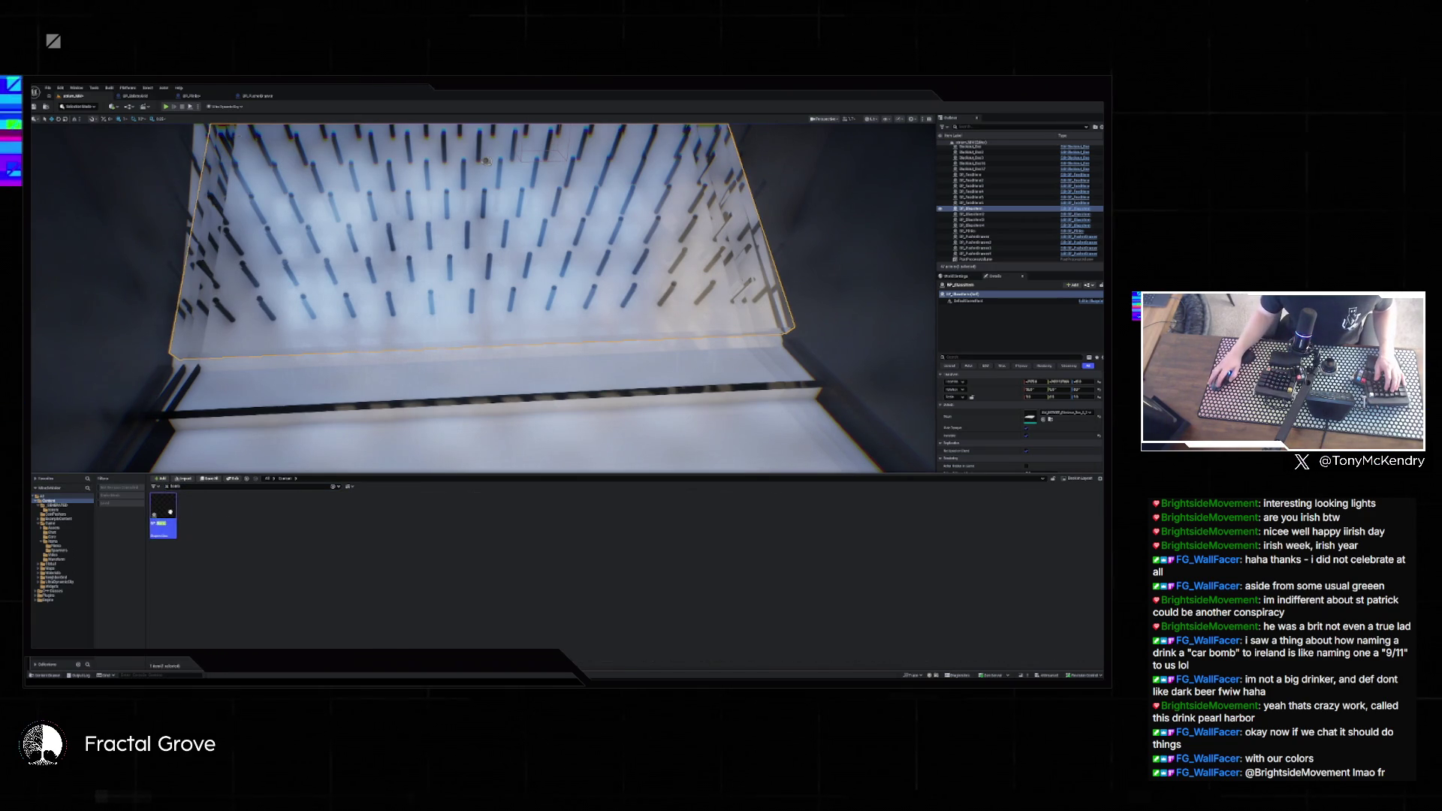
pyautogui.doubleClick(163, 517)
pyautogui.moveTo(409, 233)
pyautogui.mouseDown()
pyautogui.moveTo(700, 344)
pyautogui.moveTo(864, 359)
pyautogui.moveTo(834, 357)
pyautogui.mouseUp()
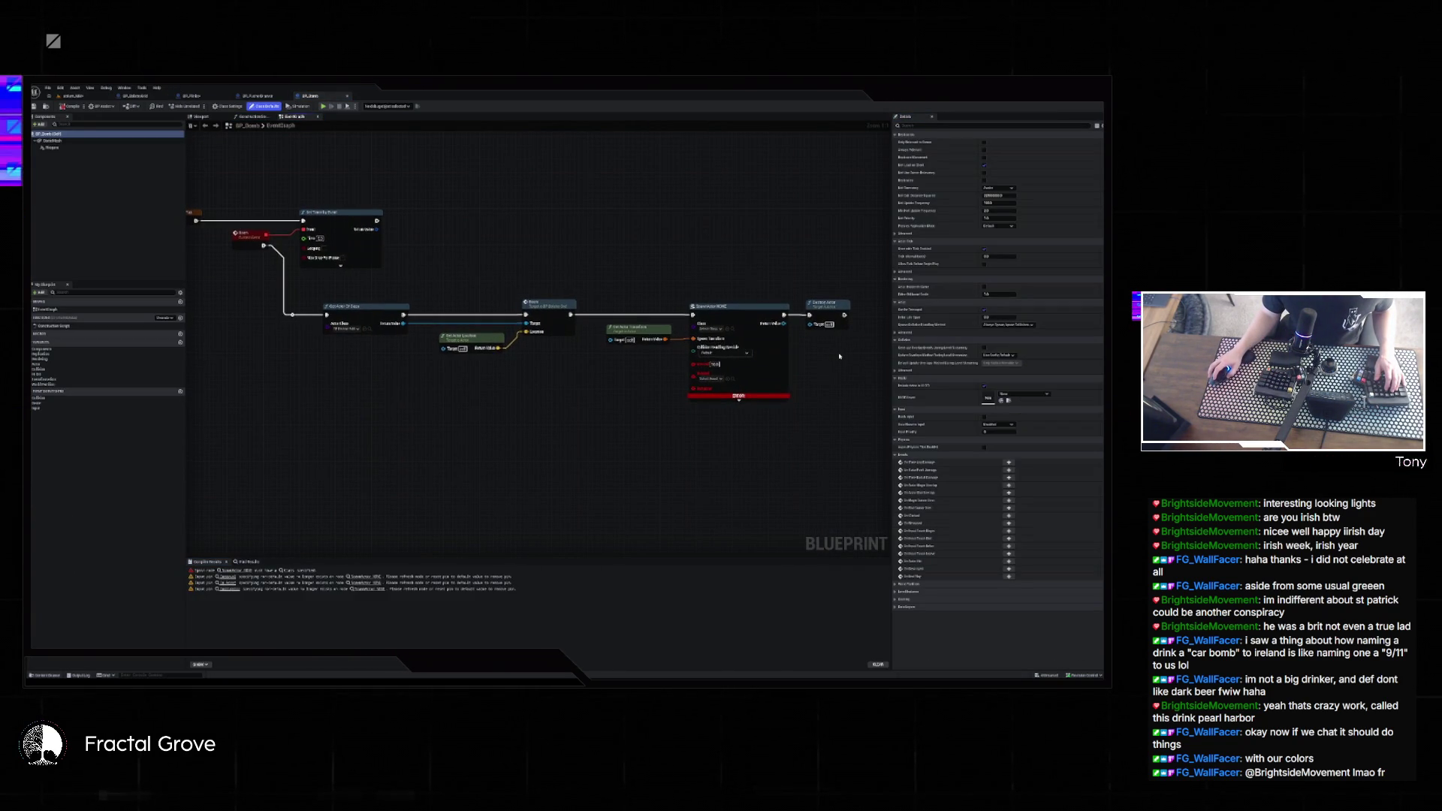
# - Review the spawn node's class choices, then open BP_Bomb from the Content folder
pyautogui.click(710, 328)
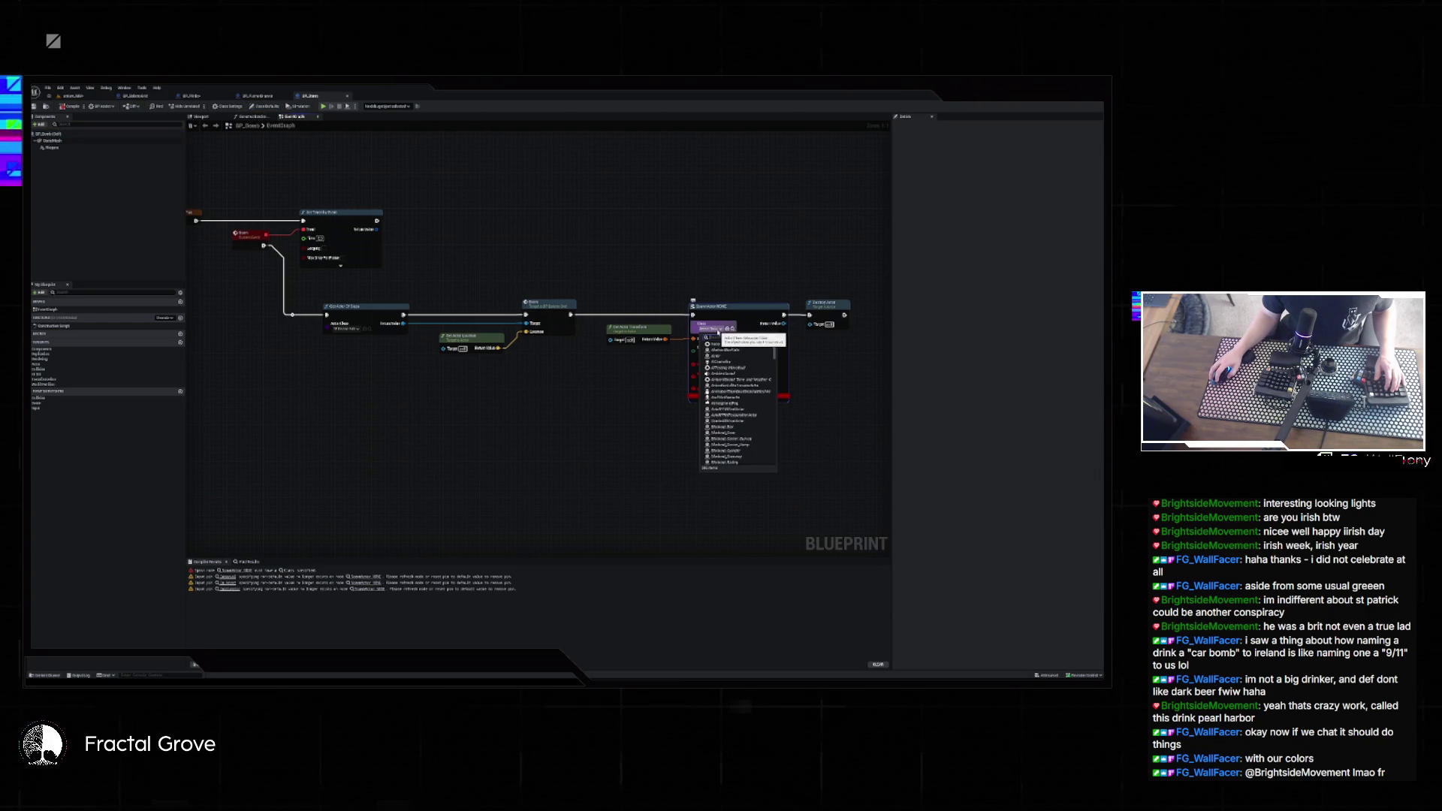
pyautogui.click(788, 401)
pyautogui.click(74, 96)
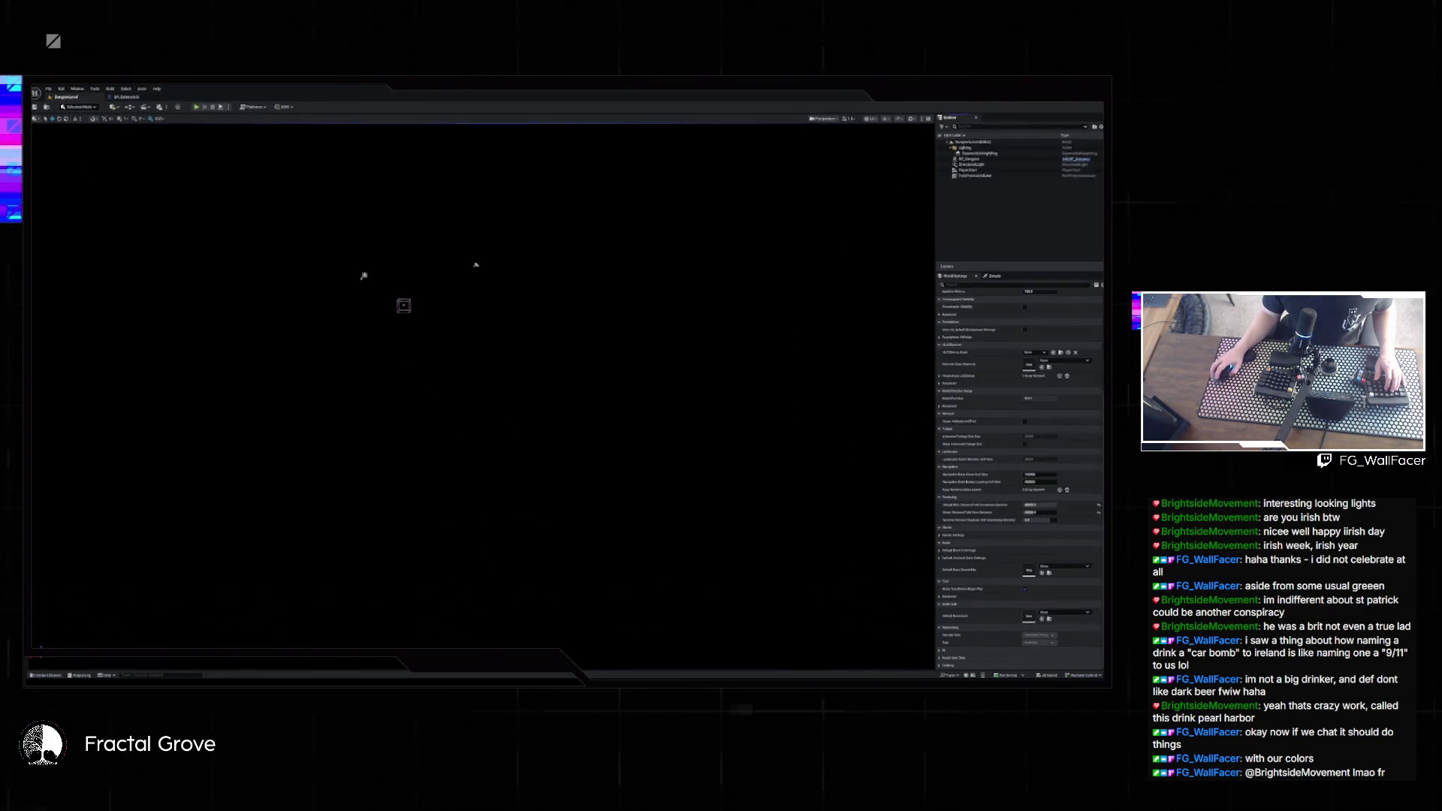
pyautogui.click(46, 676)
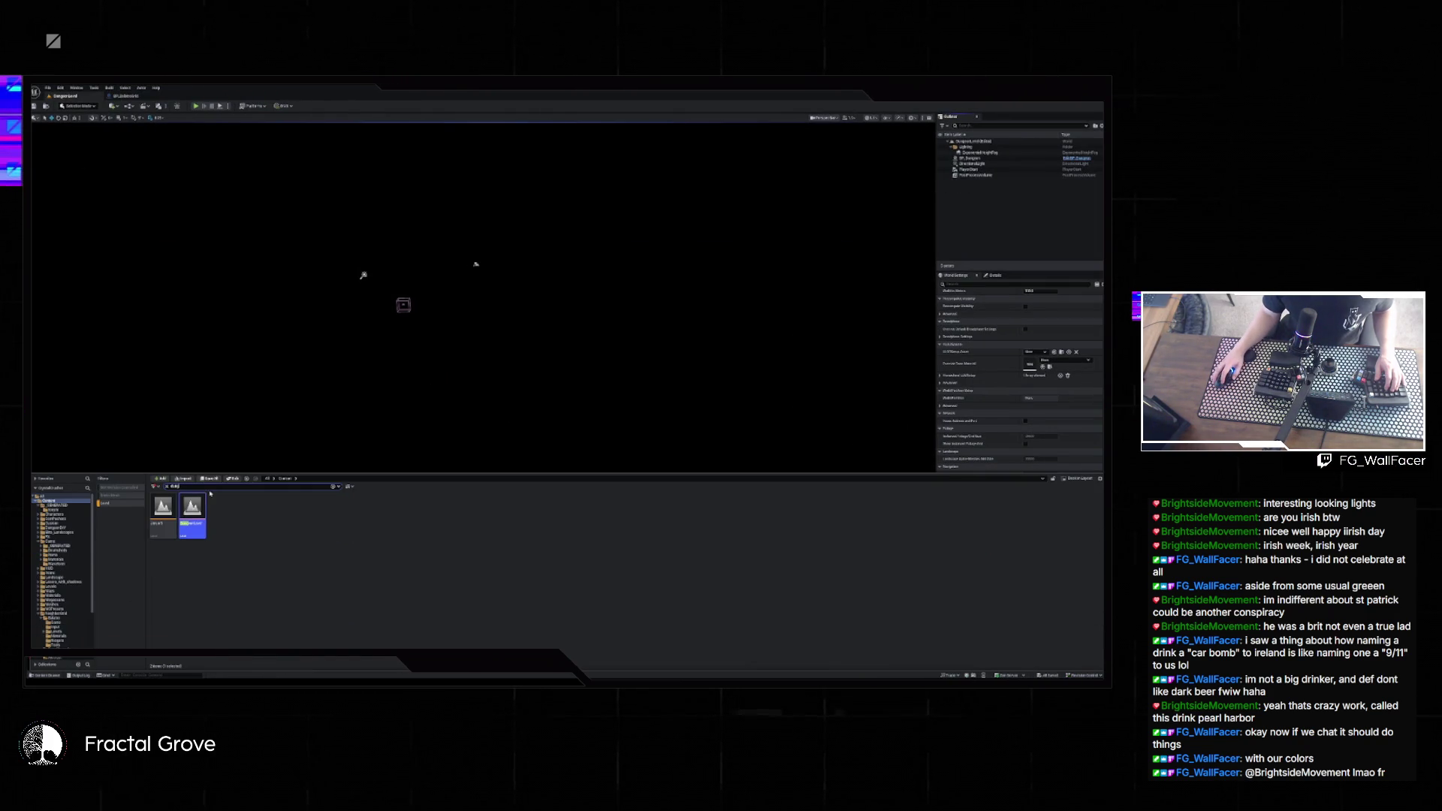
pyautogui.write('light')
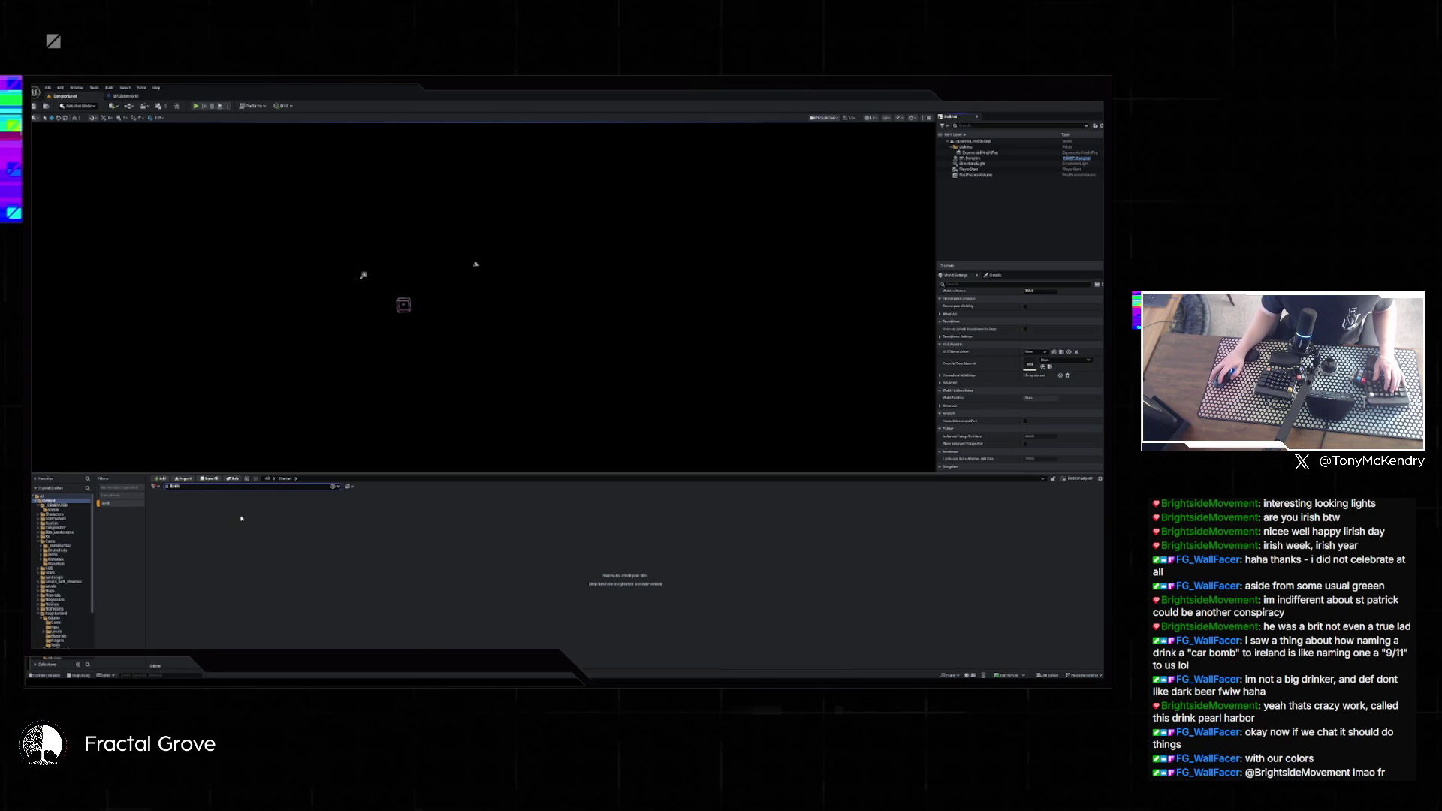
pyautogui.click(261, 504)
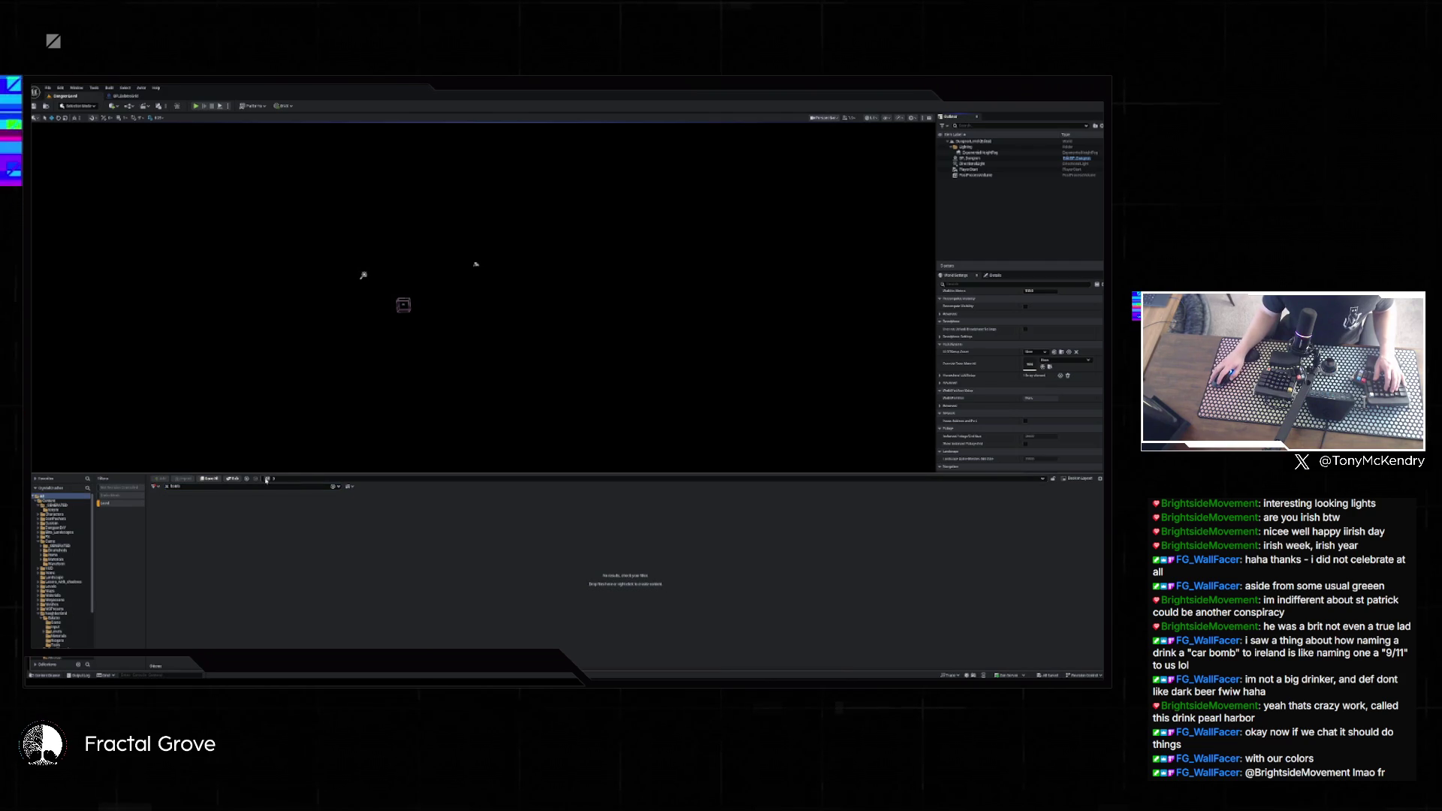
pyautogui.click(49, 500)
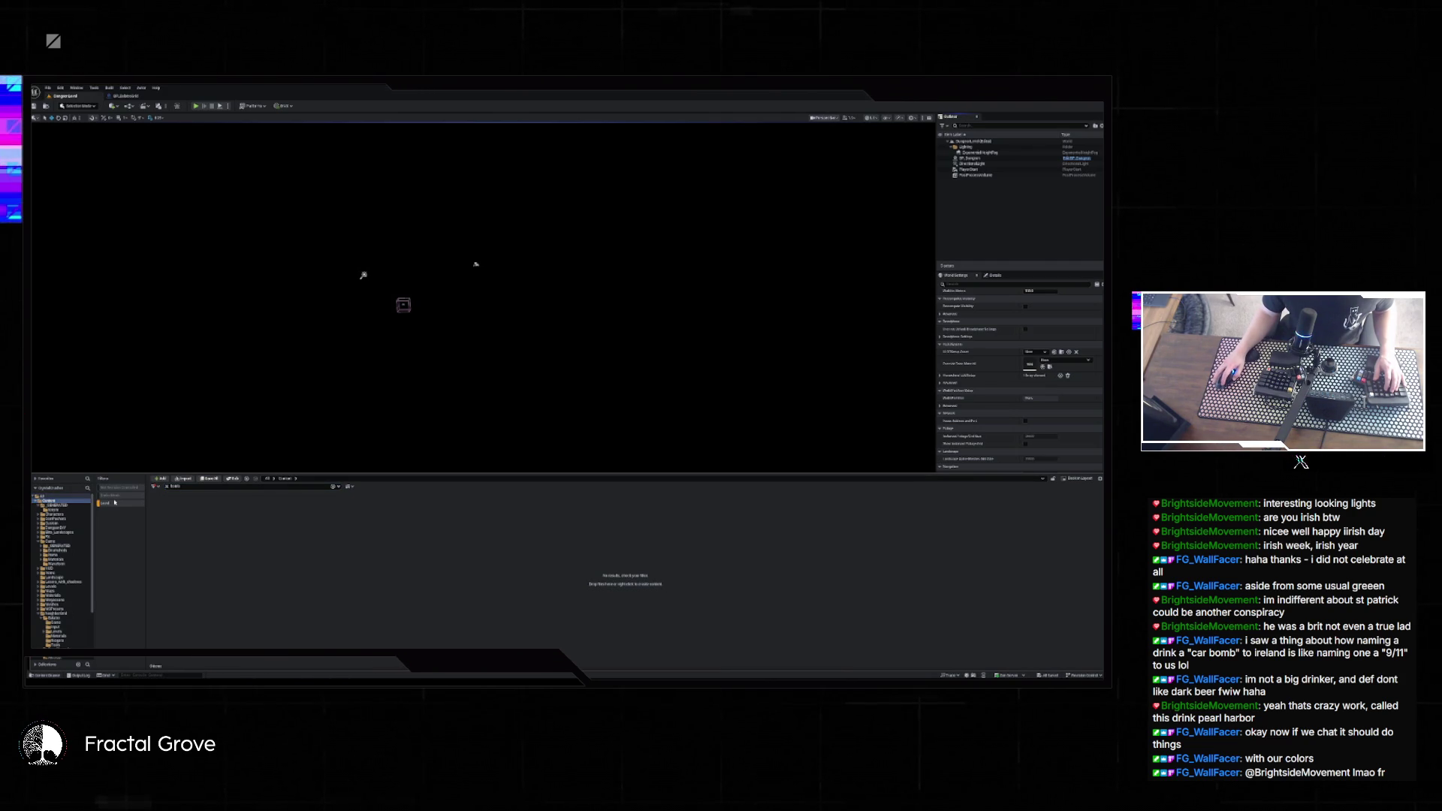
pyautogui.doubleClick(162, 512)
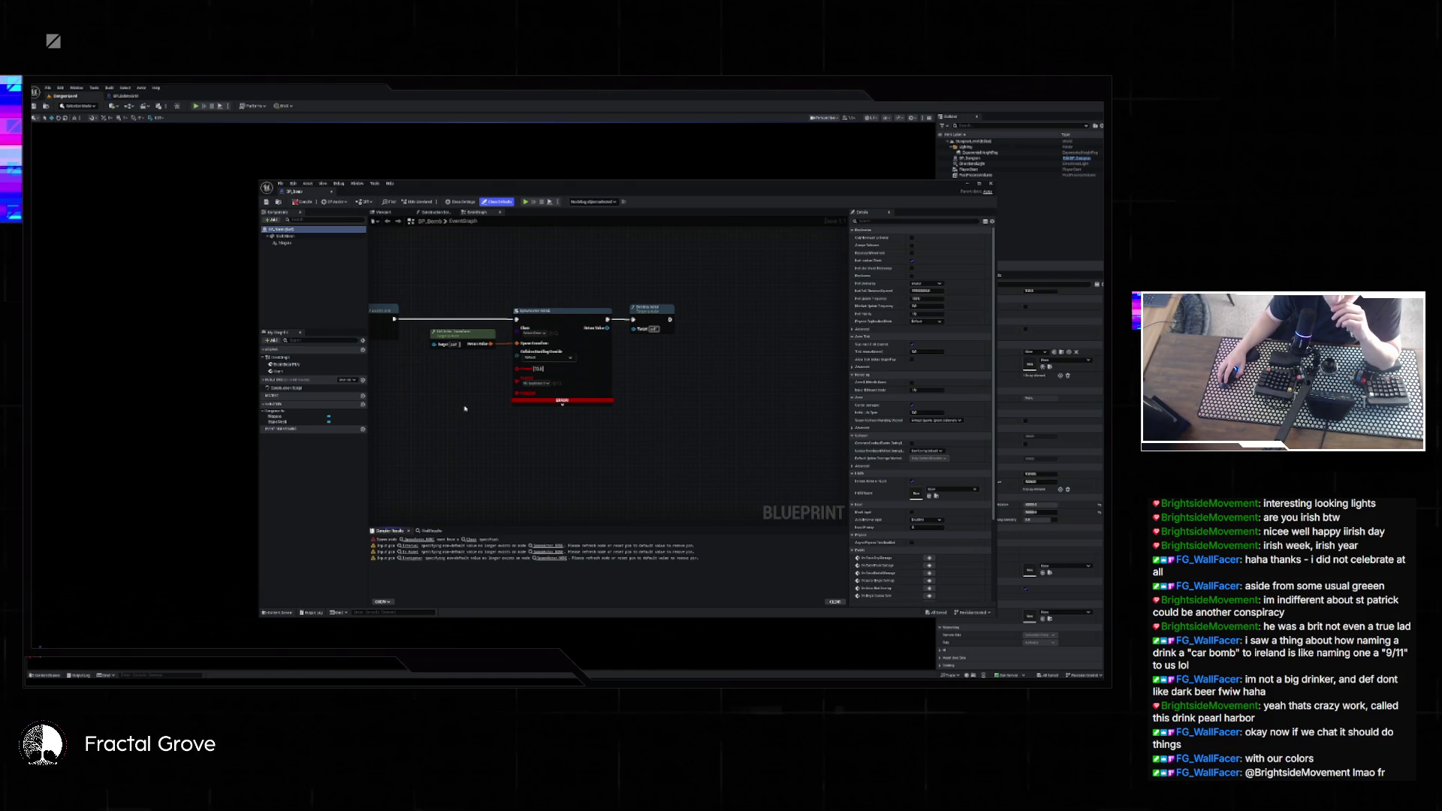
# - Jump to BP_Bomb's warning-flagged spawn node and inspect its settings
pyautogui.moveTo(464, 410); pyautogui.dragTo(710, 434)
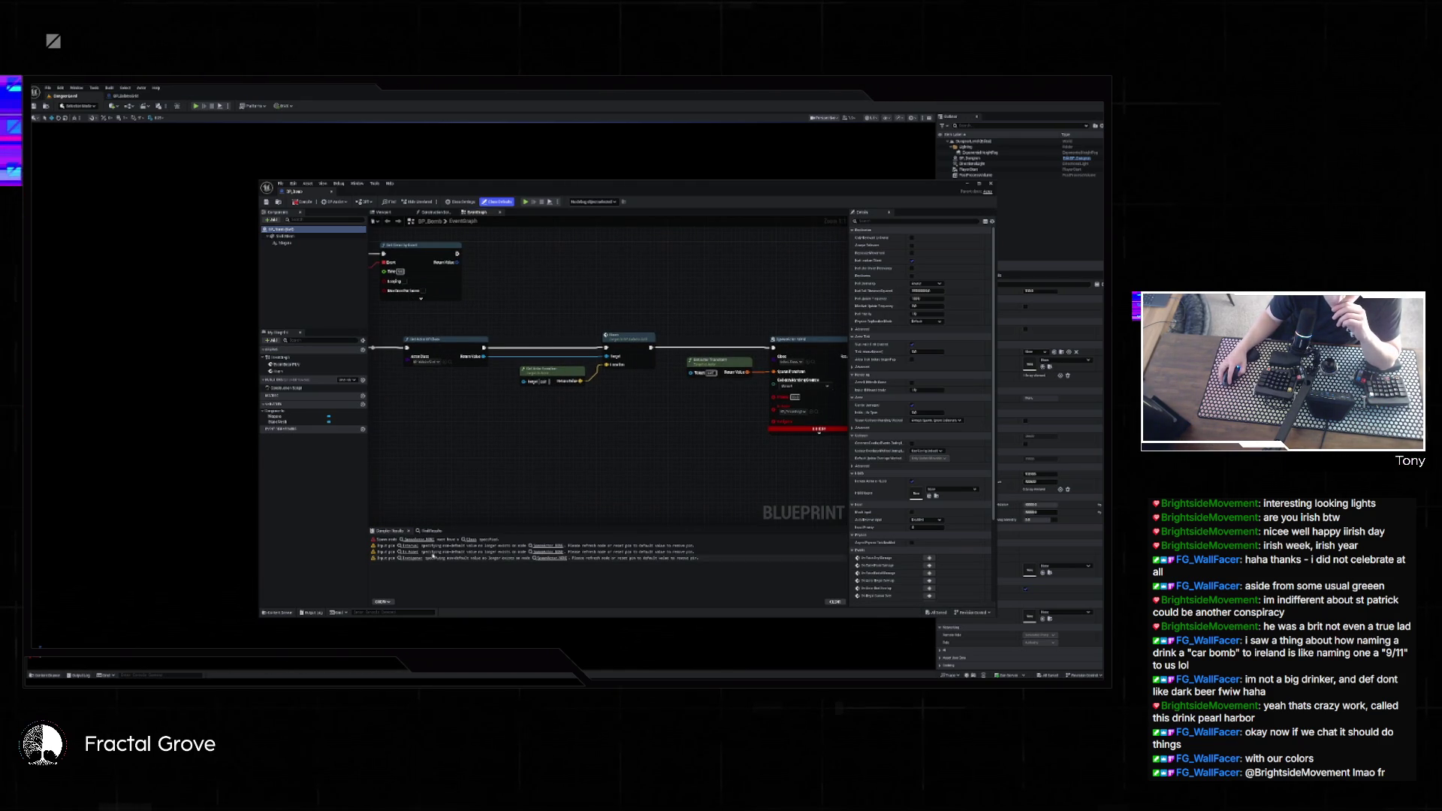
pyautogui.click(536, 547)
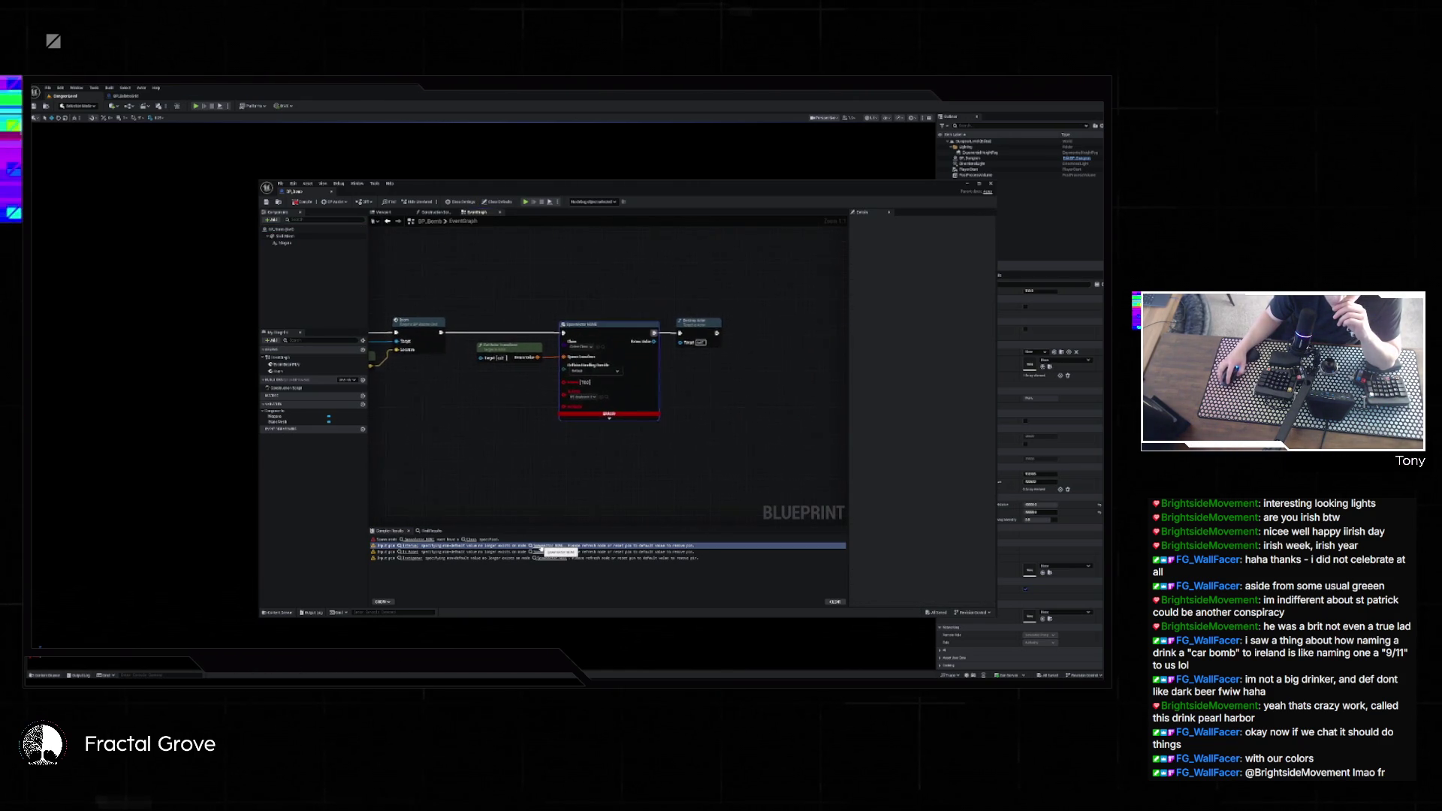
pyautogui.scroll(2, 556, 481)
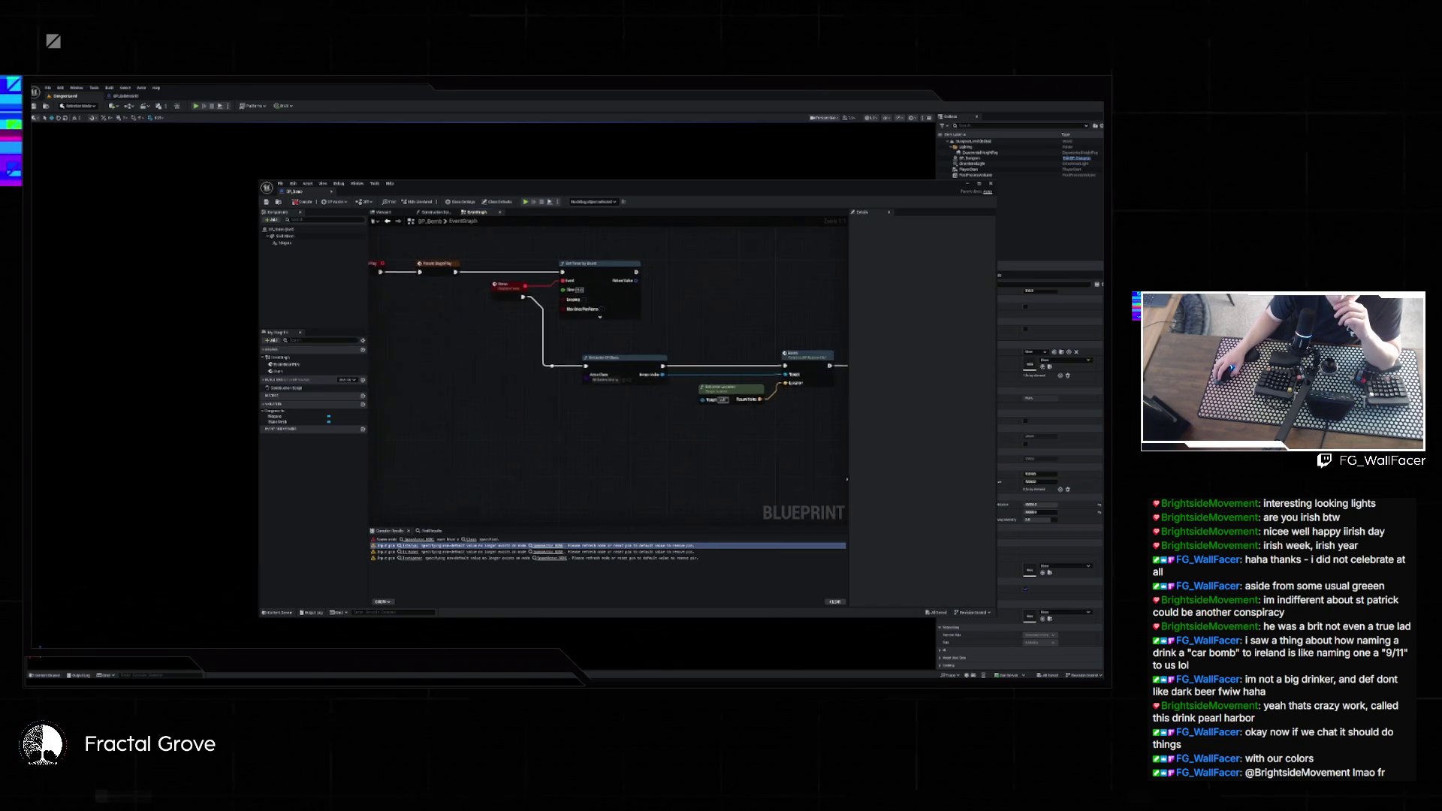
pyautogui.scroll(-2, 528, 415)
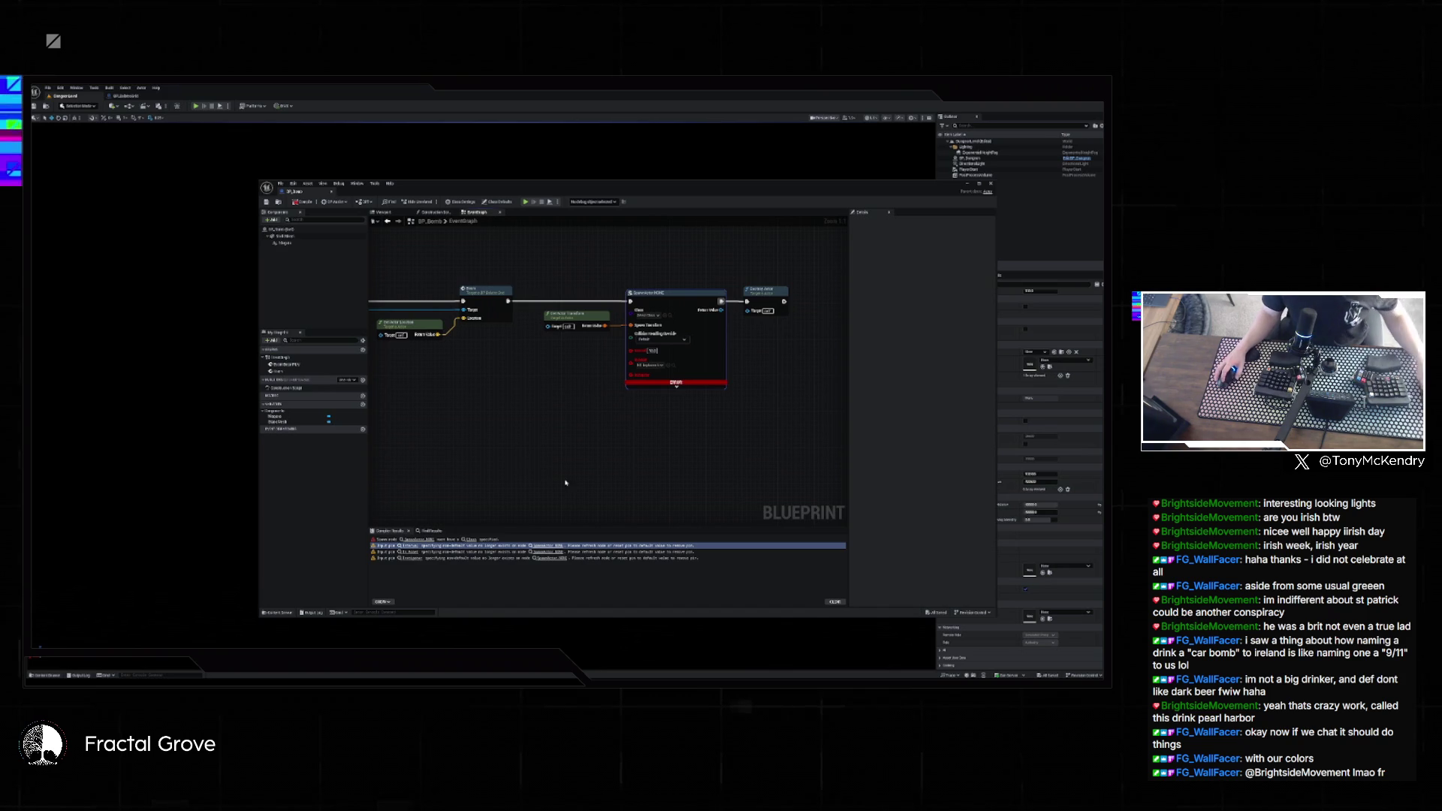
pyautogui.moveTo(561, 478); pyautogui.dragTo(683, 480)
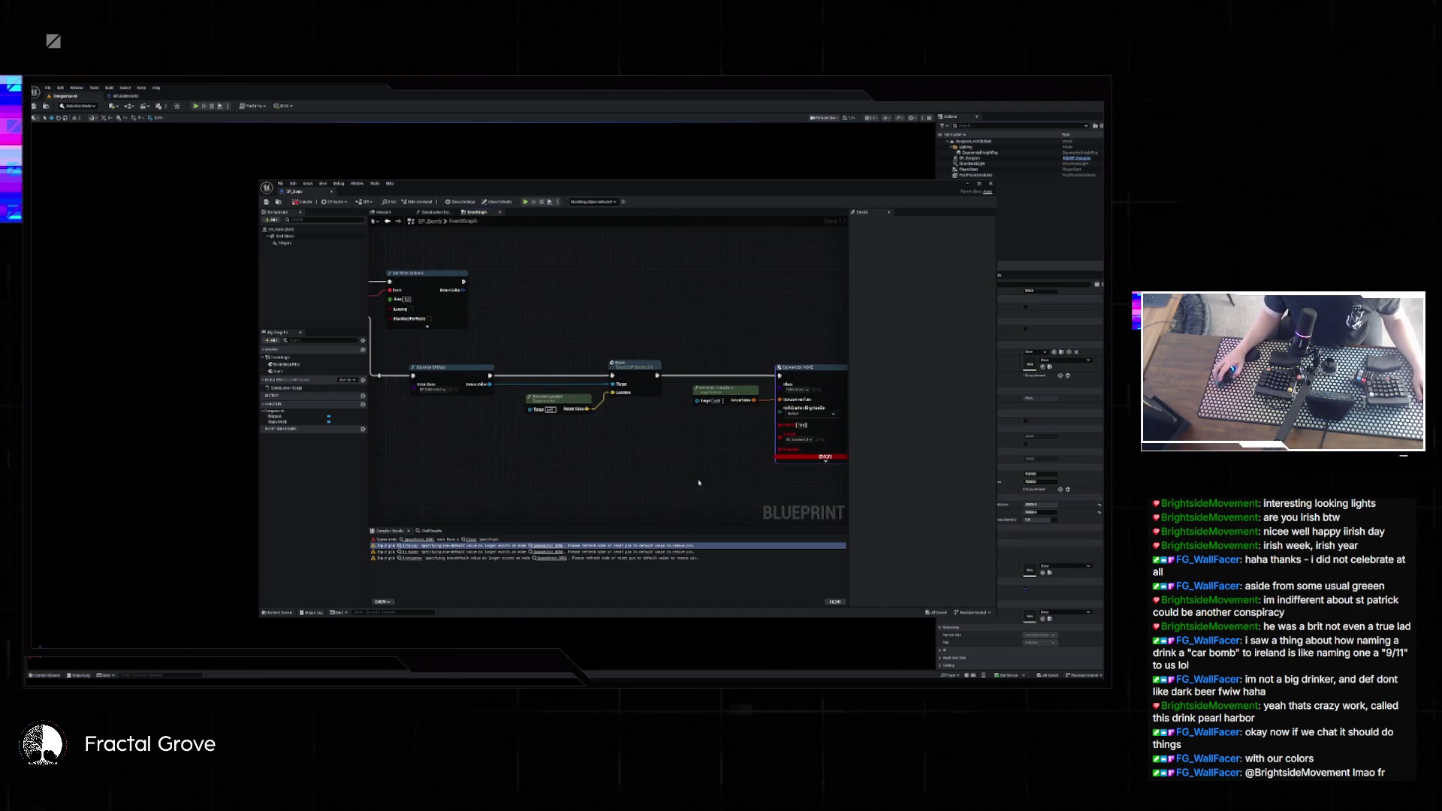
pyautogui.click(623, 368)
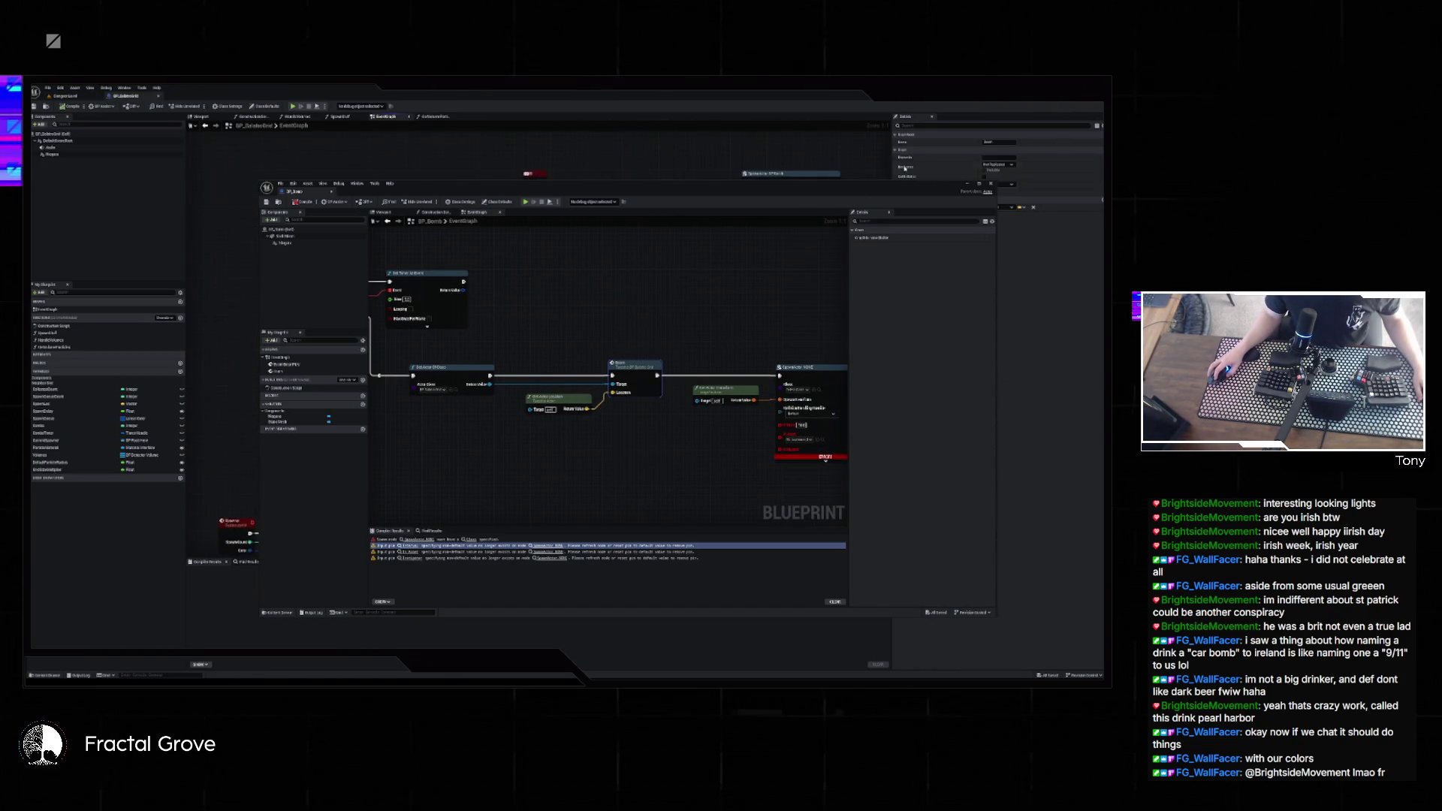
# - Close BP_Bomb, recheck BP_Doors' SpawnActor class options, then switch to File Explorer
pyautogui.click(973, 184)
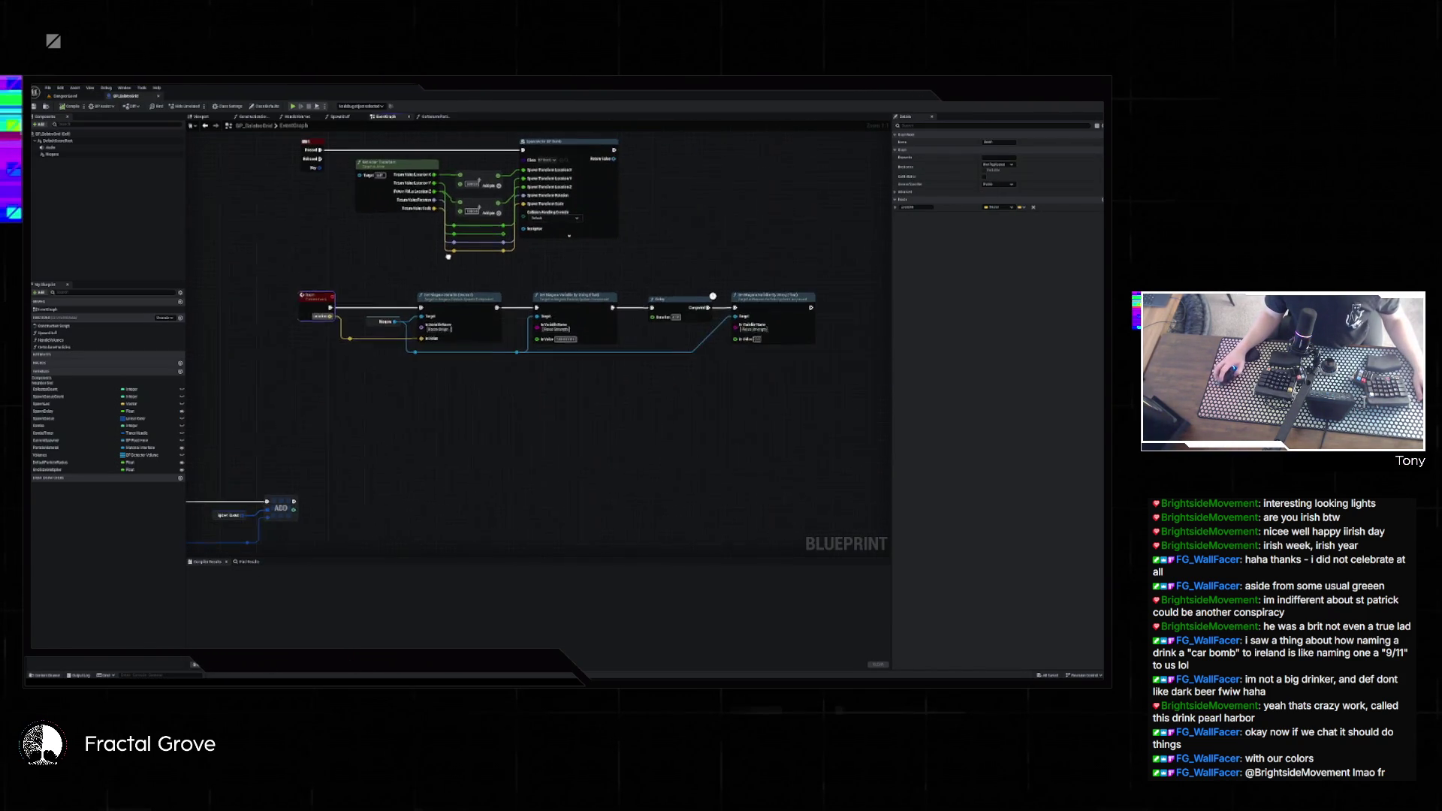
pyautogui.moveTo(468, 259)
pyautogui.mouseDown()
pyautogui.moveTo(630, 309)
pyautogui.moveTo(491, 334)
pyautogui.mouseUp()
pyautogui.click(622, 229)
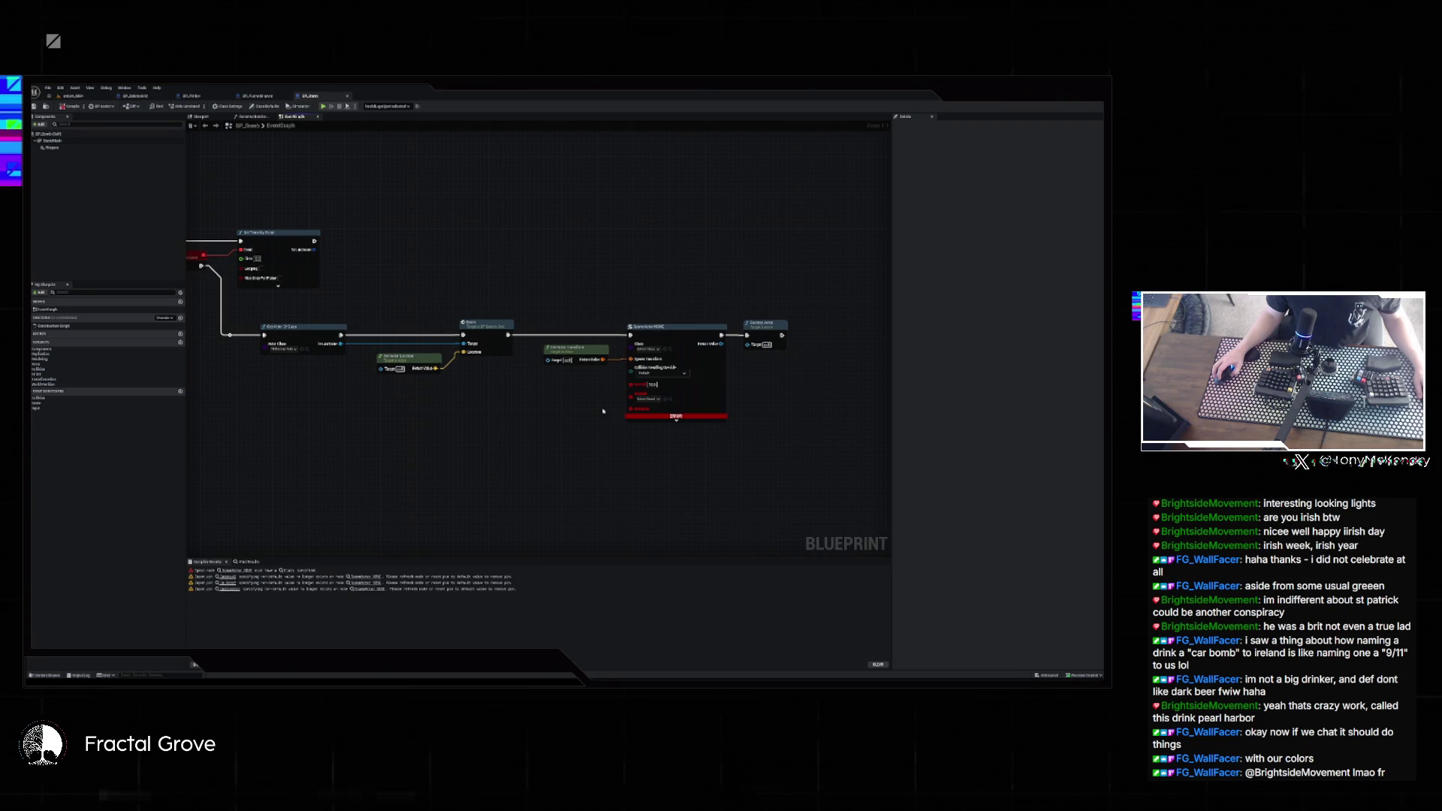
pyautogui.click(647, 349)
pyautogui.click(655, 301)
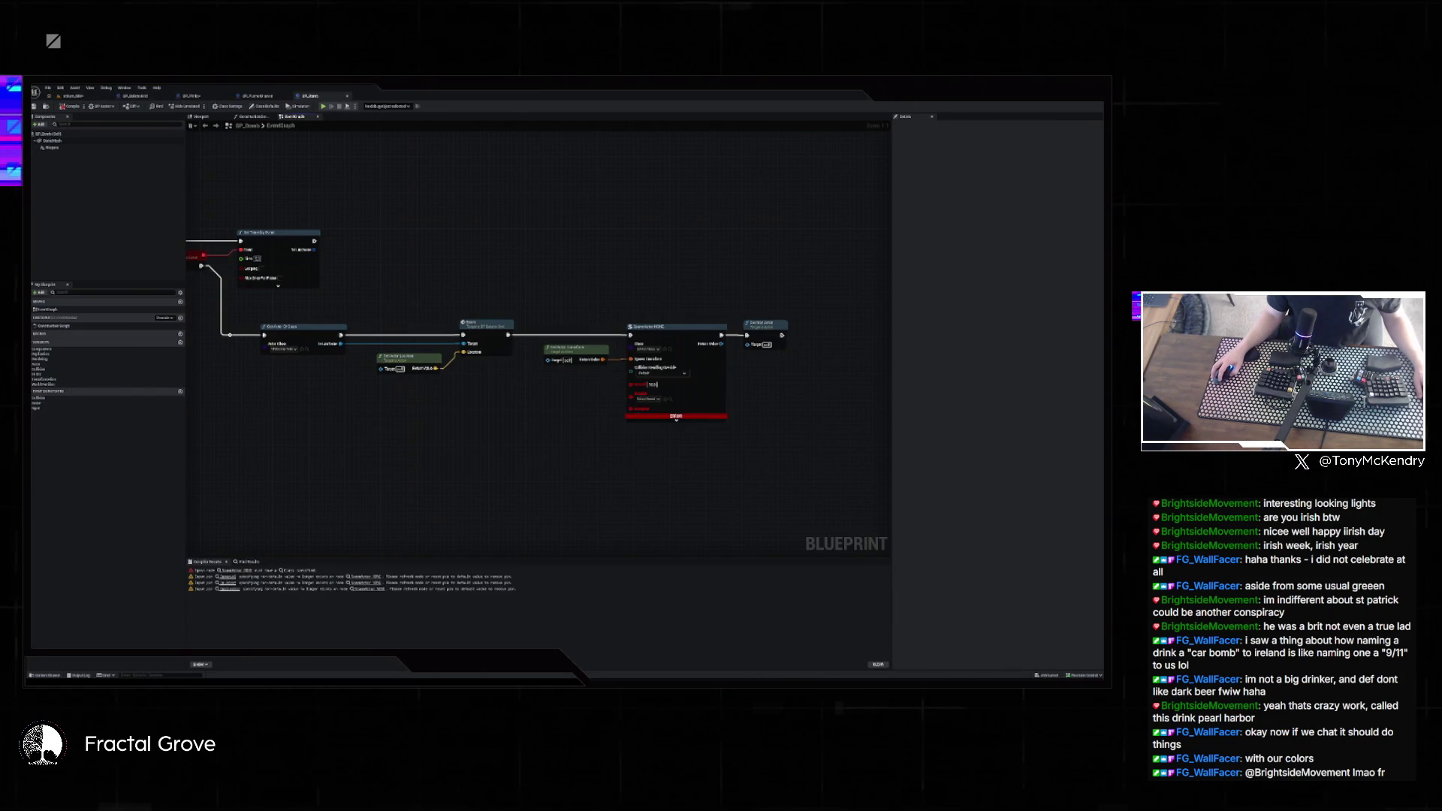
pyautogui.hotkey('alt', 'Tab')
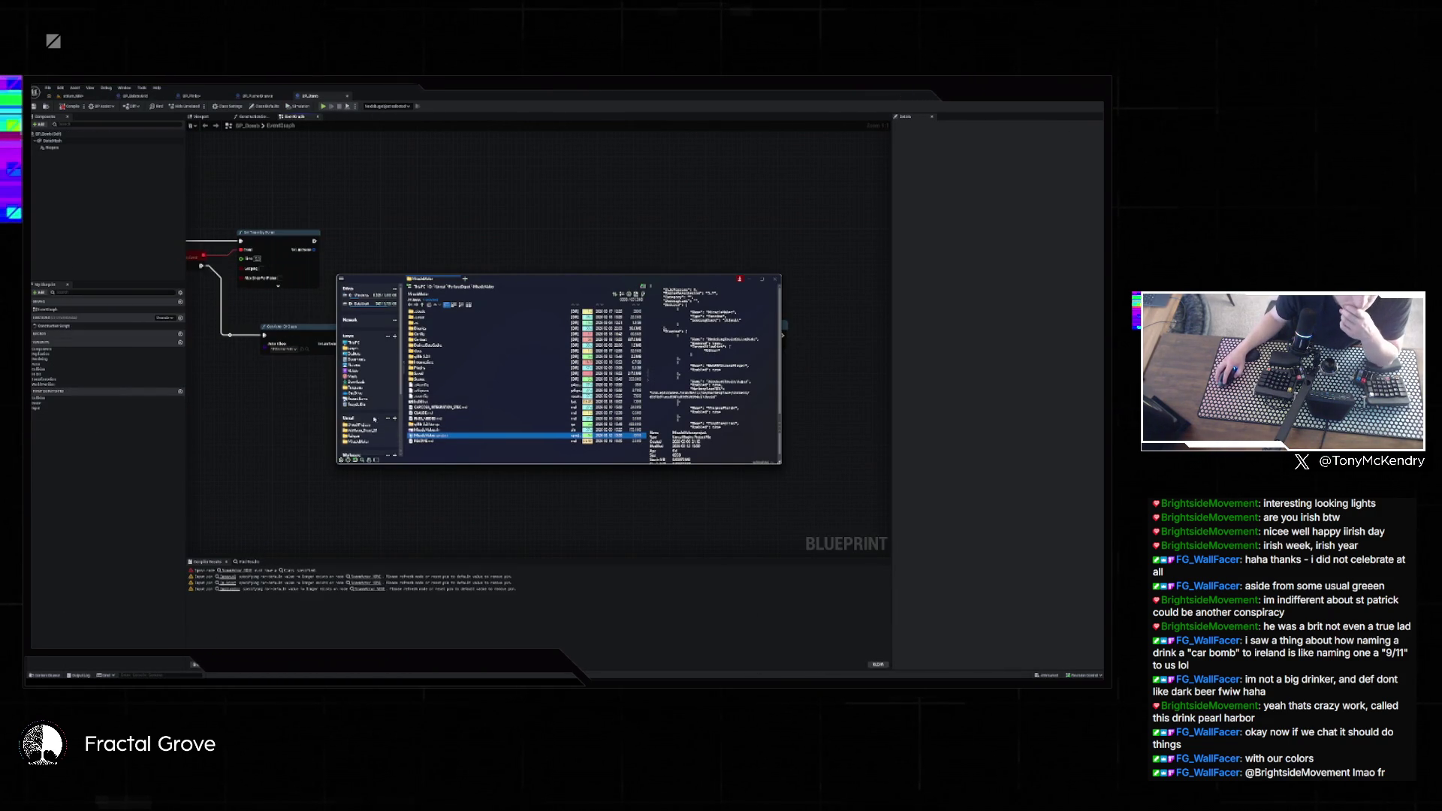
# - Open the Unreal folder on the D: drive, then close File Explorer
pyautogui.click(365, 303)
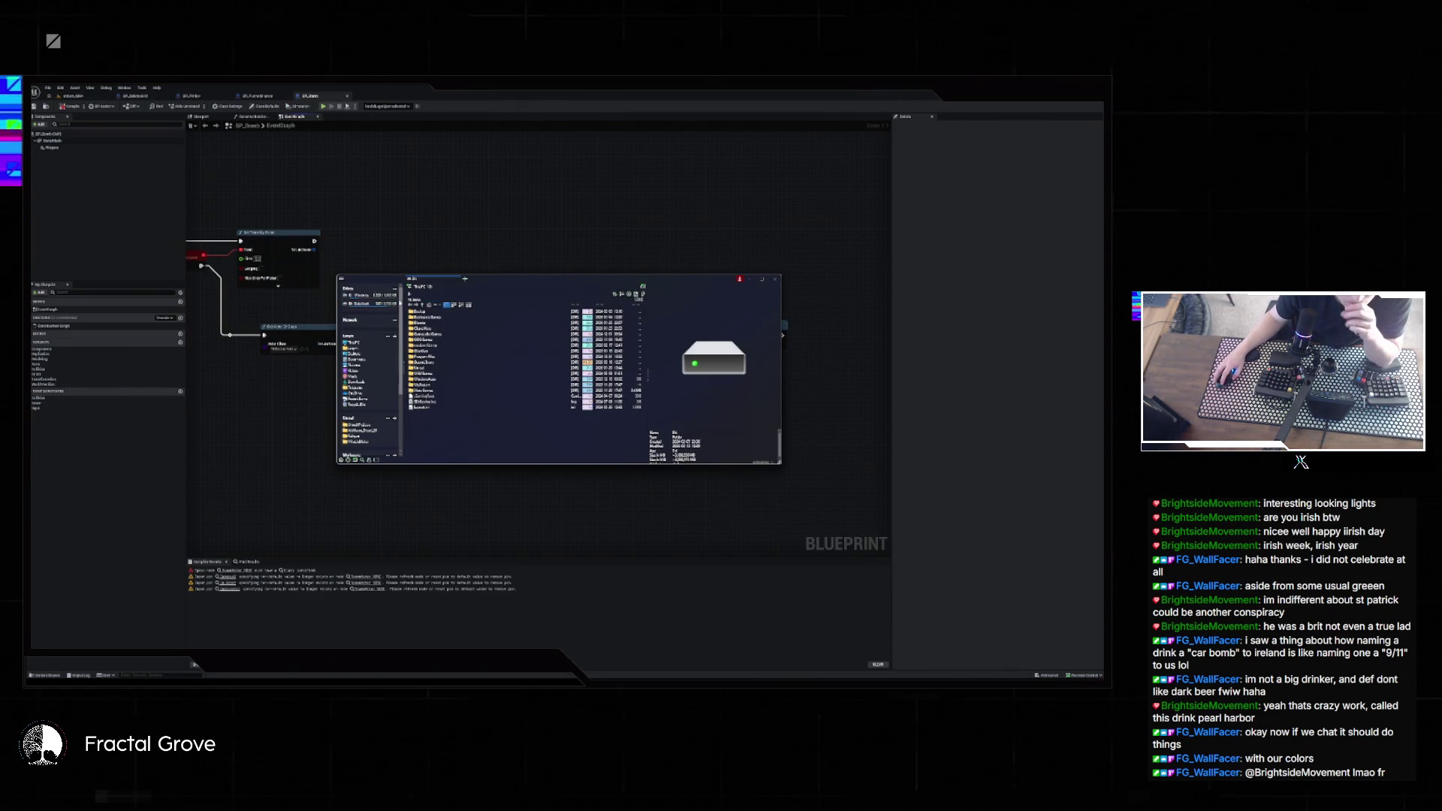
pyautogui.doubleClick(425, 368)
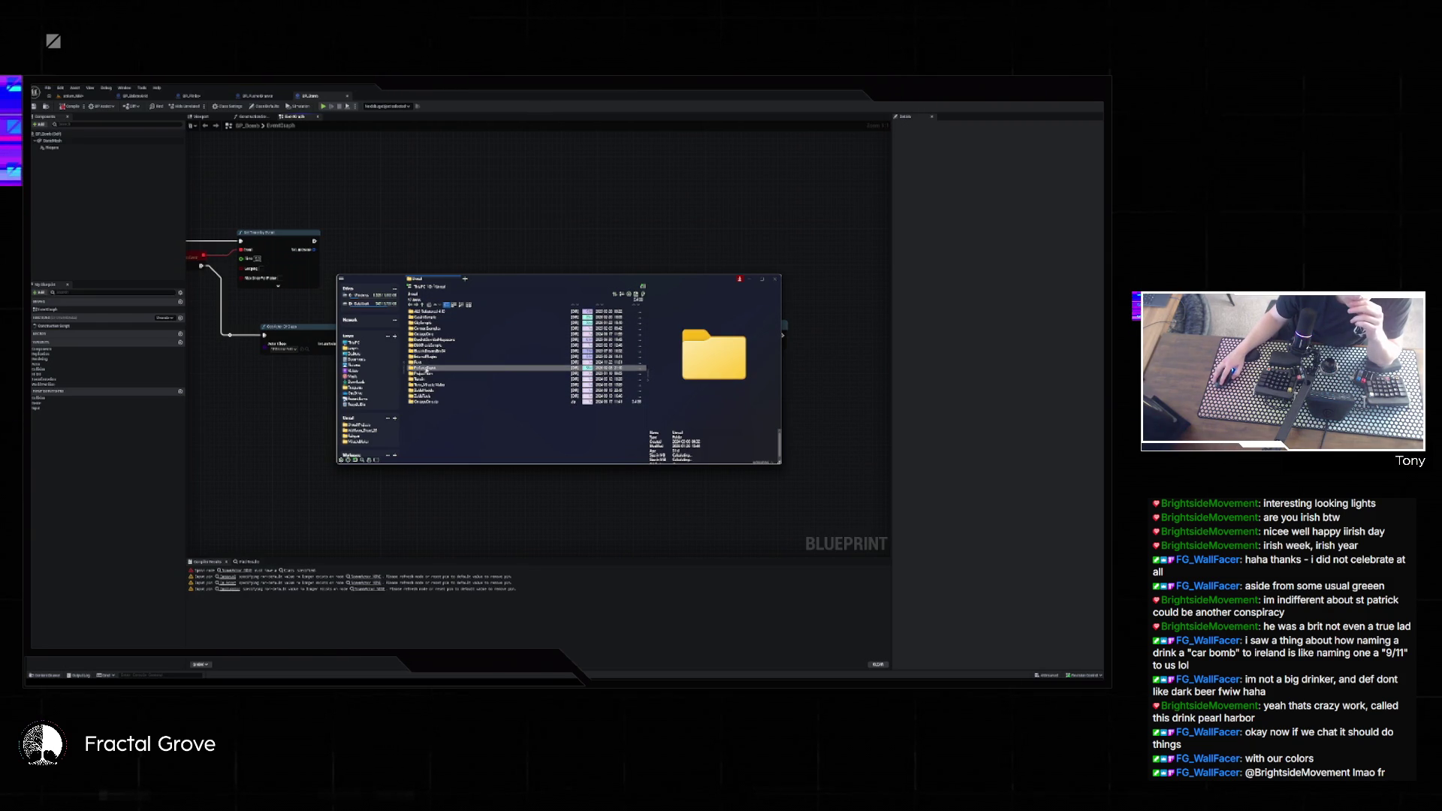
pyautogui.click(692, 525)
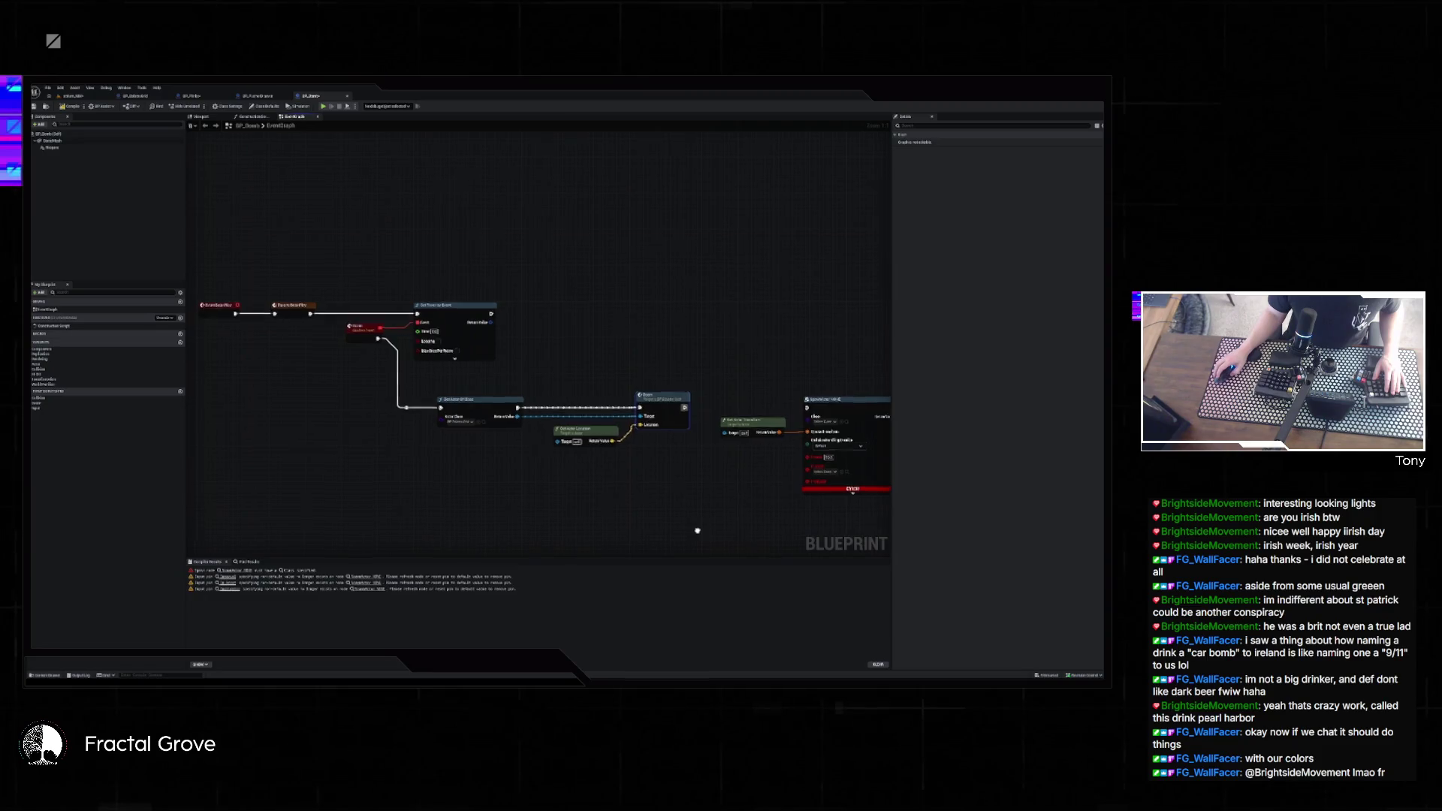
# - Compile BP_Doors, review BP_BalanceBeam's Set Niagara nodes, and play the level
pyautogui.click(52, 141)
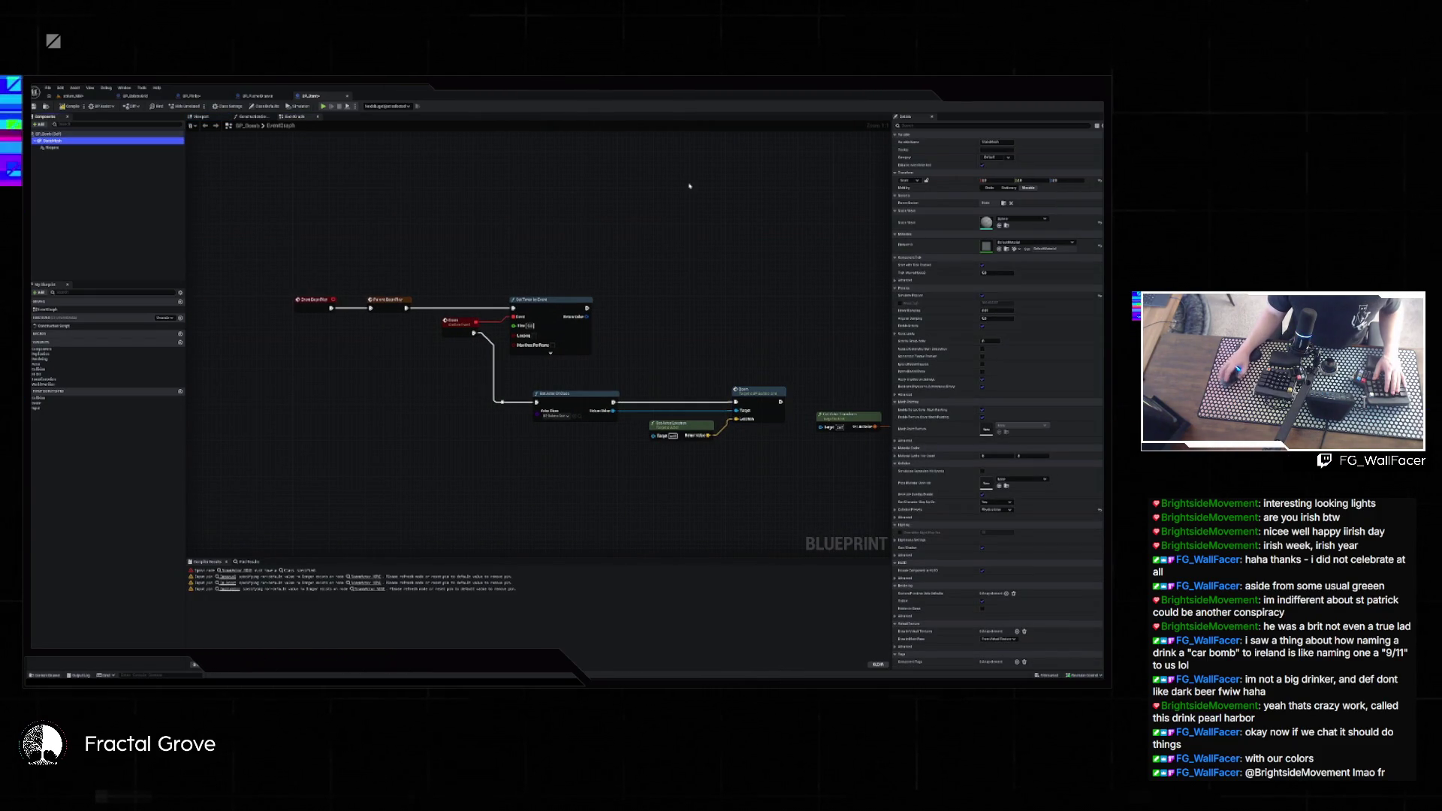
pyautogui.click(69, 106)
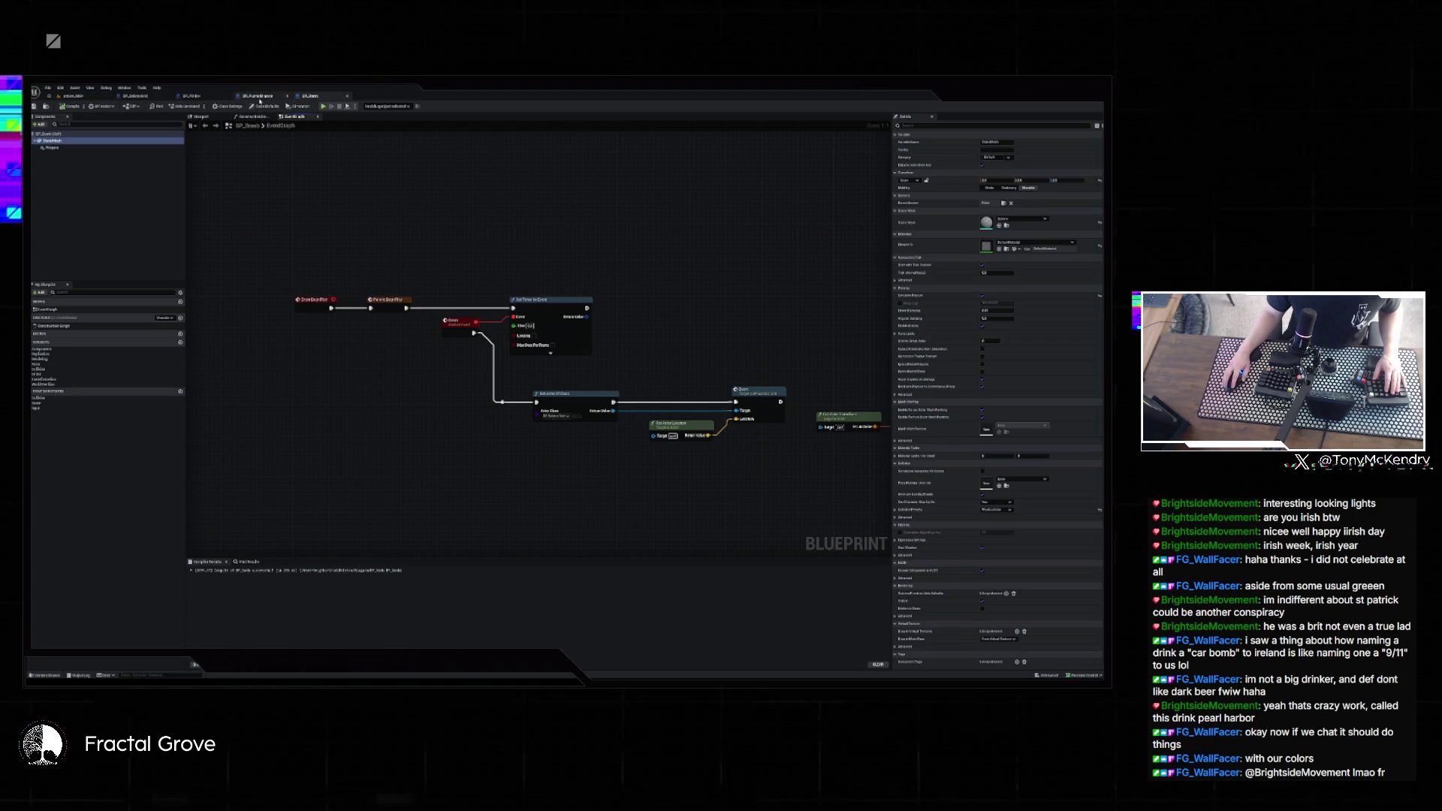
pyautogui.click(135, 95)
pyautogui.moveTo(386, 298)
pyautogui.mouseDown()
pyautogui.moveTo(541, 321)
pyautogui.moveTo(421, 364)
pyautogui.moveTo(310, 367)
pyautogui.mouseUp()
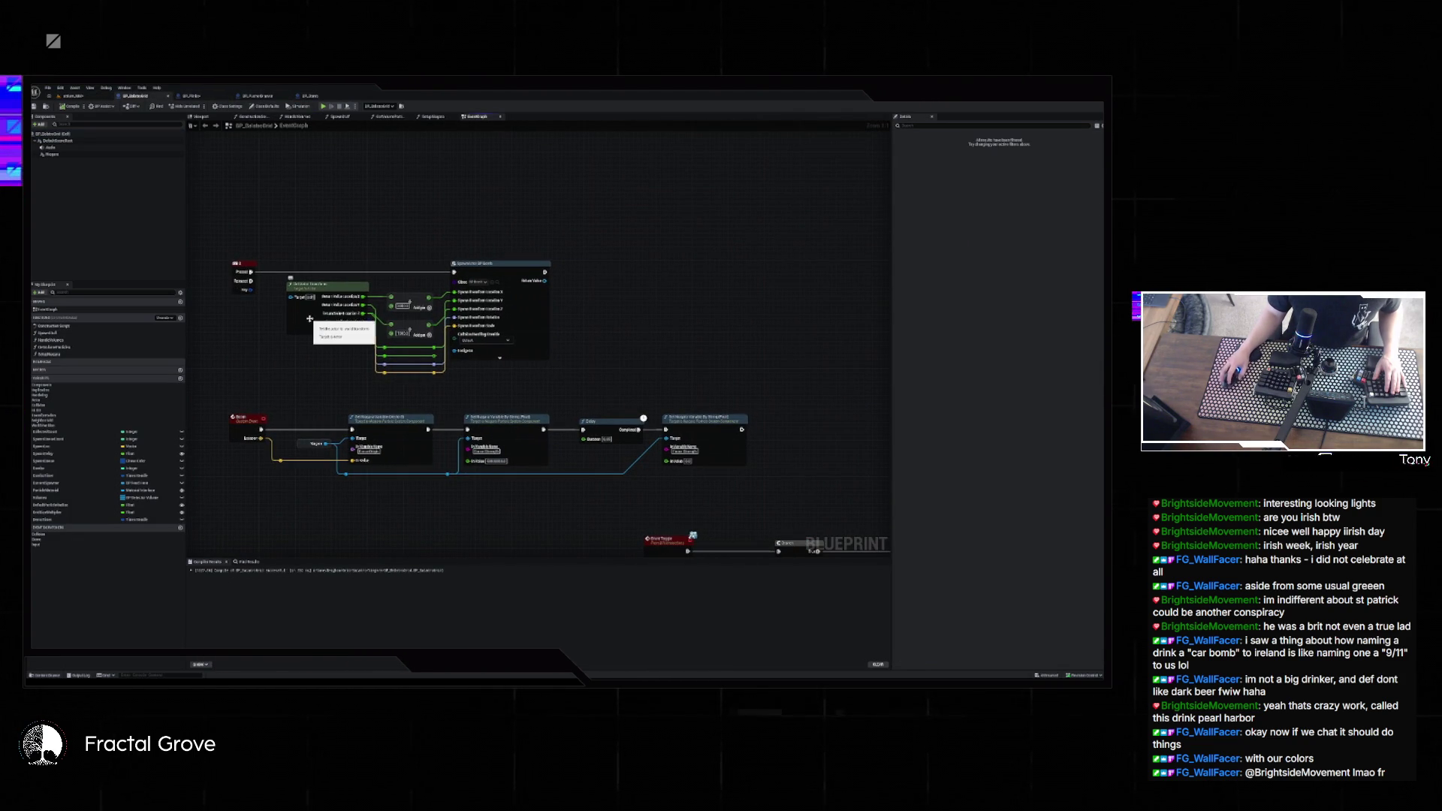
pyautogui.click(72, 95)
pyautogui.click(165, 107)
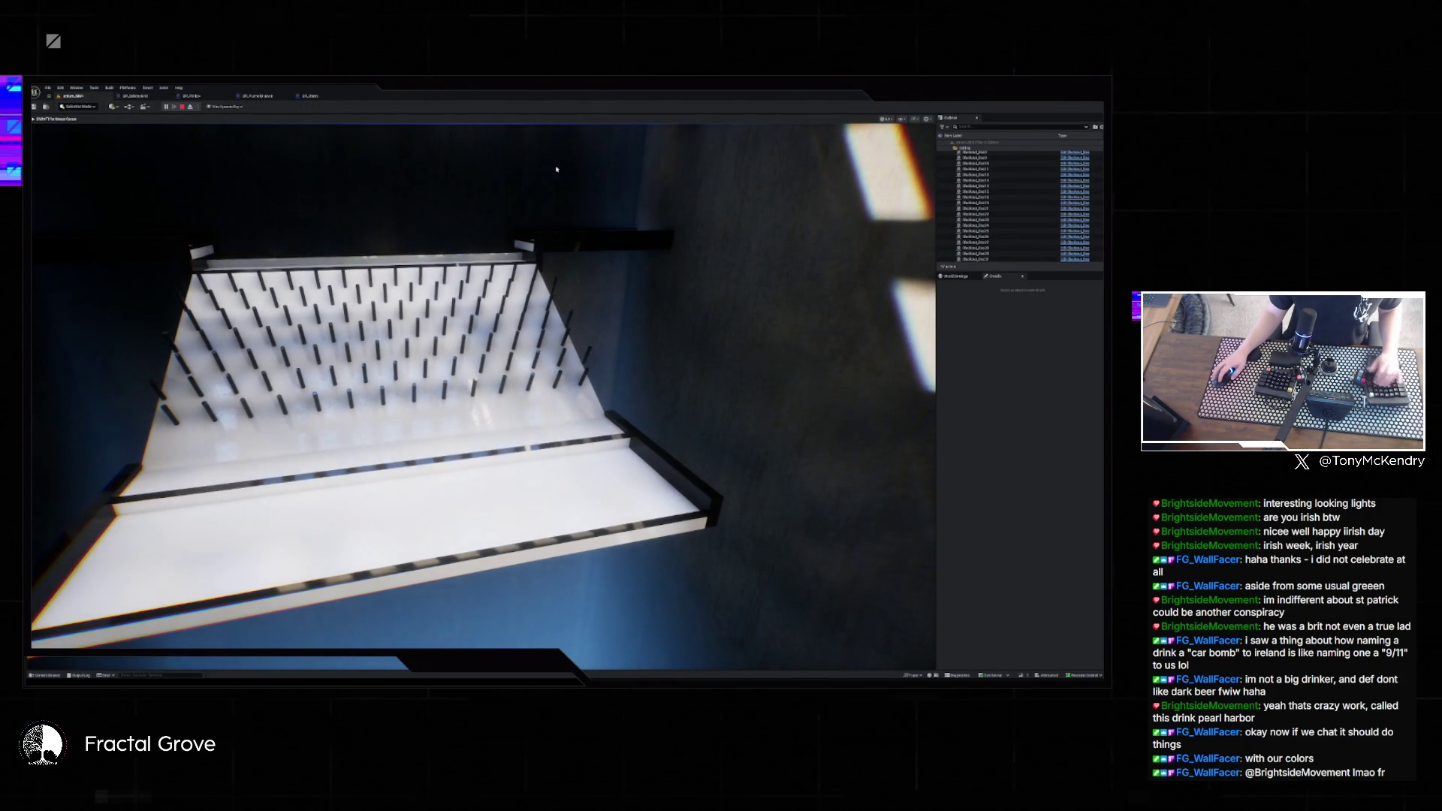
# - Stop play and focus the viewport on actors selected in the Outliner
pyautogui.press('Escape')
pyautogui.press('f')
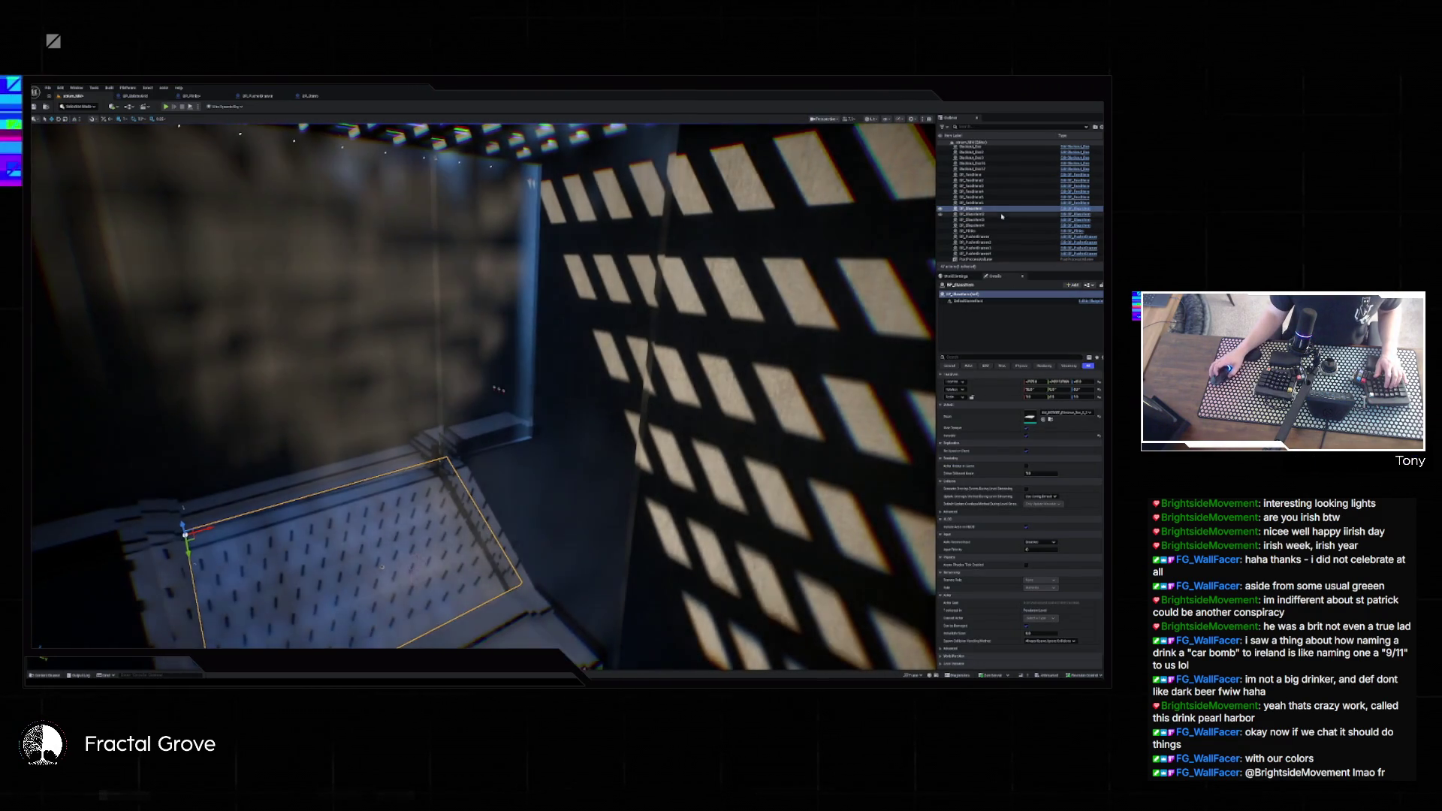
pyautogui.scroll(-1, 1007, 227)
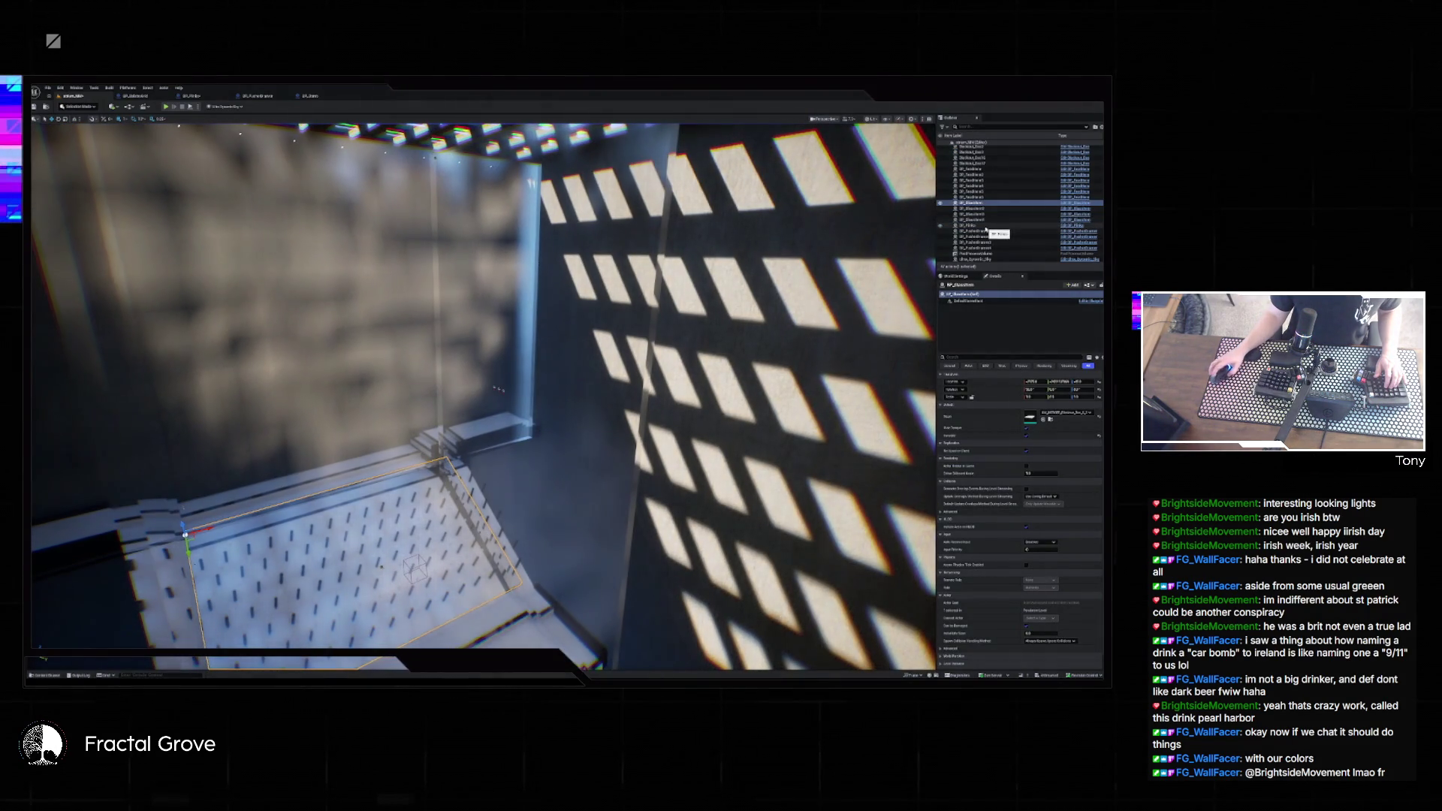
pyautogui.scroll(3, 994, 218)
pyautogui.click(977, 160)
pyautogui.press('f')
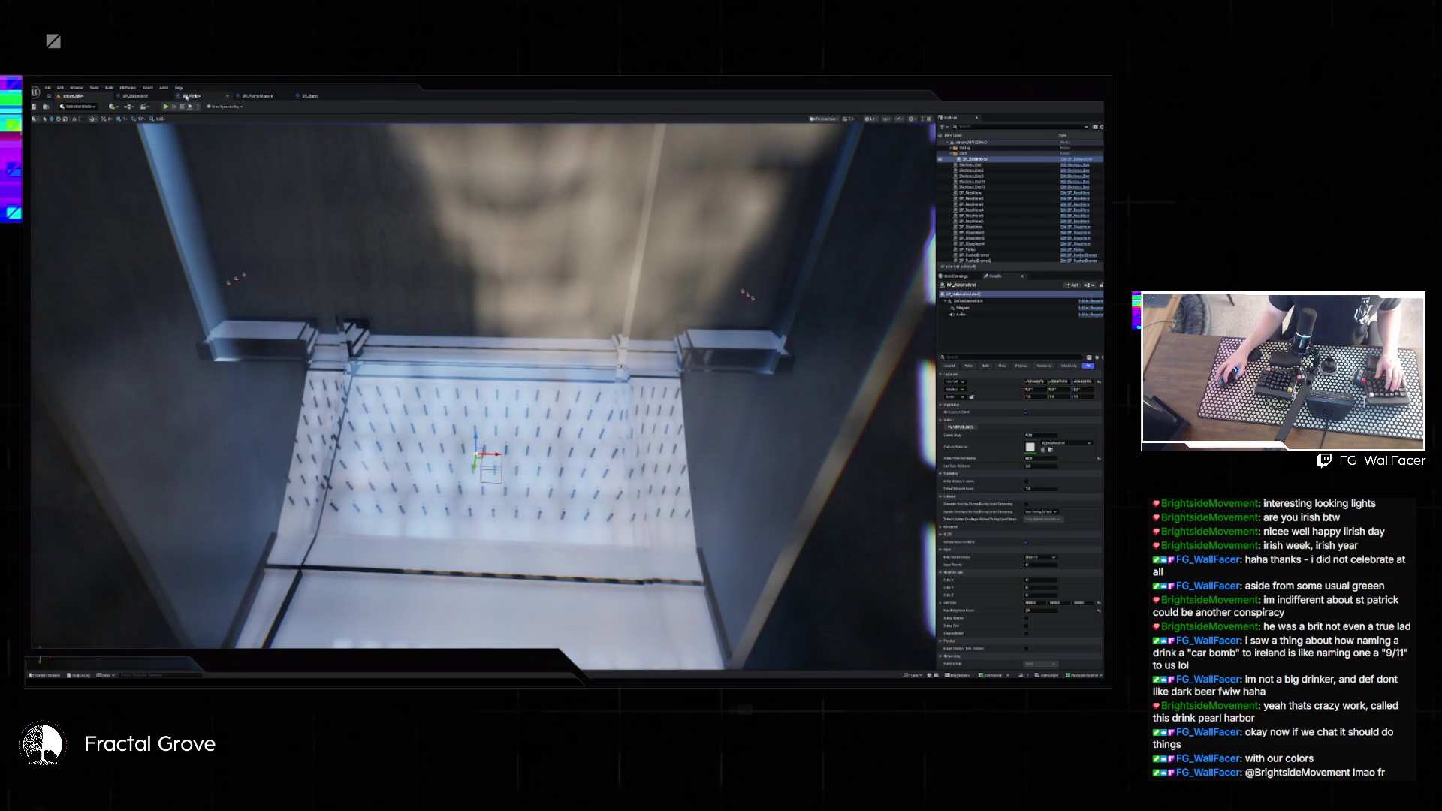
# - Inspect the spawner graph's Get Actor Transform node, nudge the multiply node, and replay
pyautogui.click(135, 96)
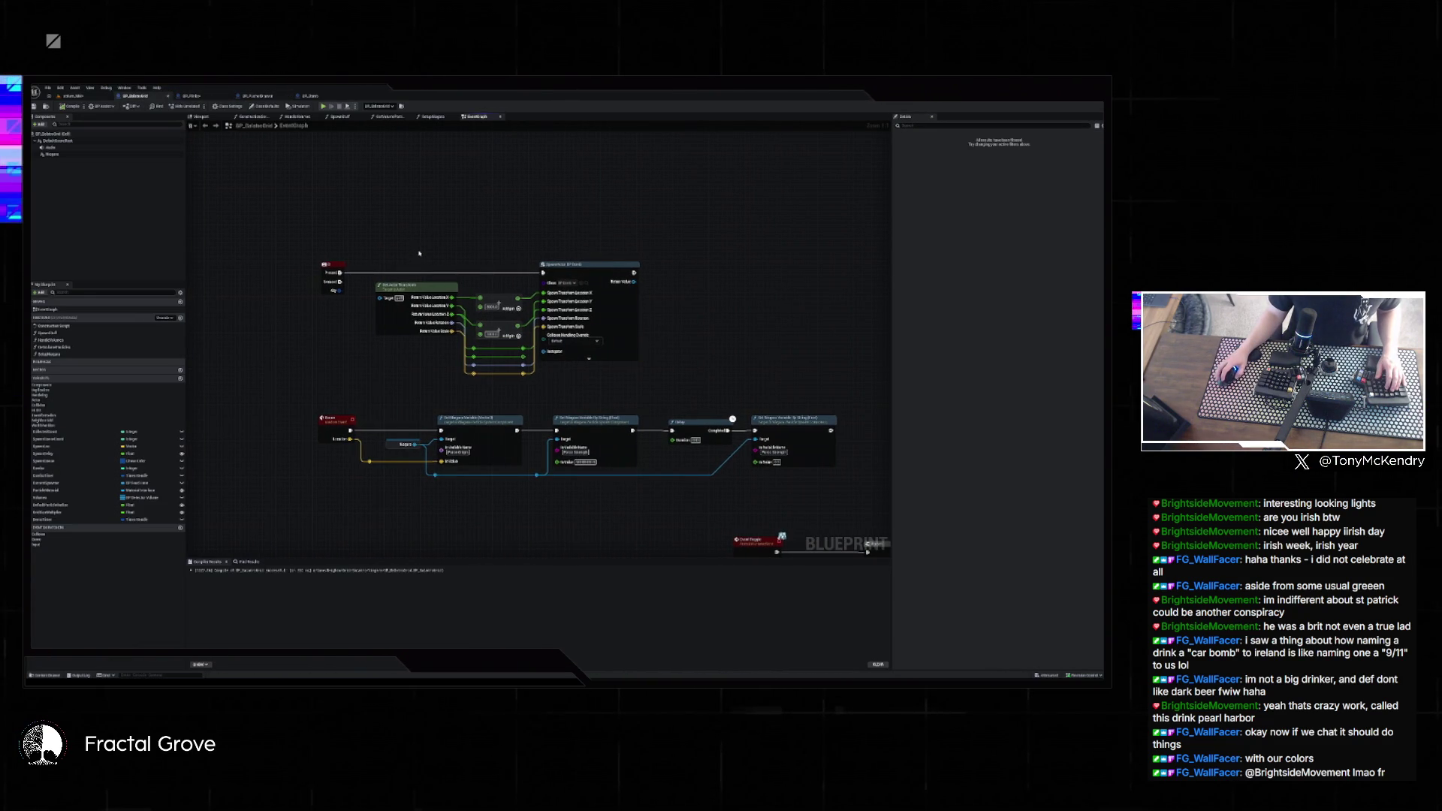
pyautogui.click(415, 286)
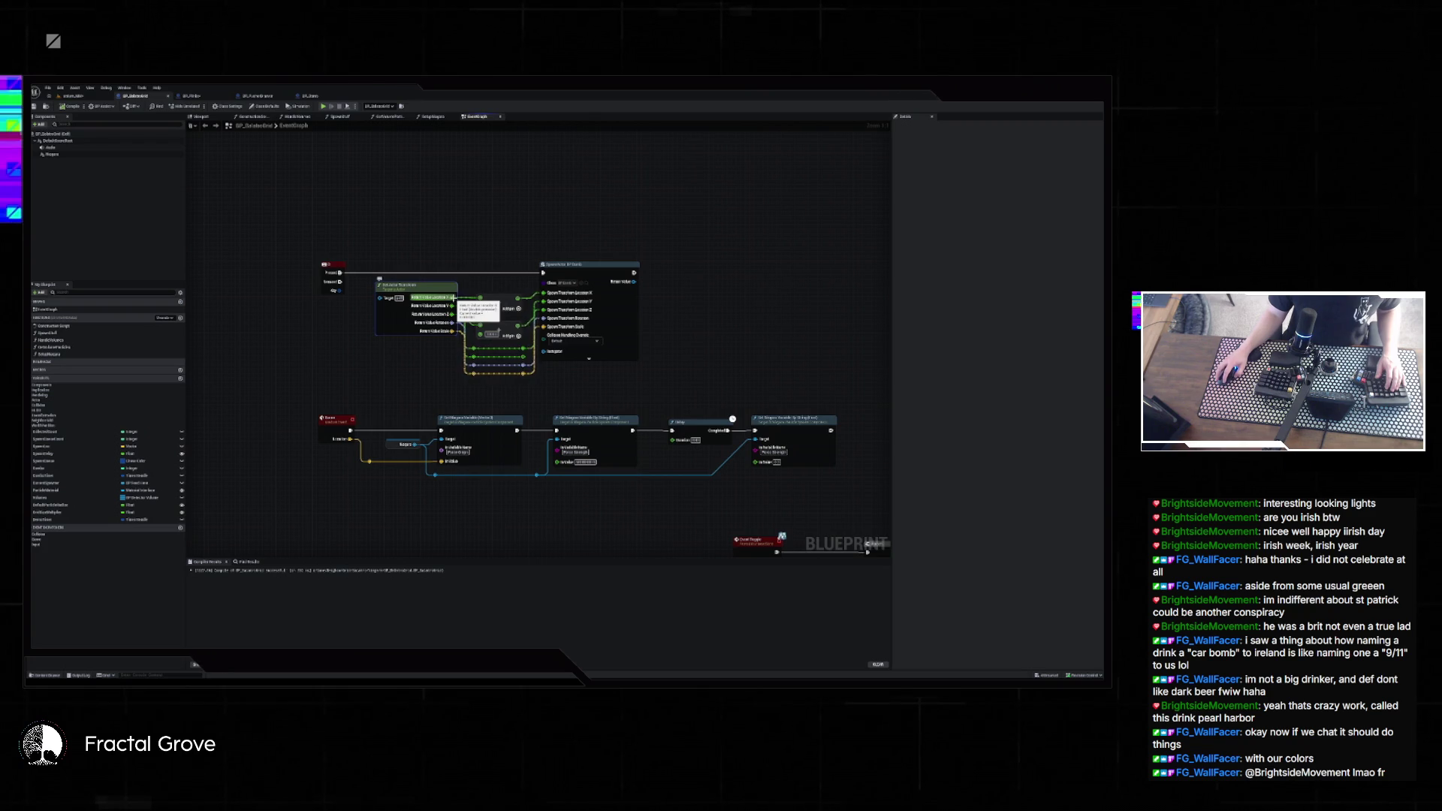
pyautogui.moveTo(500, 324); pyautogui.dragTo(499, 330)
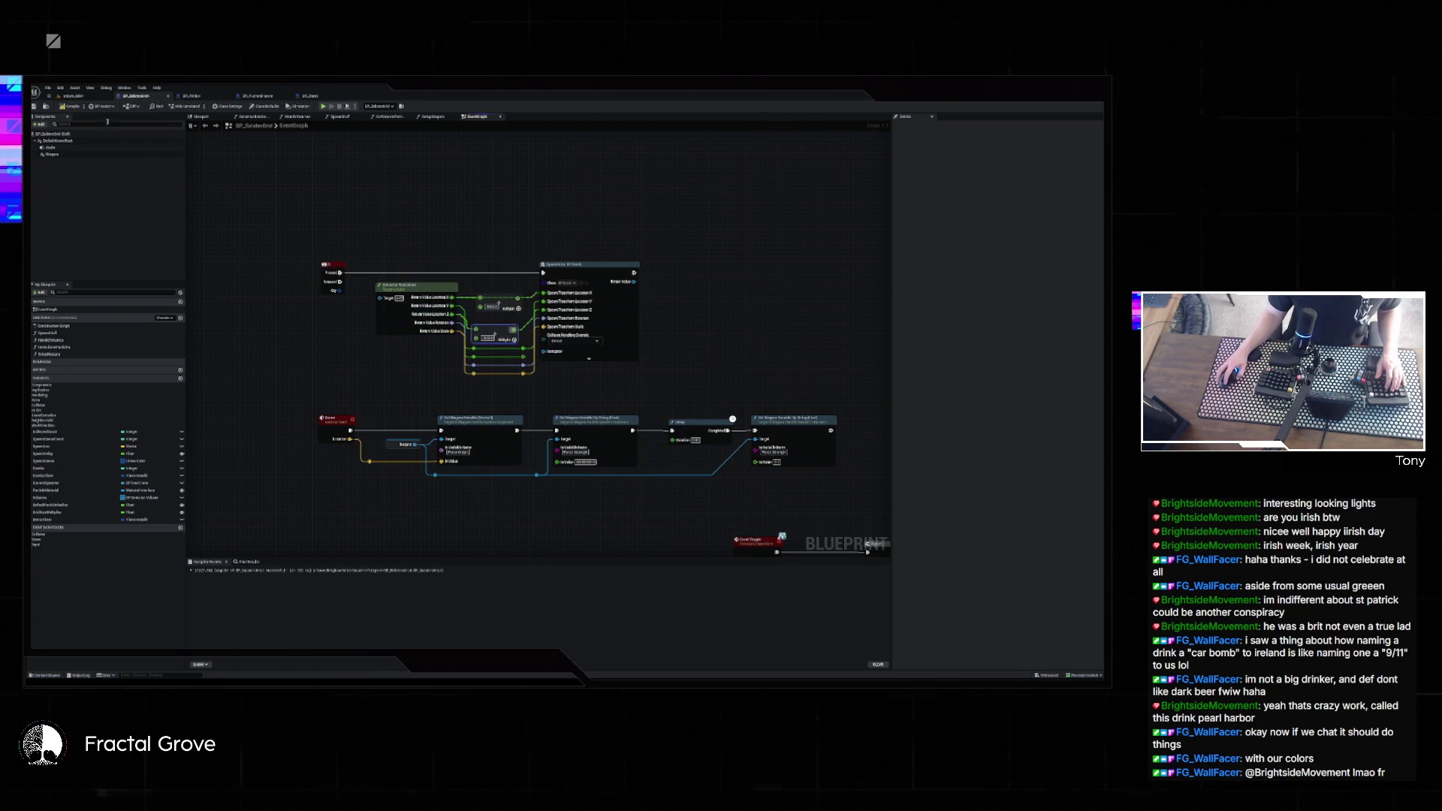
pyautogui.click(73, 96)
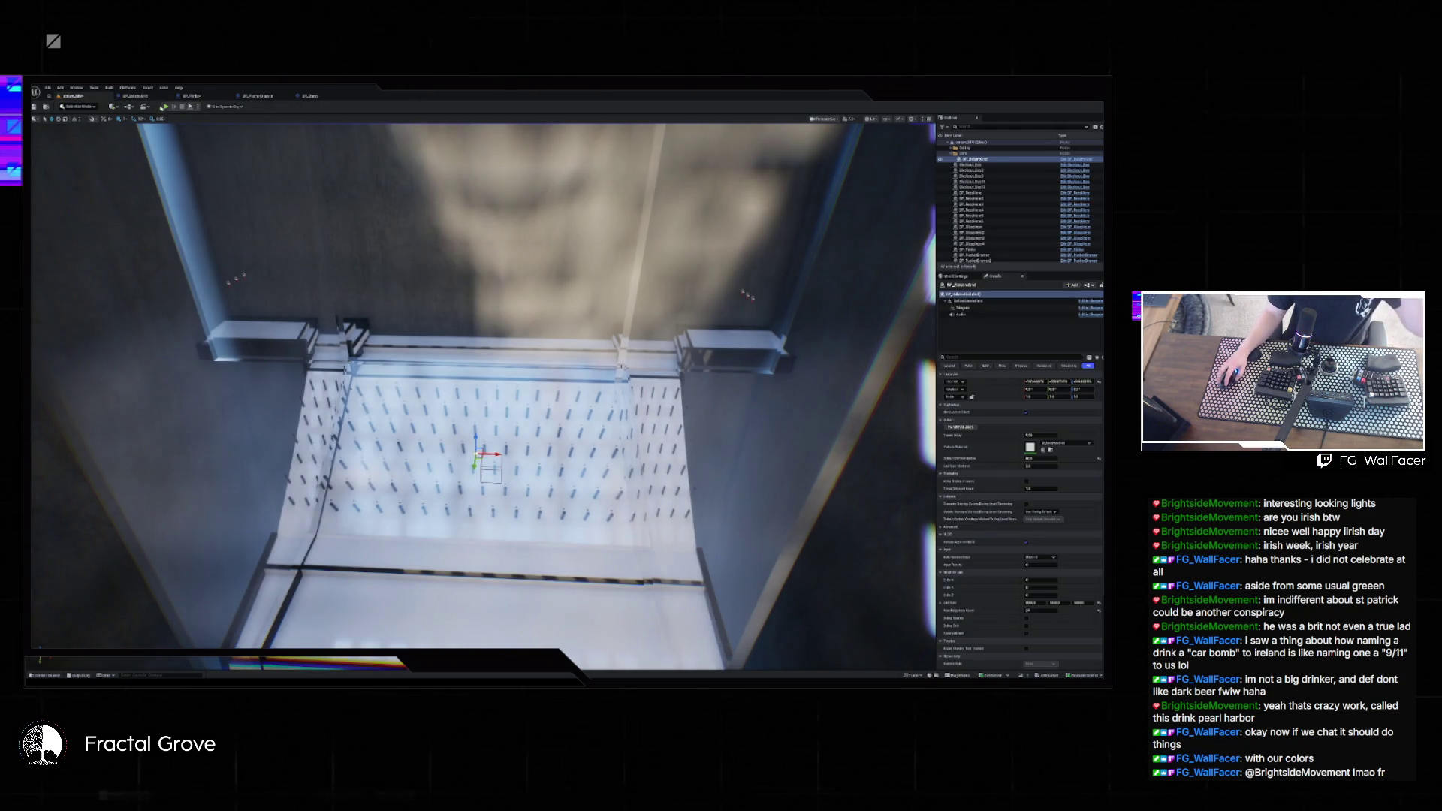
pyautogui.click(164, 107)
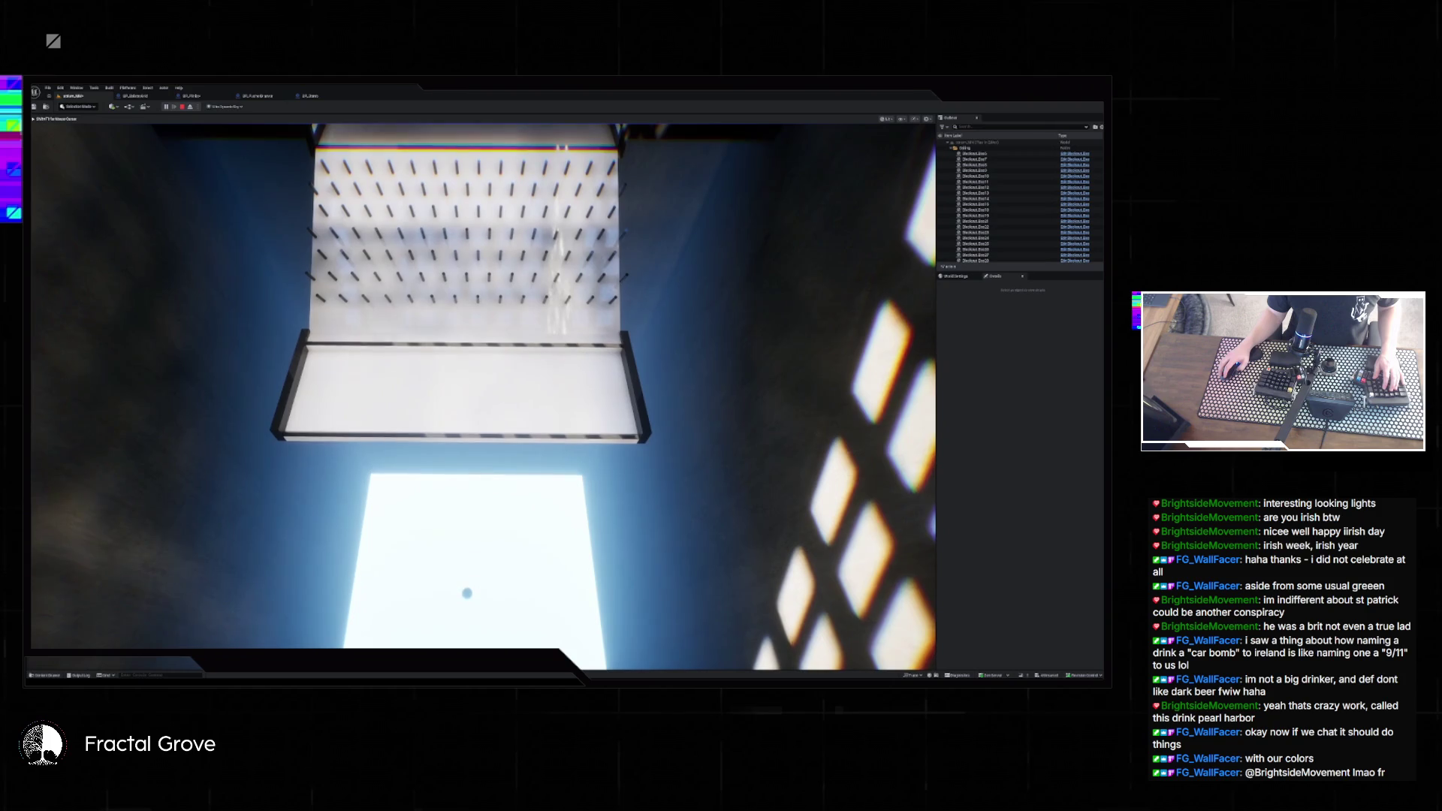
# - In BP_Doors, wire a new connection from the Delay node's output, then replay
pyautogui.press('Escape')
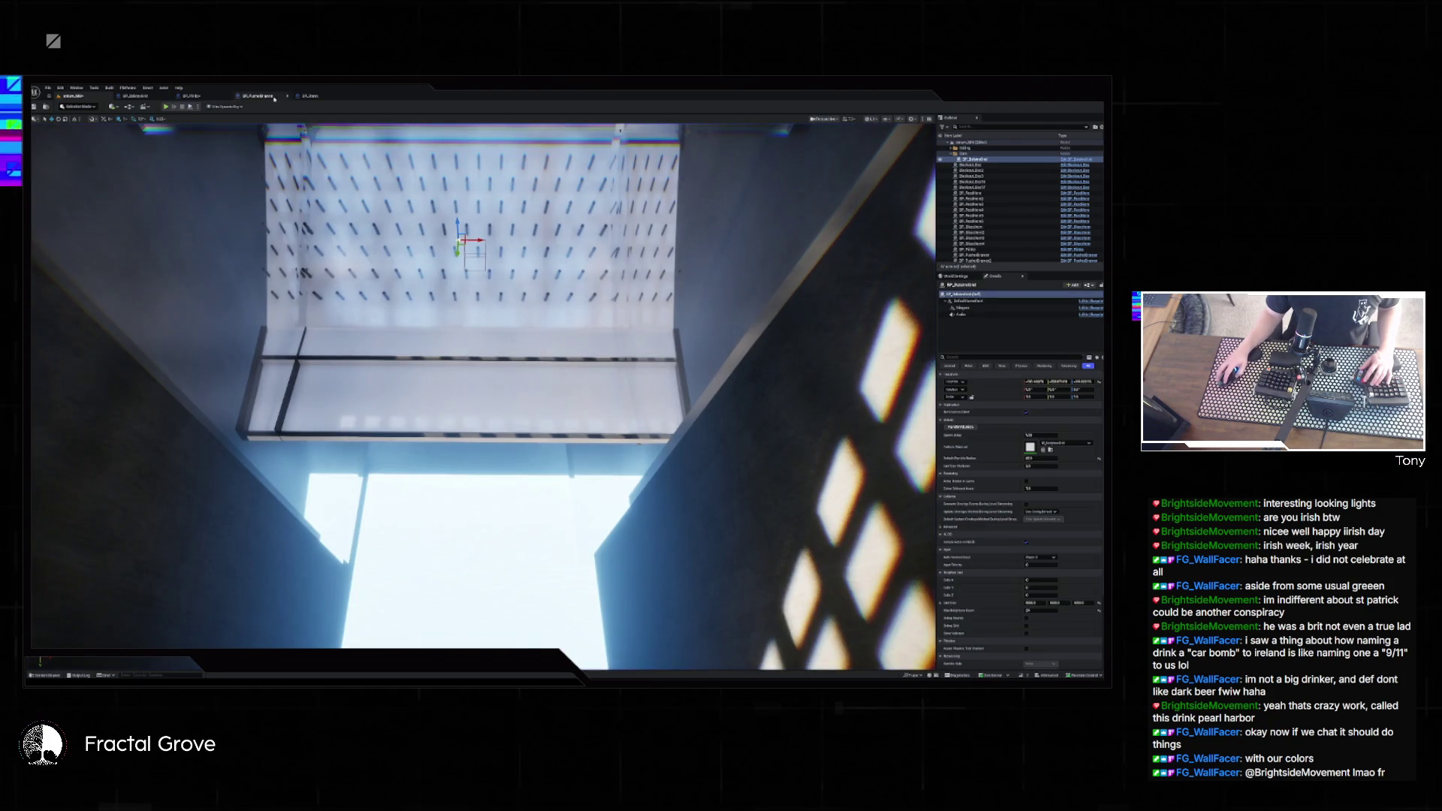
pyautogui.click(309, 96)
pyautogui.moveTo(612, 327)
pyautogui.mouseDown()
pyautogui.moveTo(480, 278)
pyautogui.moveTo(308, 255)
pyautogui.mouseUp()
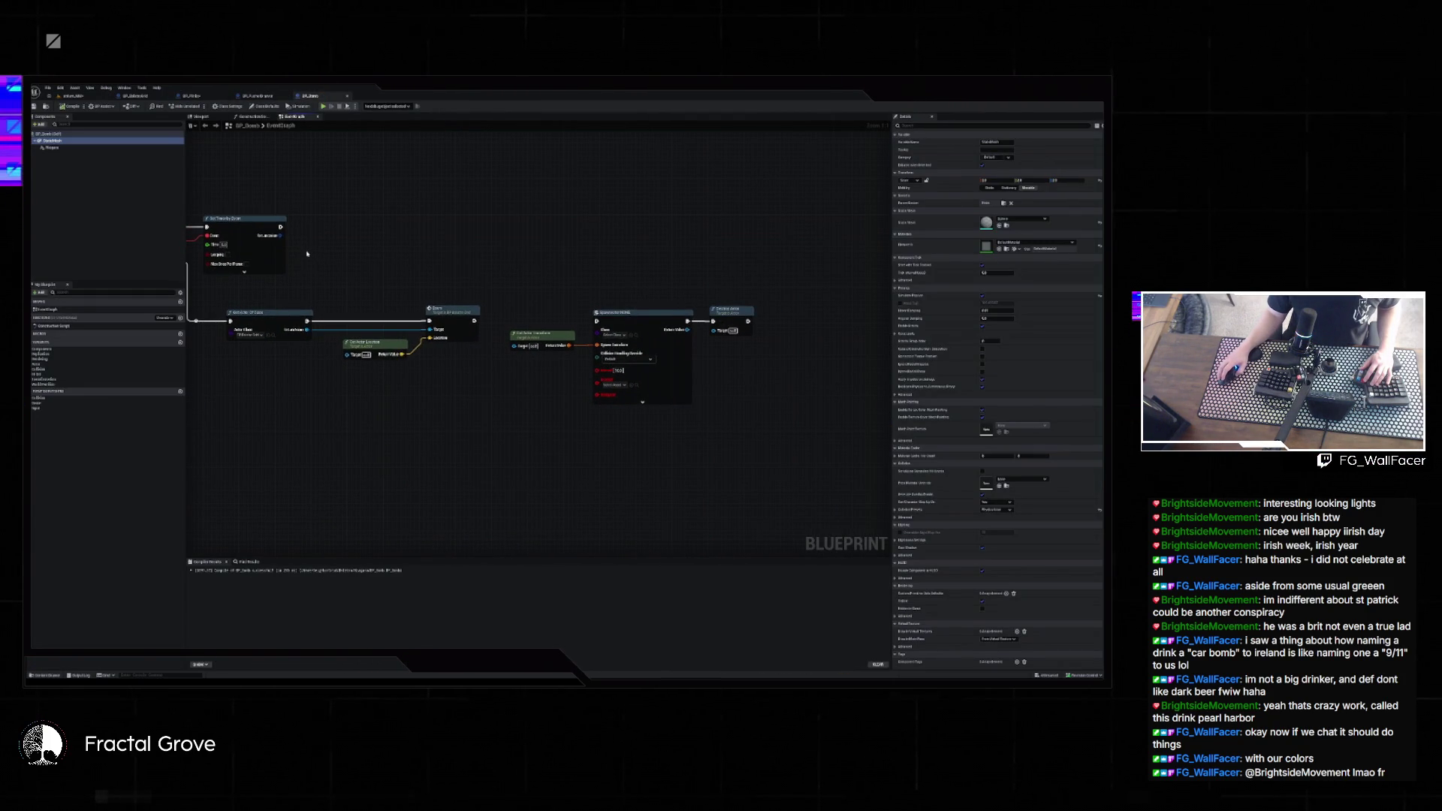
pyautogui.moveTo(474, 321); pyautogui.dragTo(691, 326)
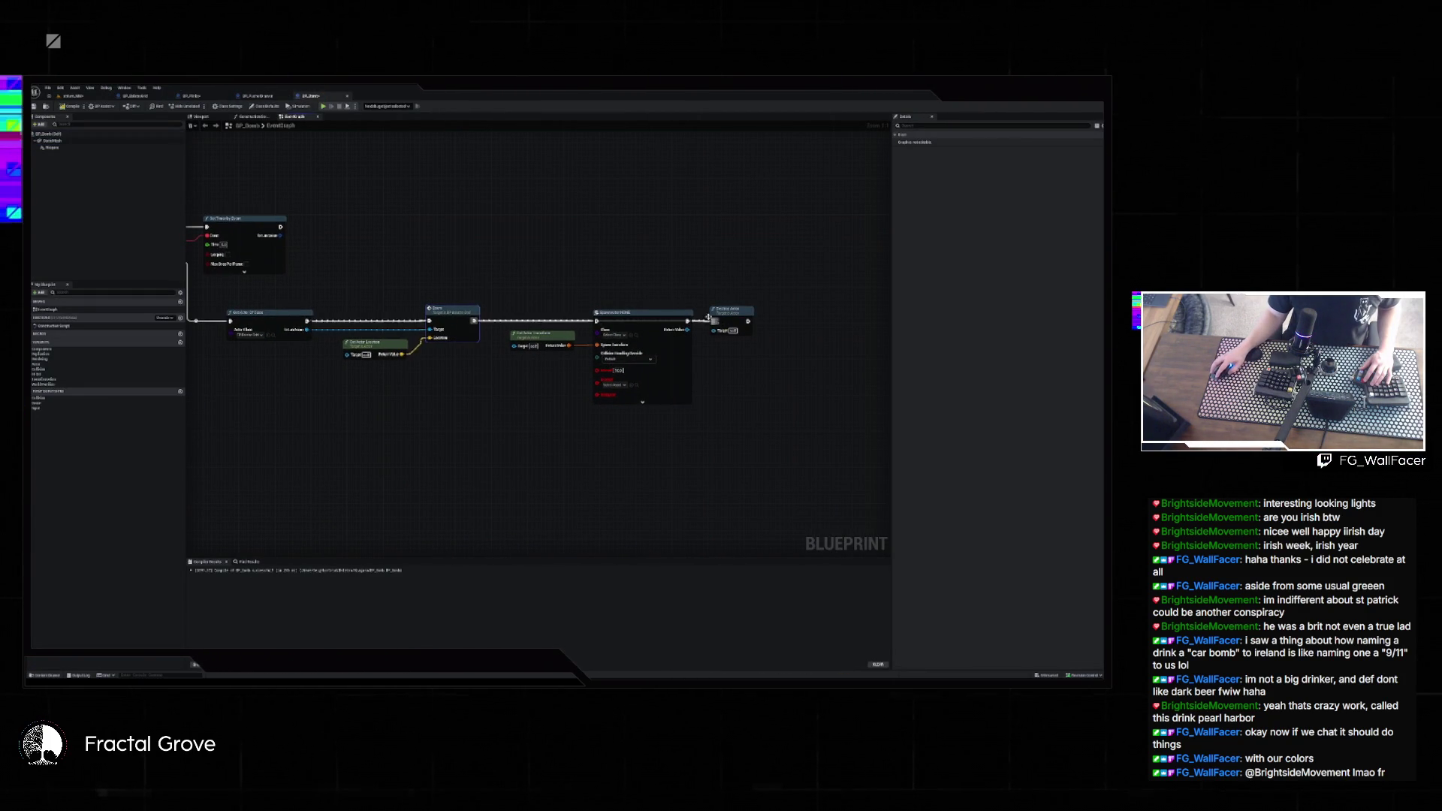
pyautogui.hotkey('alt', 'p')
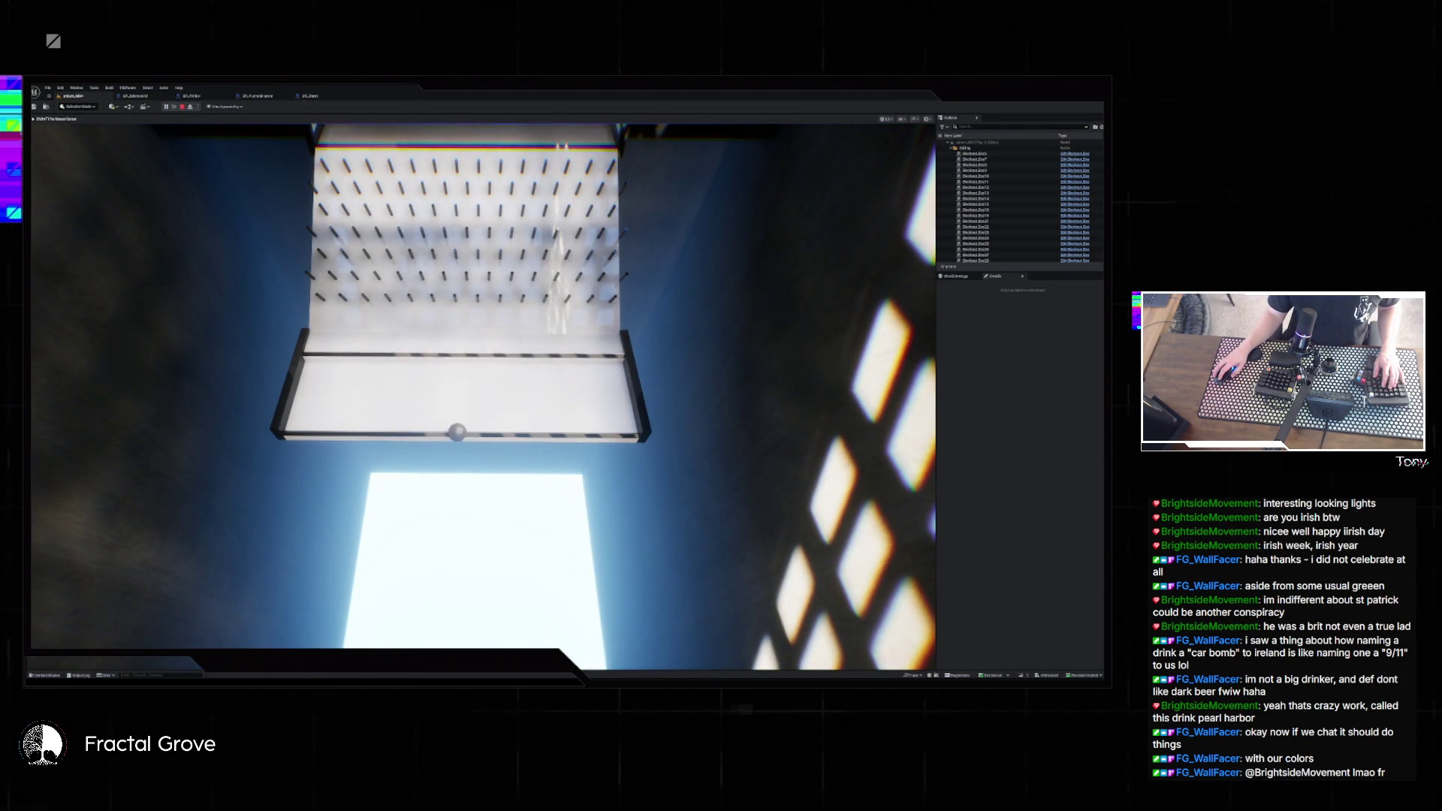
# - Select both multiply nodes in BP_BalancerGrid and compile the blueprint
pyautogui.press('Escape')
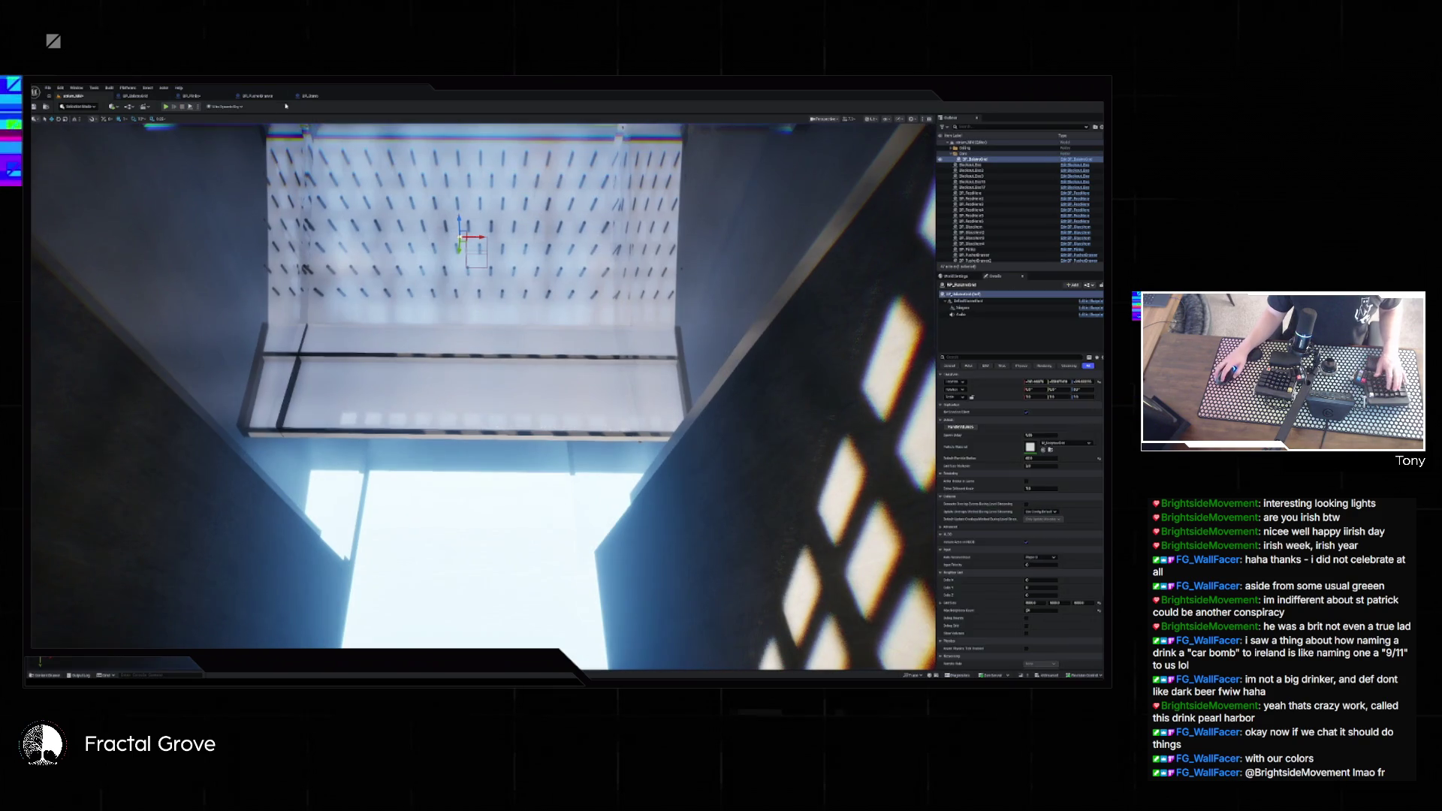
pyautogui.click(144, 97)
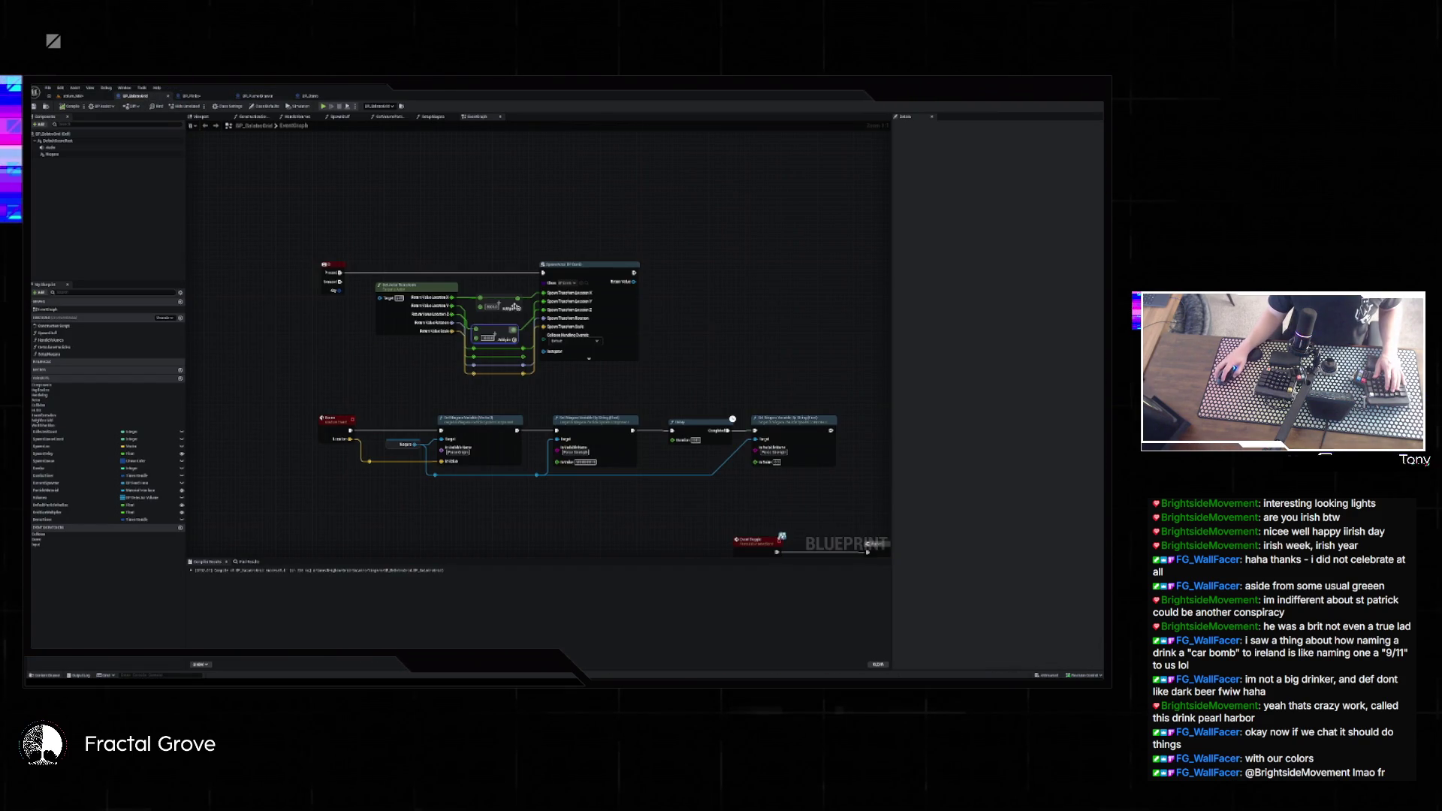
pyautogui.click(488, 306)
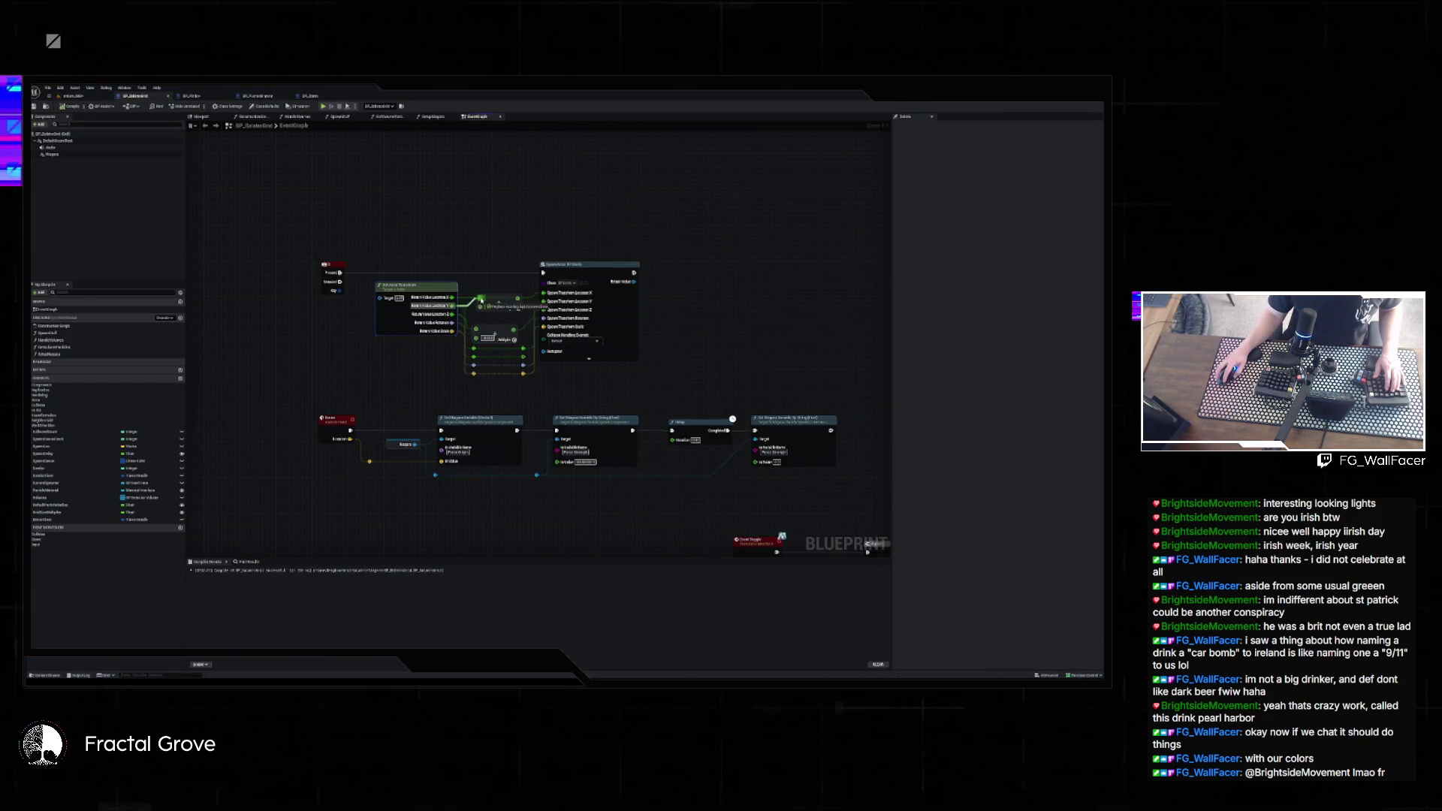
pyautogui.click(497, 306)
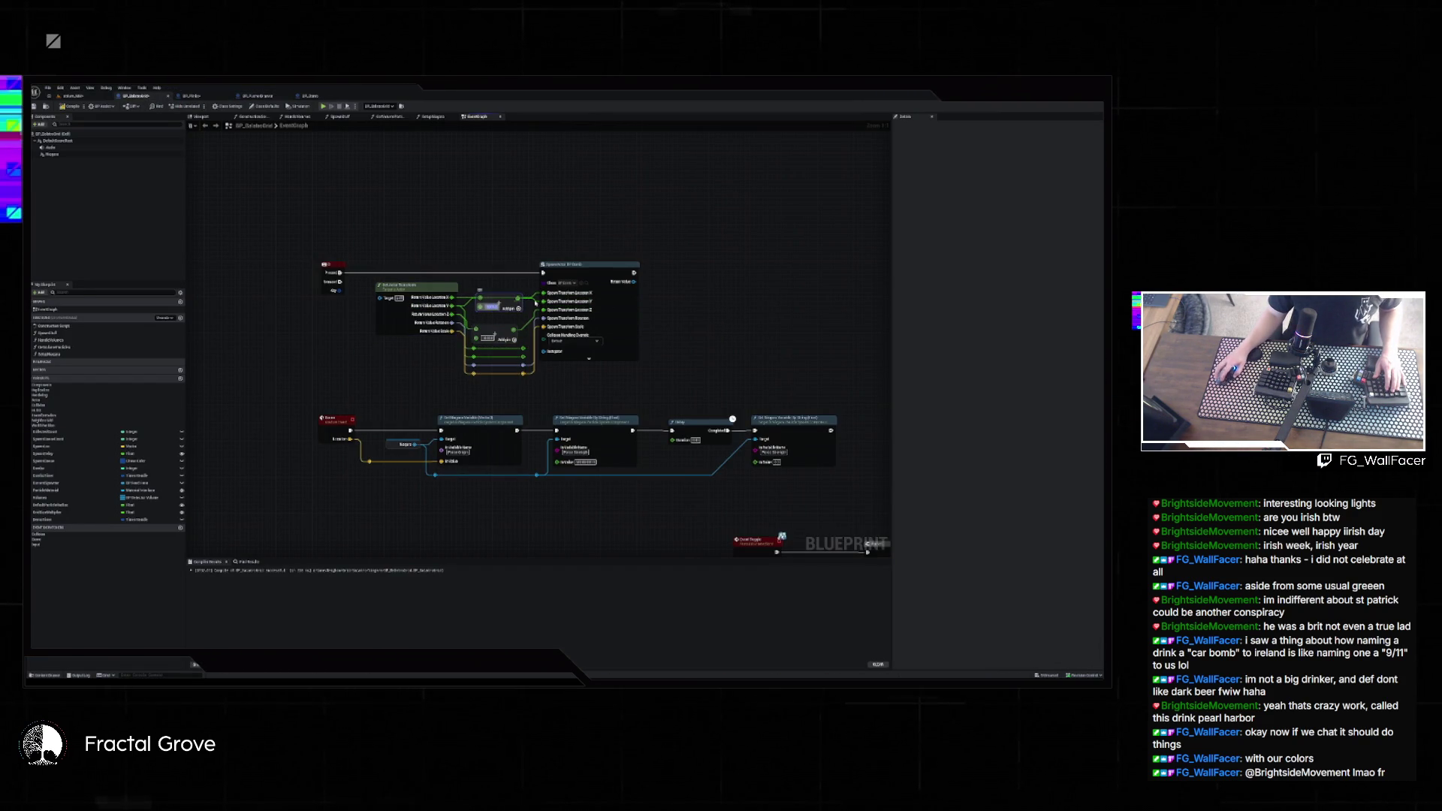
pyautogui.click(80, 108)
pyautogui.click(73, 95)
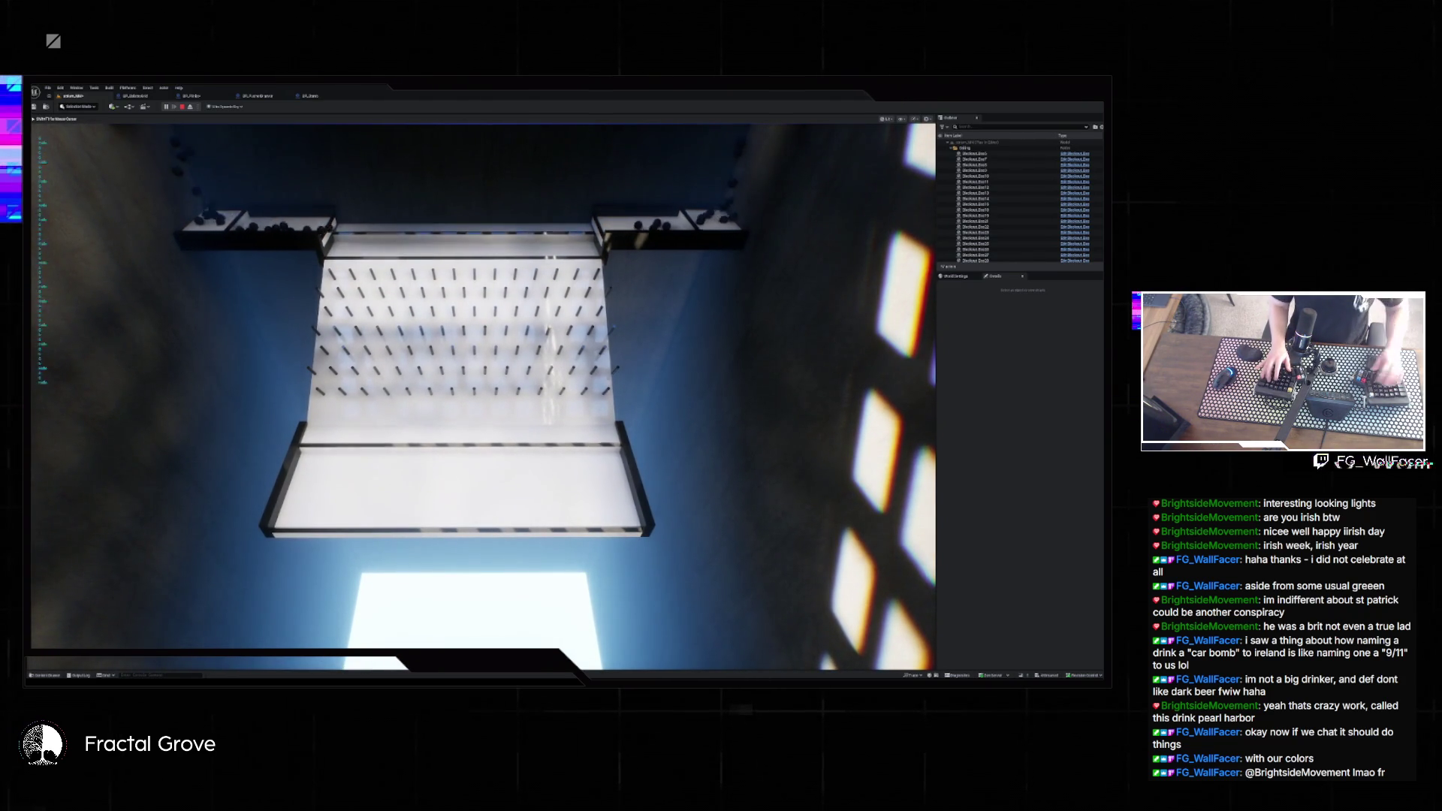
# - Restore the Unreal Editor, cancel the asset-save message, and stop play after balls pile up
pyautogui.press('super')
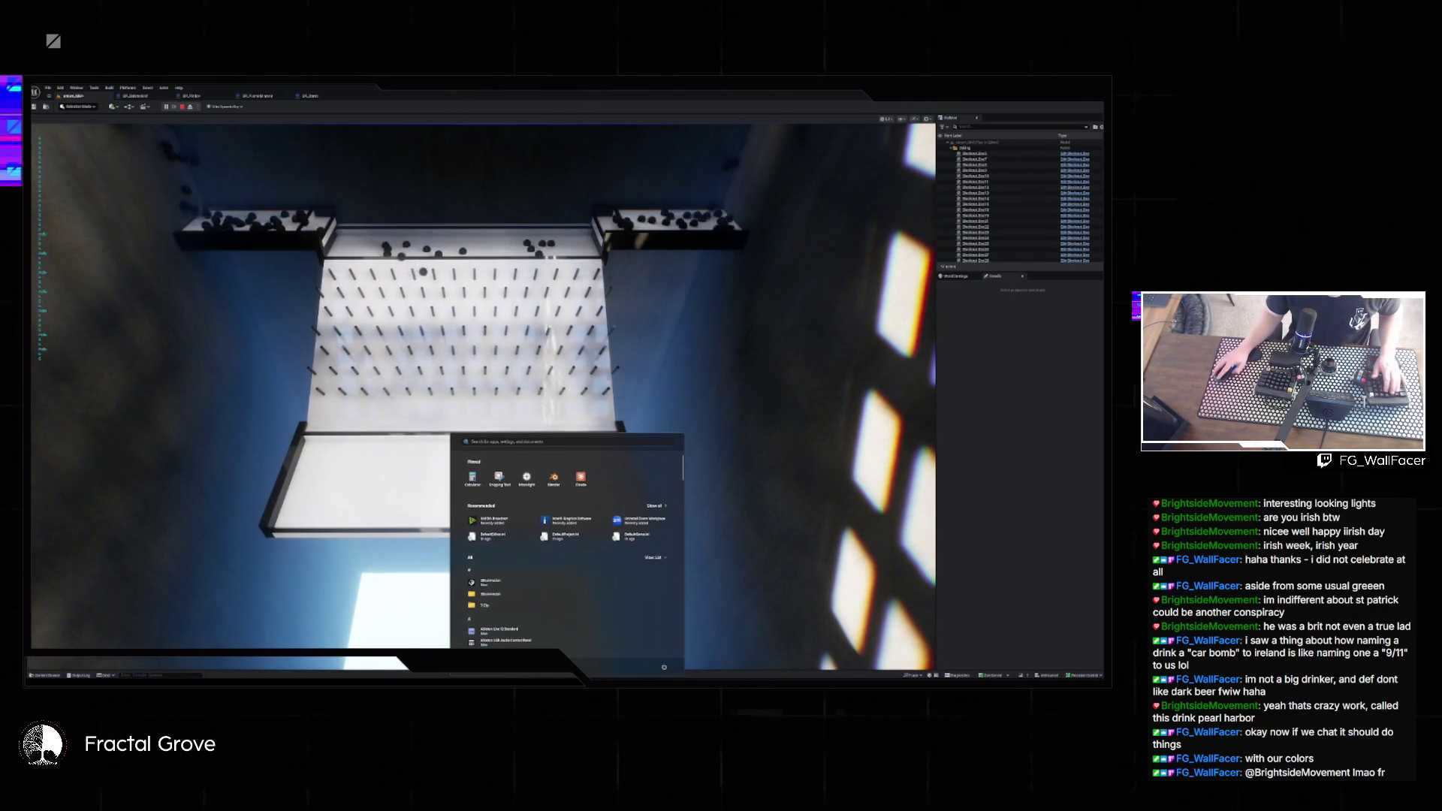
pyautogui.click(758, 667)
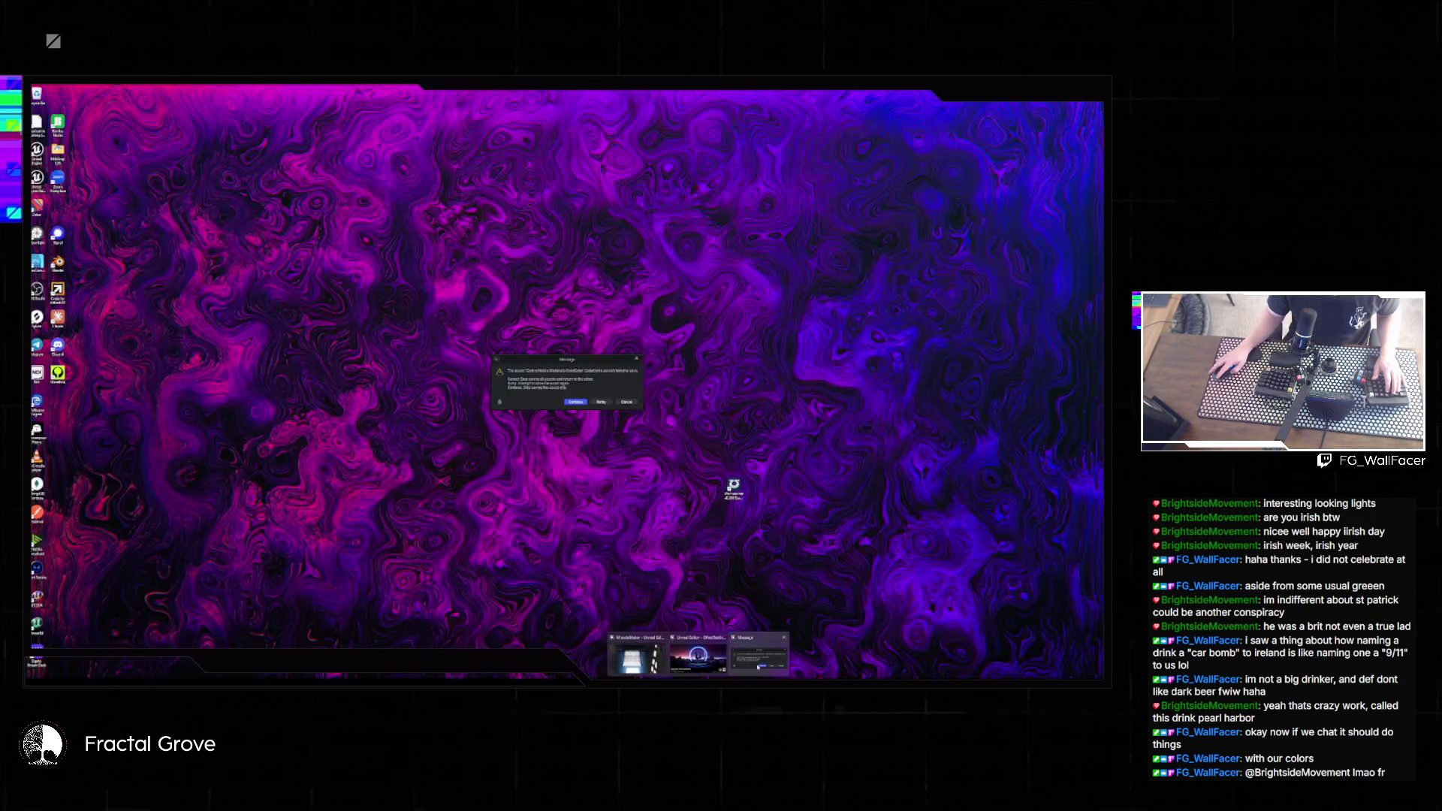
pyautogui.click(758, 667)
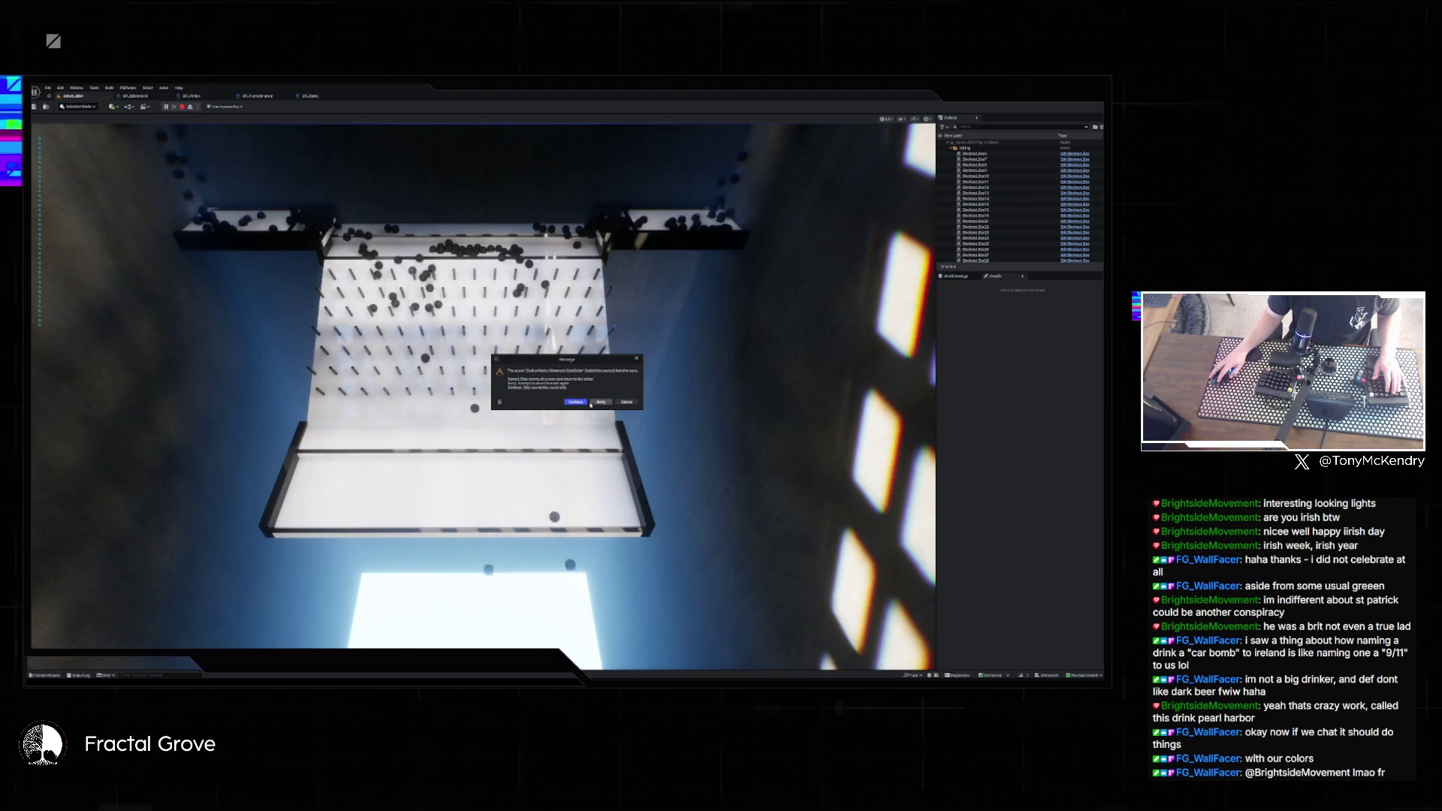
pyautogui.click(591, 404)
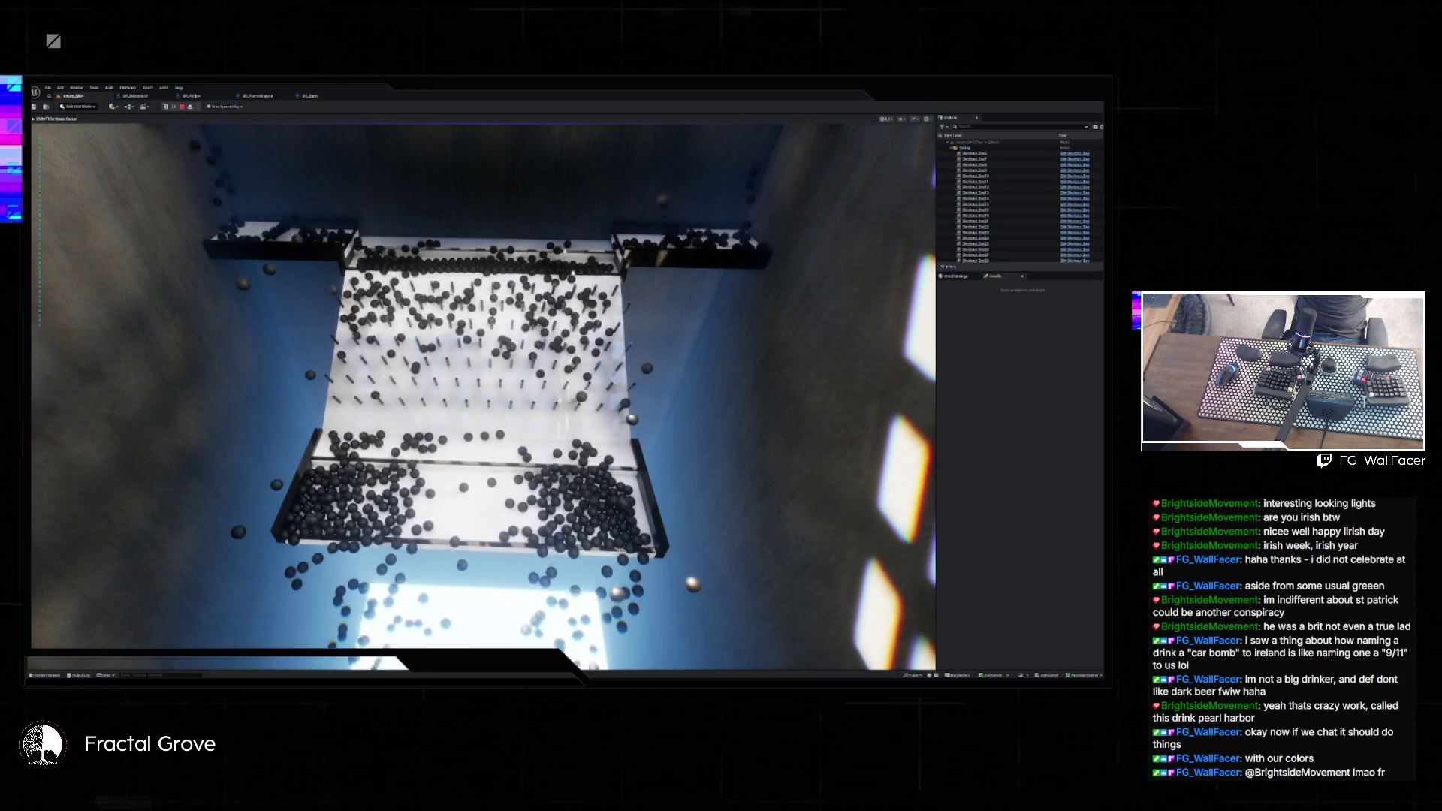
pyautogui.press('Escape')
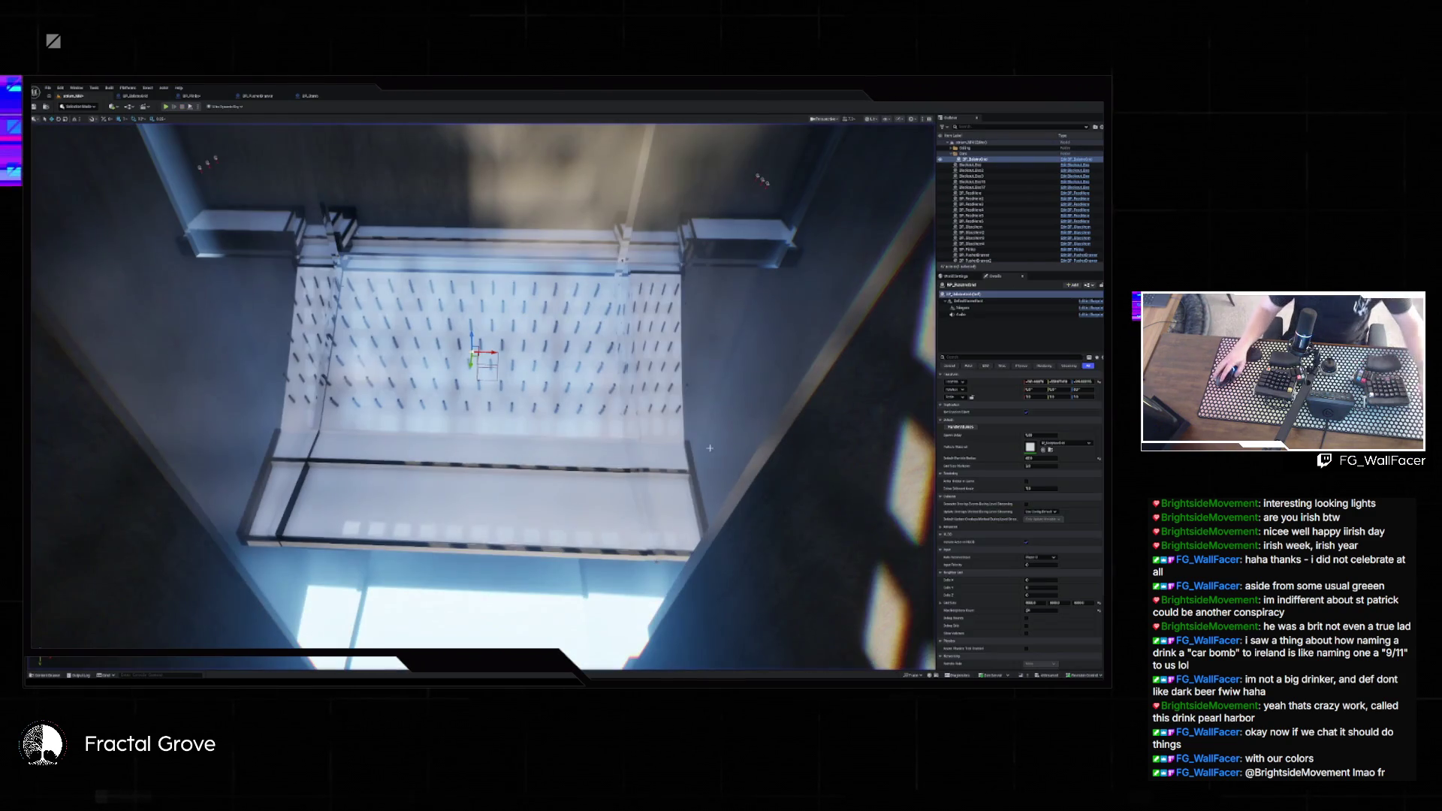
# - Save the level, skip the failing asset, and acknowledge the packages-failed-to-save warning
pyautogui.hotkey('ctrl', 's')
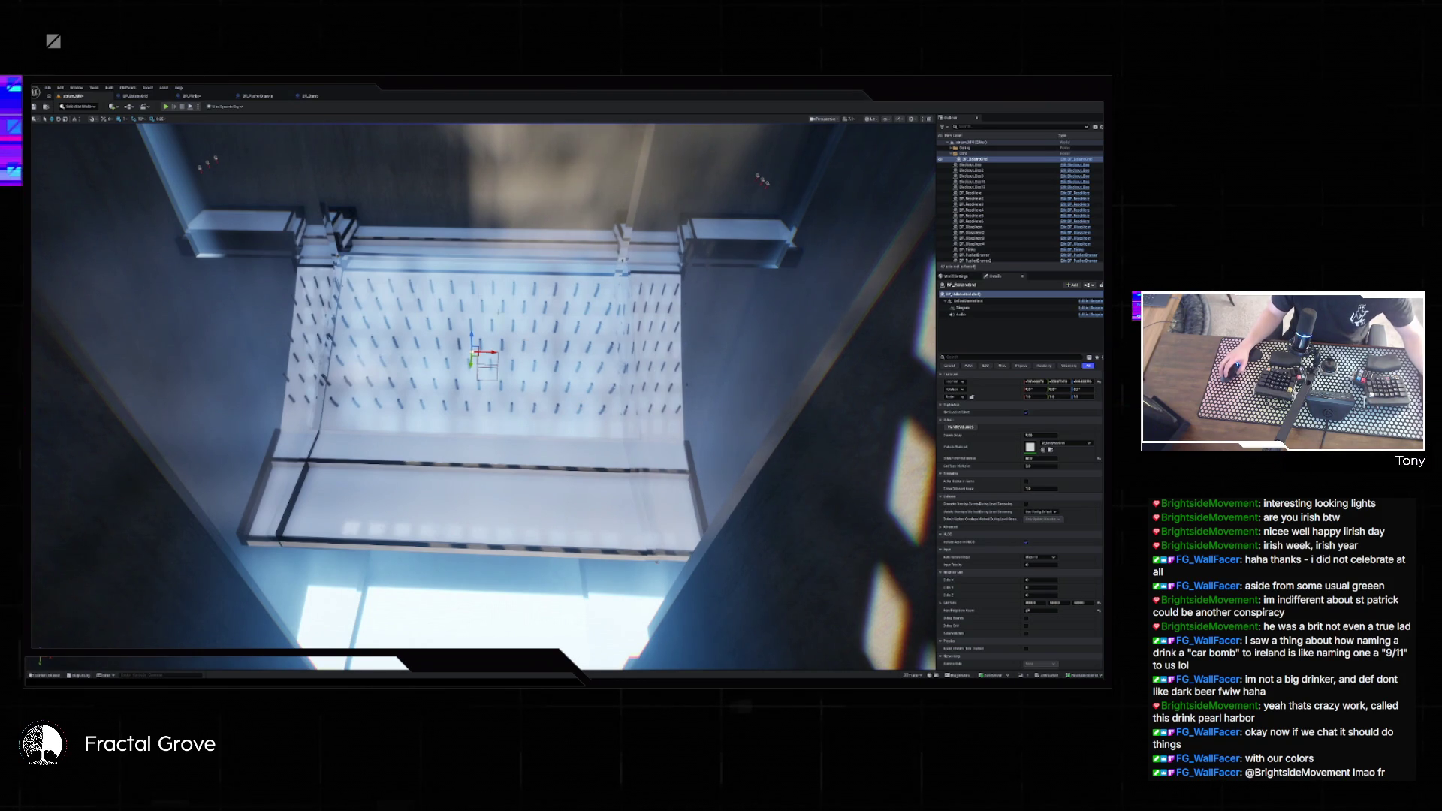
pyautogui.hotkey('ctrl', 's')
pyautogui.press('Return')
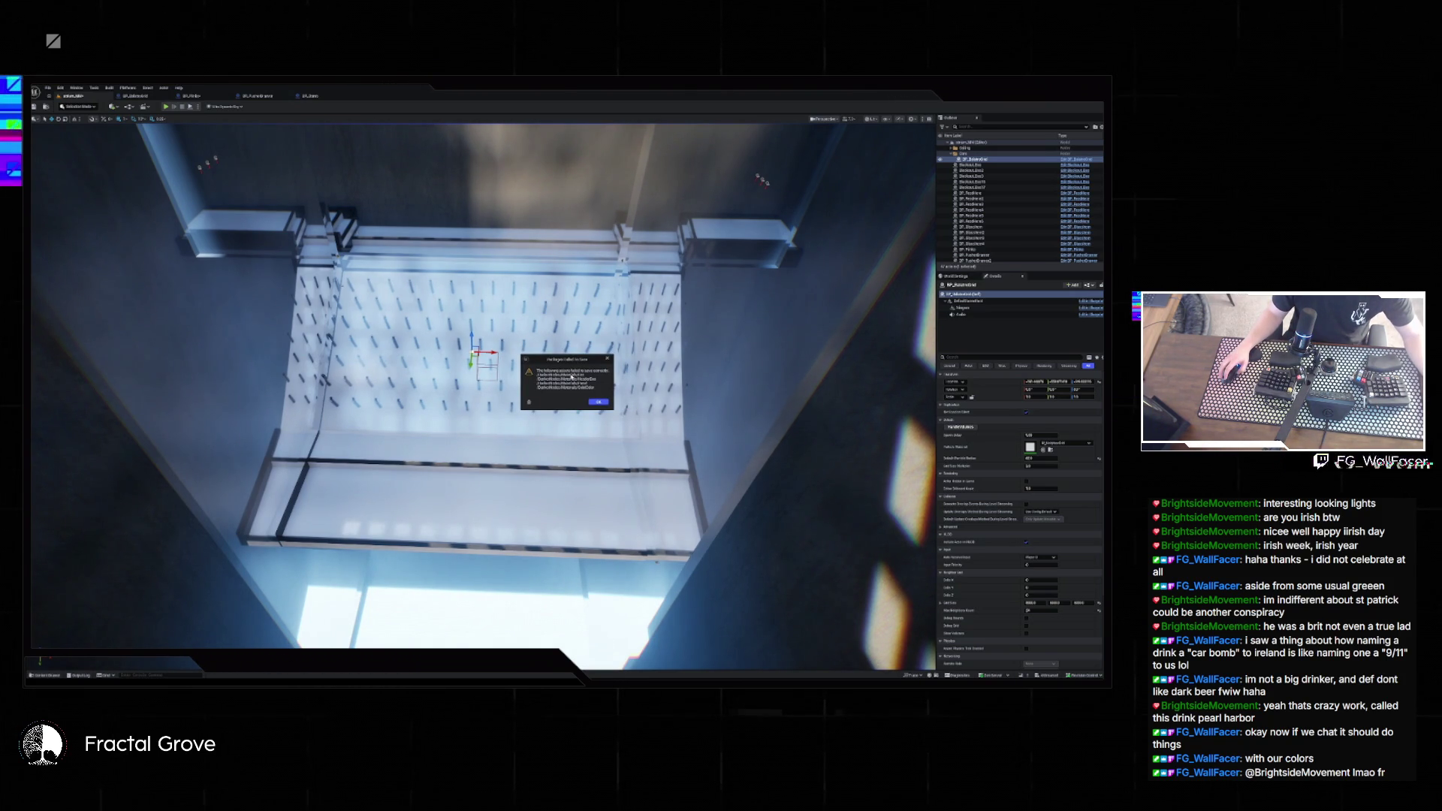
pyautogui.click(599, 402)
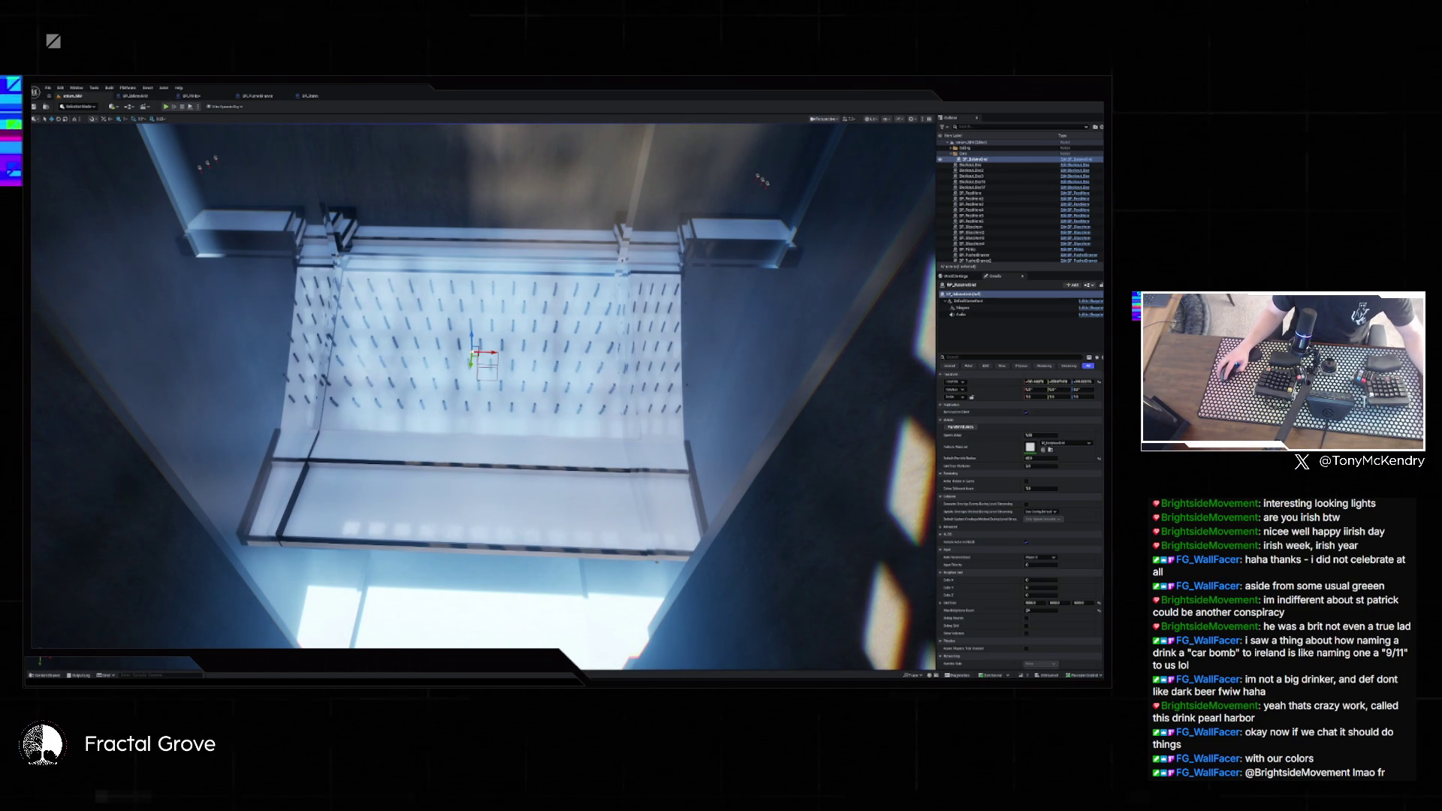
pyautogui.moveTo(680, 676)
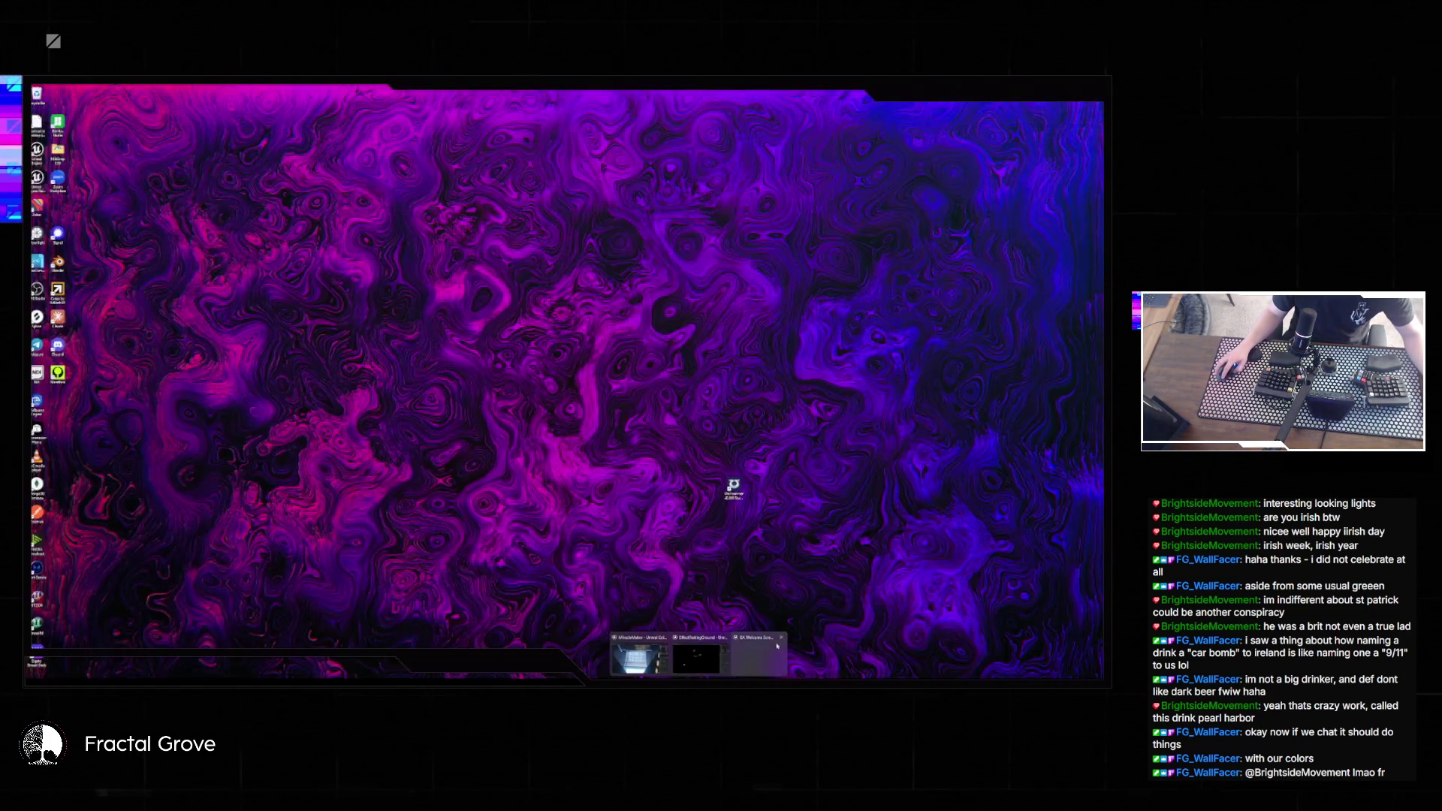
# - Bring the other project's Unreal Editor forward and check its File > Recent Levels list
pyautogui.click(749, 650)
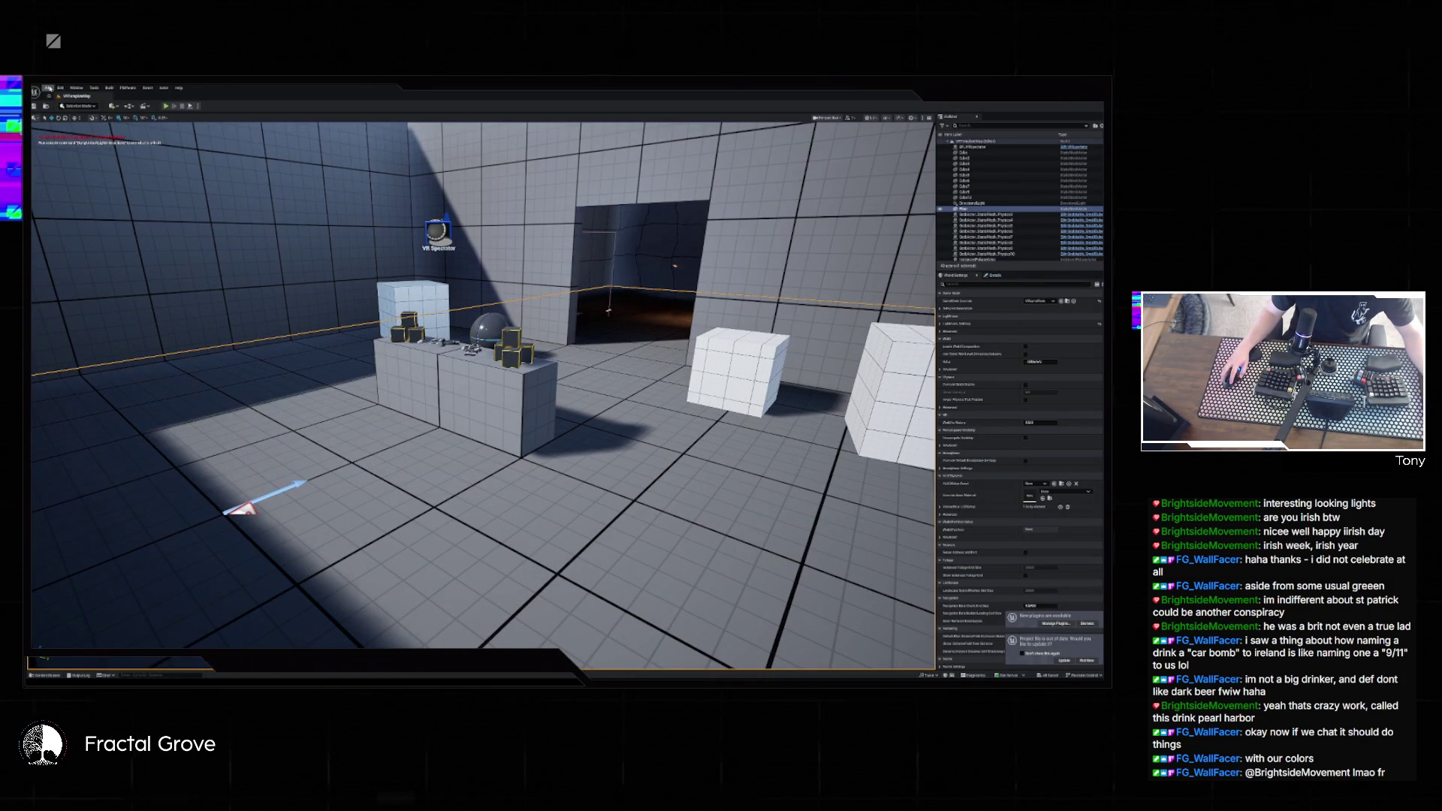
pyautogui.click(48, 88)
pyautogui.moveTo(81, 128)
pyautogui.click(366, 274)
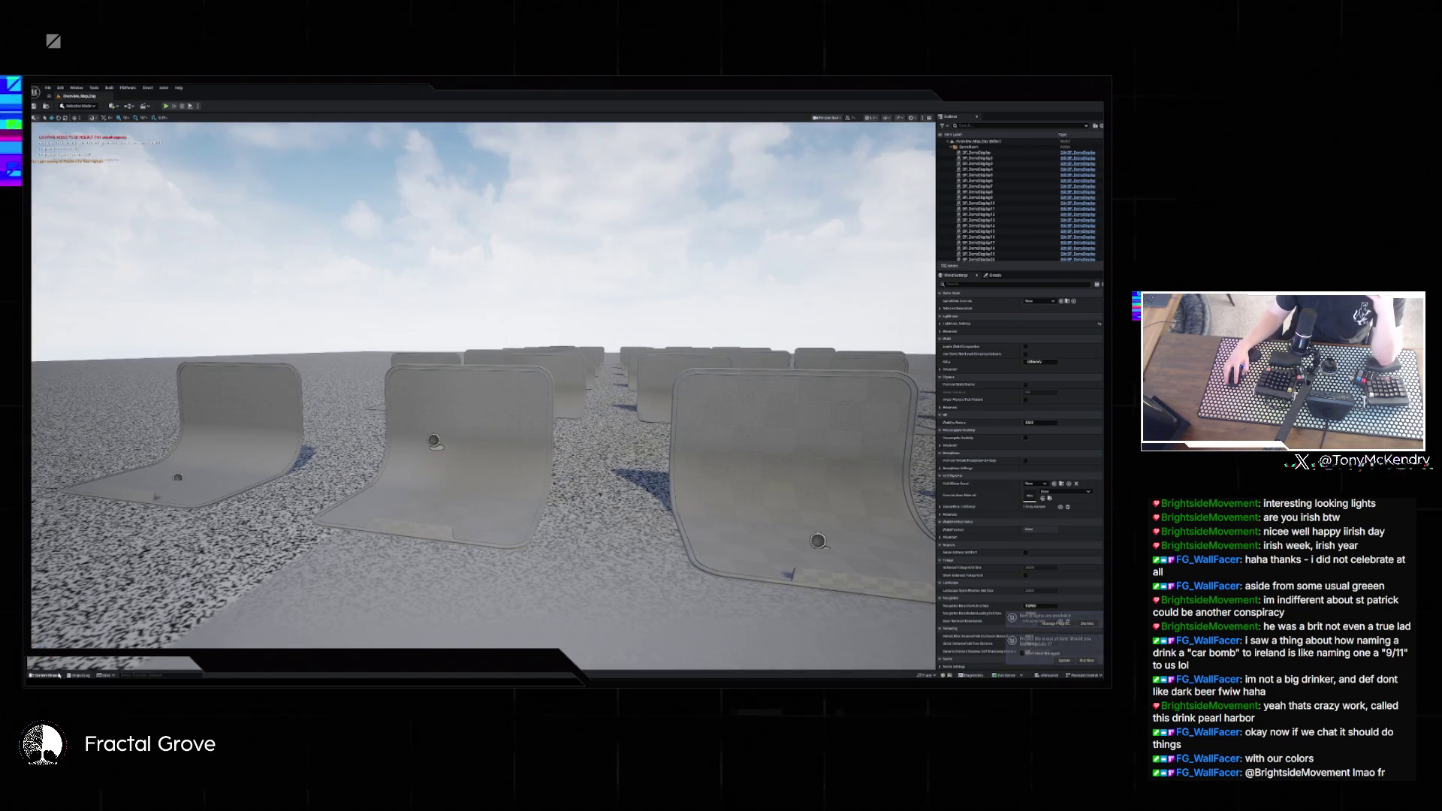
# - Start migrating Spawn_Particles from the VFX pack's Blueprints folder, accepting the asset list
pyautogui.click(44, 675)
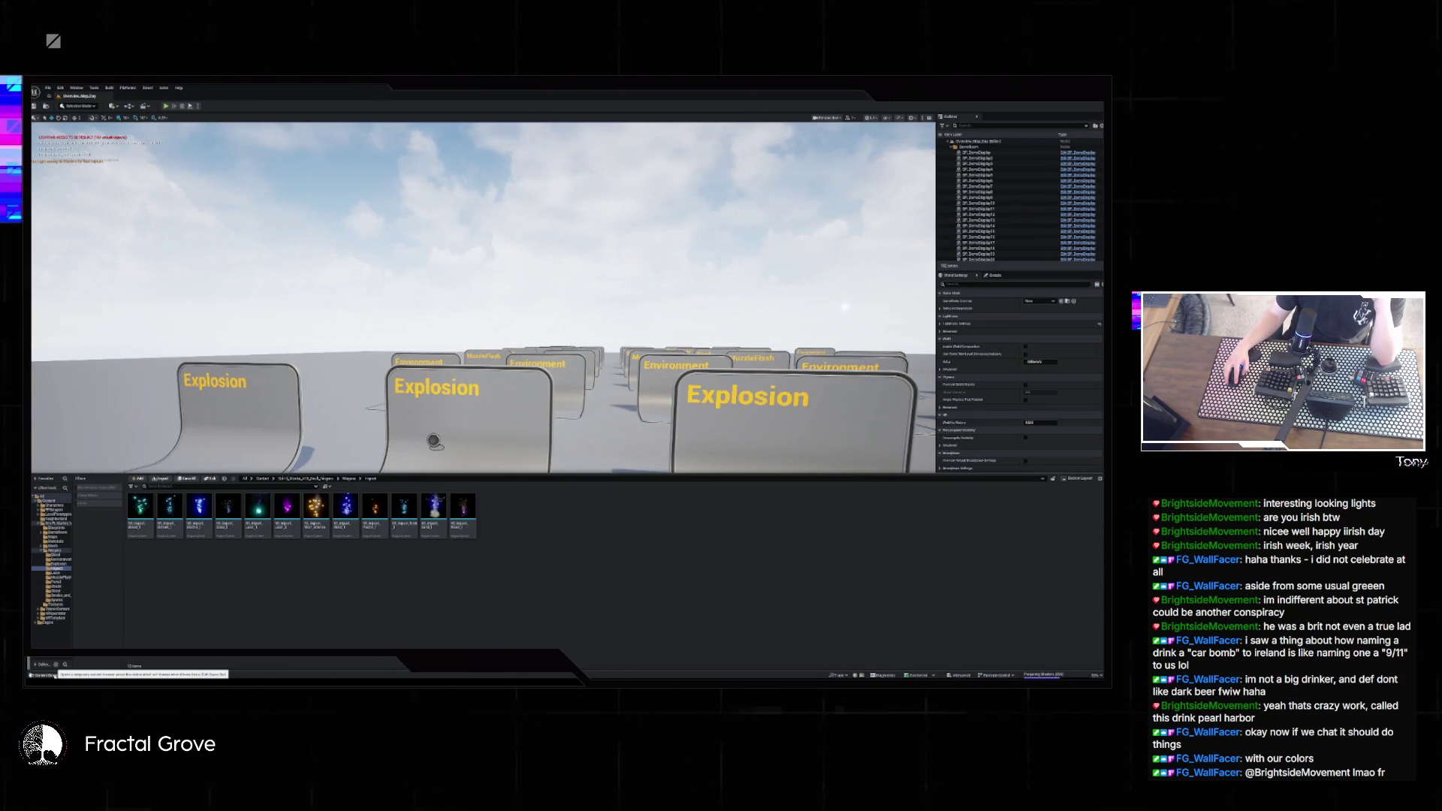
pyautogui.click(54, 523)
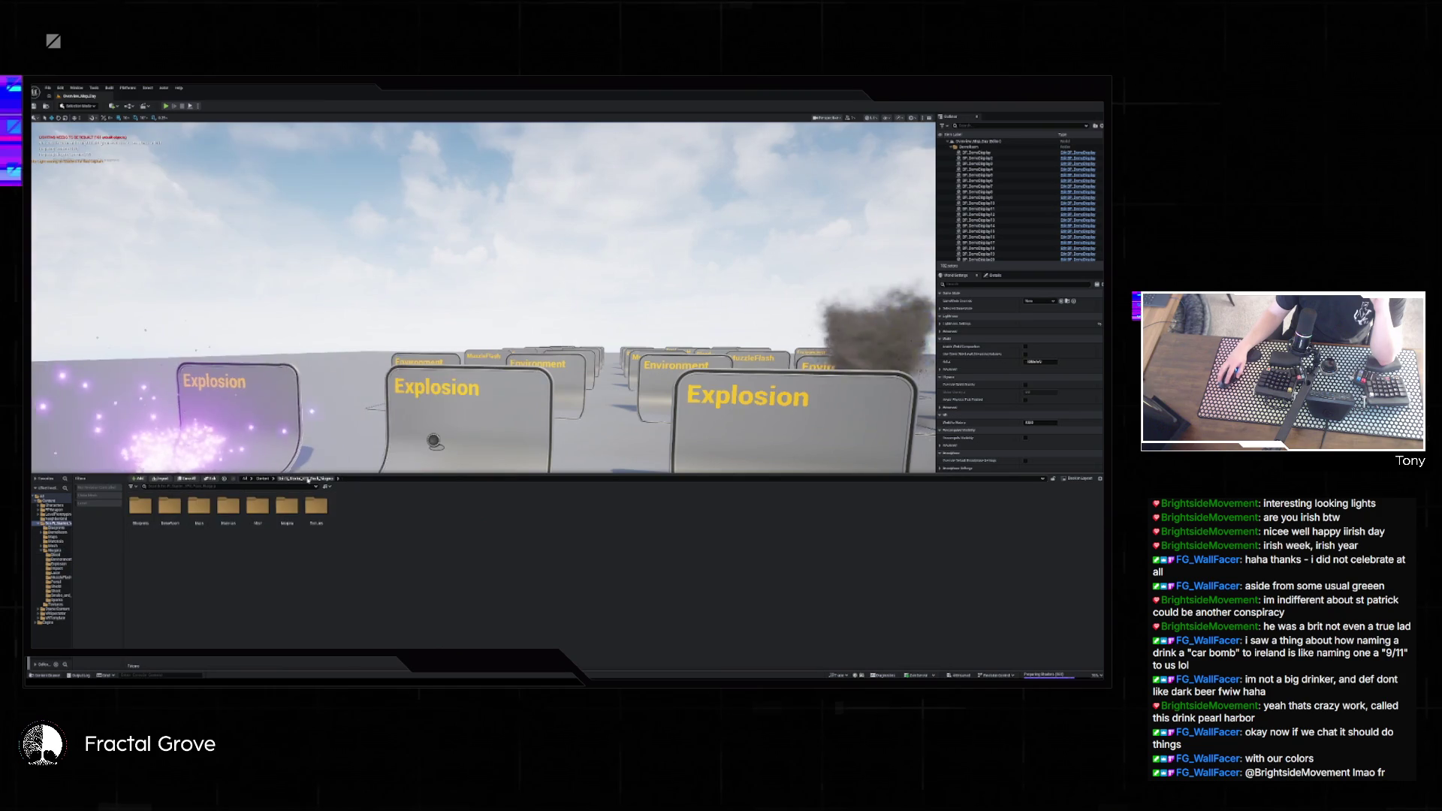
pyautogui.doubleClick(140, 506)
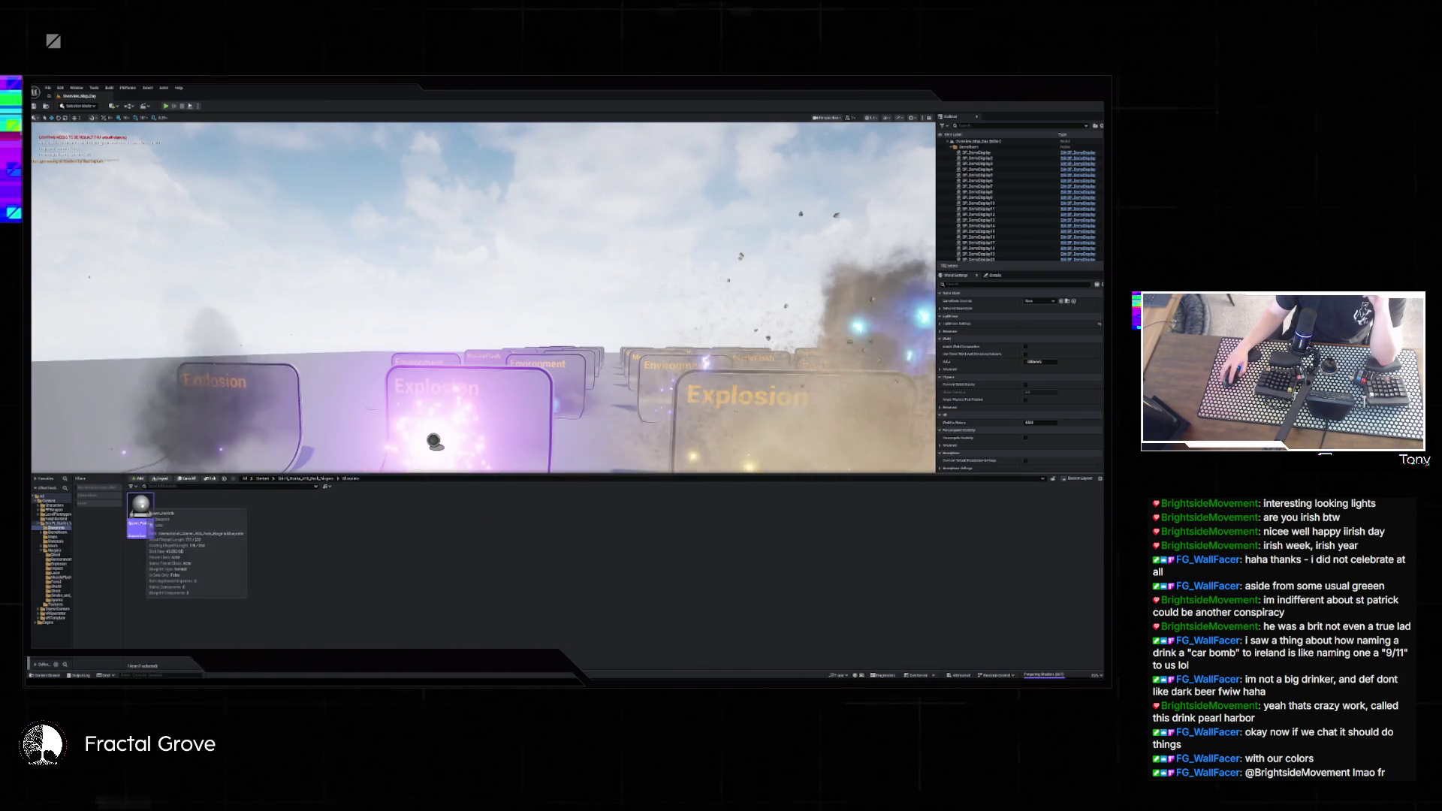
pyautogui.rightClick(143, 511)
pyautogui.moveTo(184, 392)
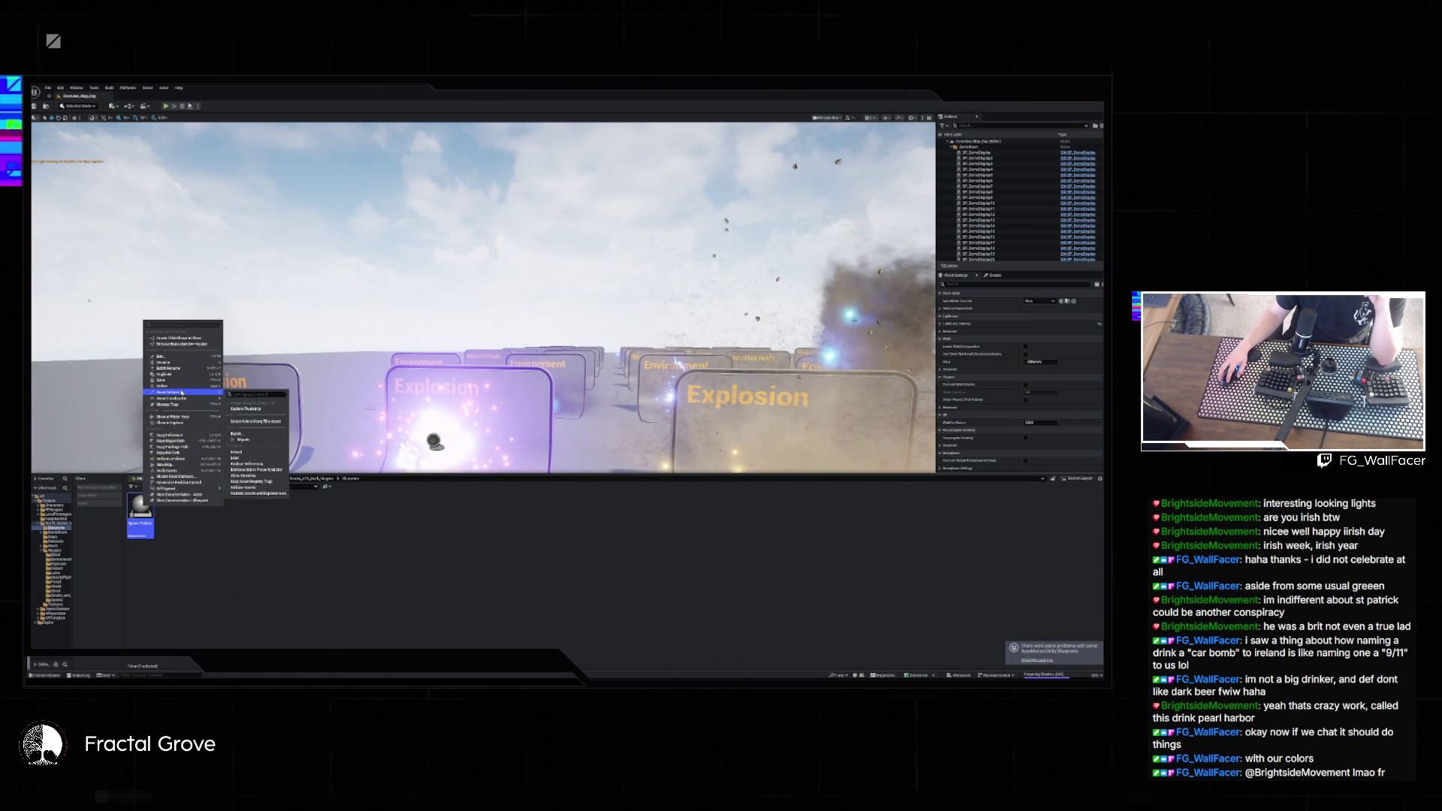
pyautogui.click(246, 441)
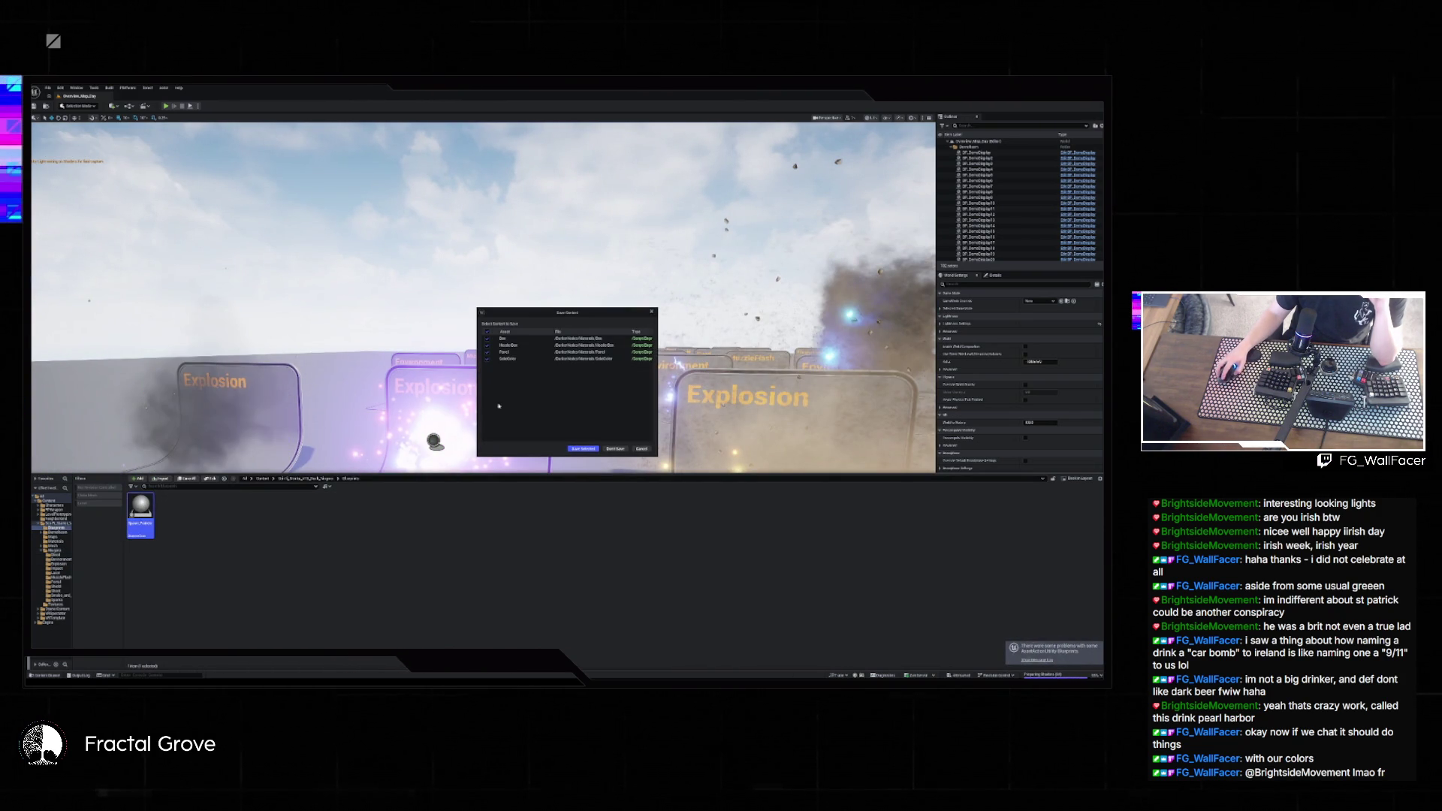
pyautogui.click(601, 448)
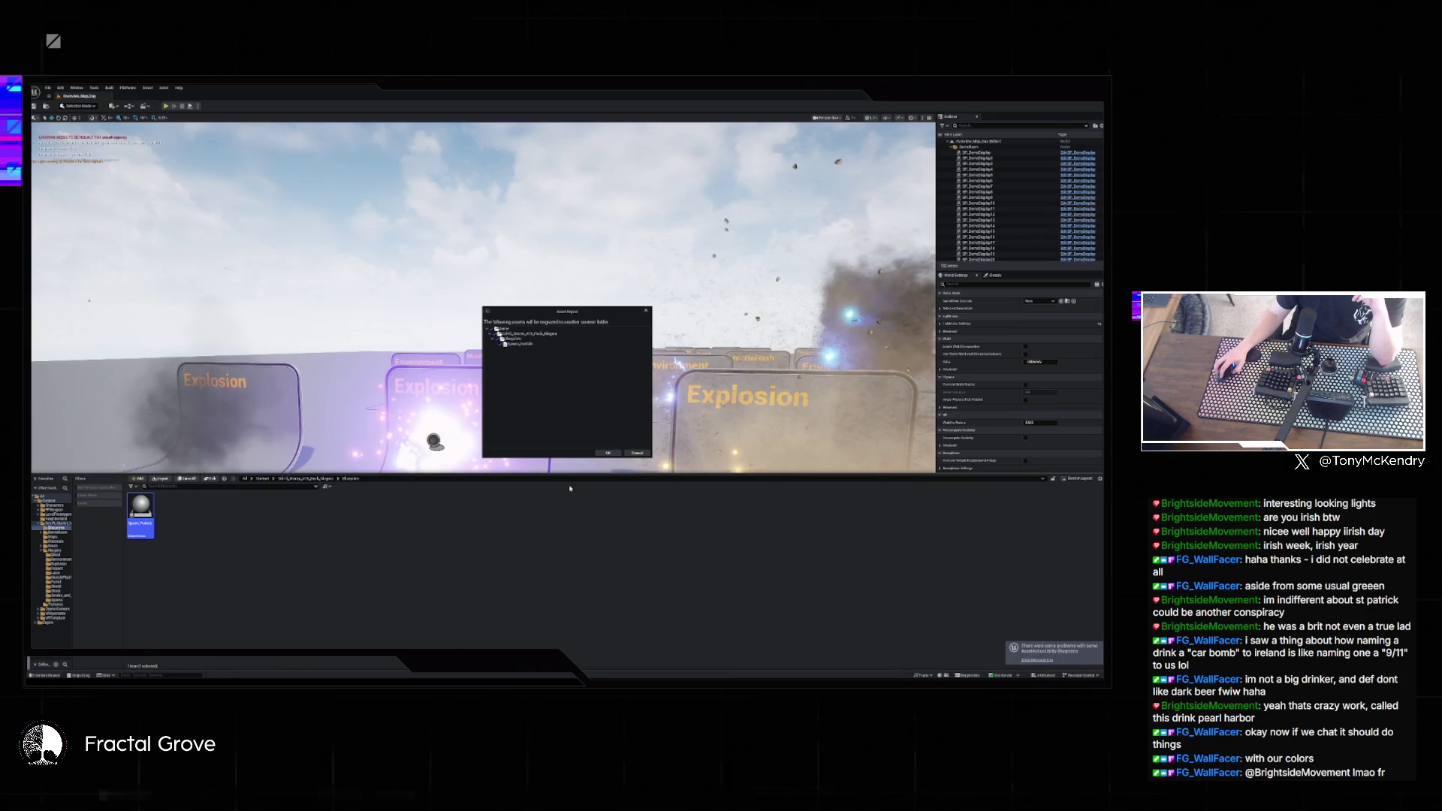
pyautogui.click(620, 443)
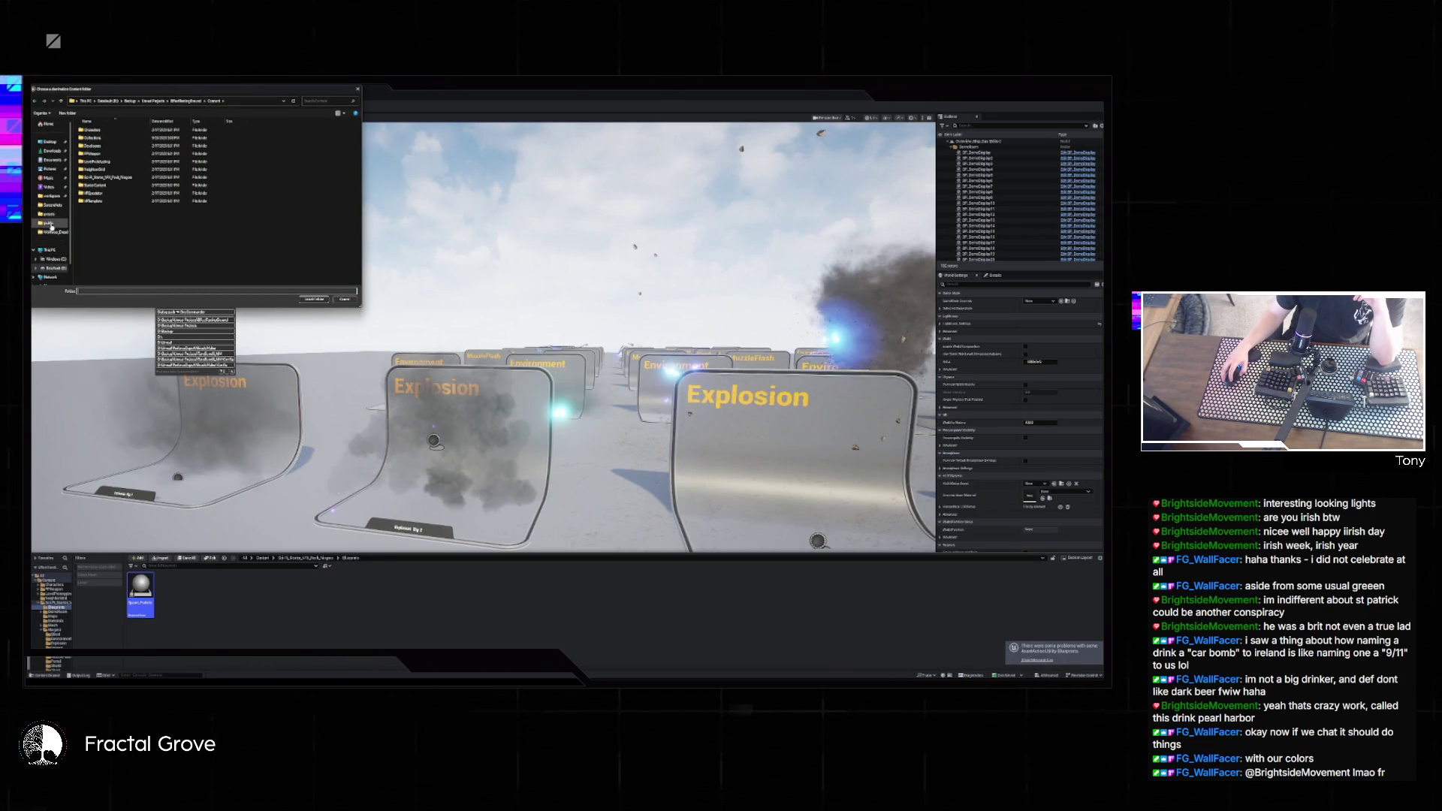
# - Pick the Plinko project's Content folder under D:\Unreal as destination, then dismiss the save prompt
pyautogui.scroll(-1, 54, 233)
pyautogui.click(56, 240)
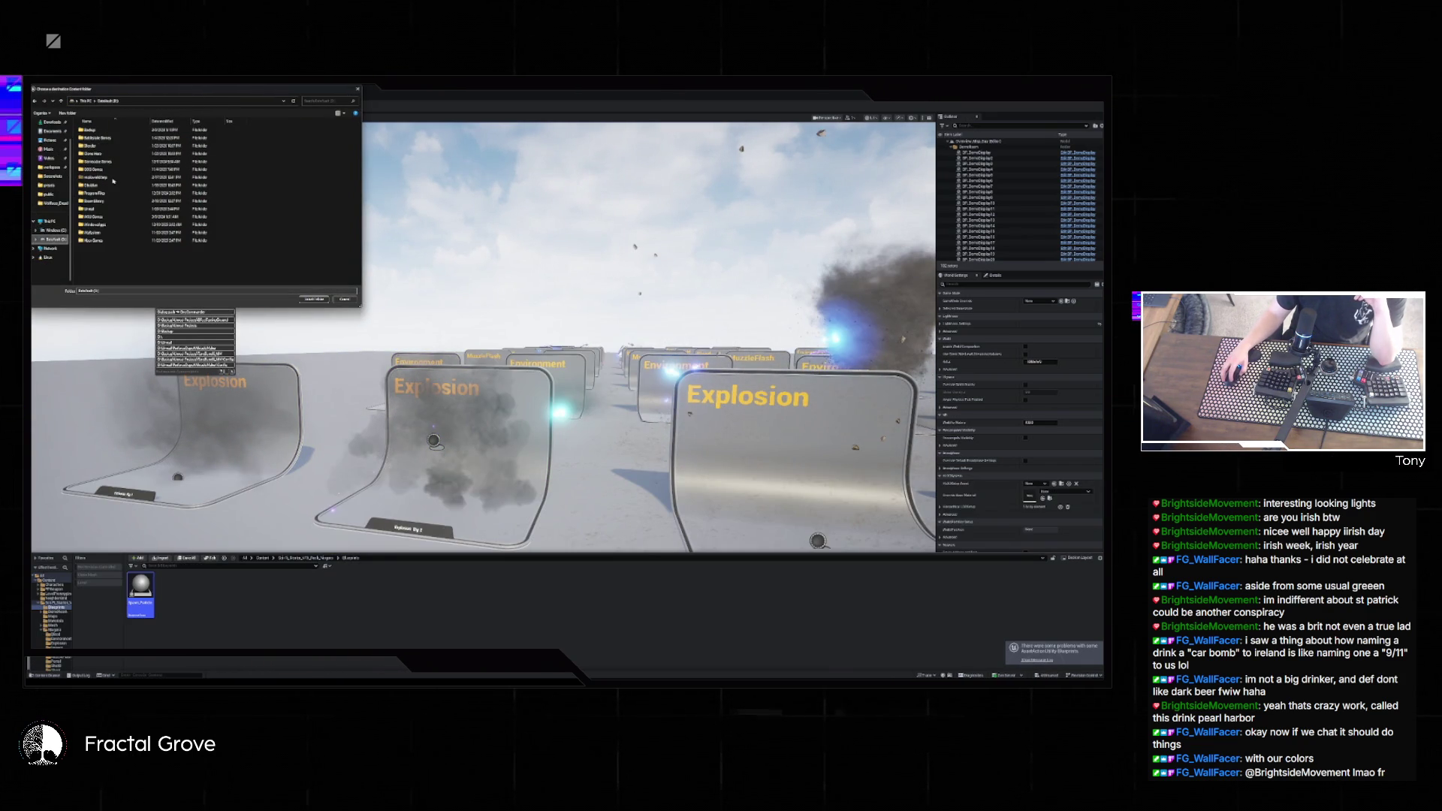
pyautogui.doubleClick(94, 209)
pyautogui.doubleClick(95, 209)
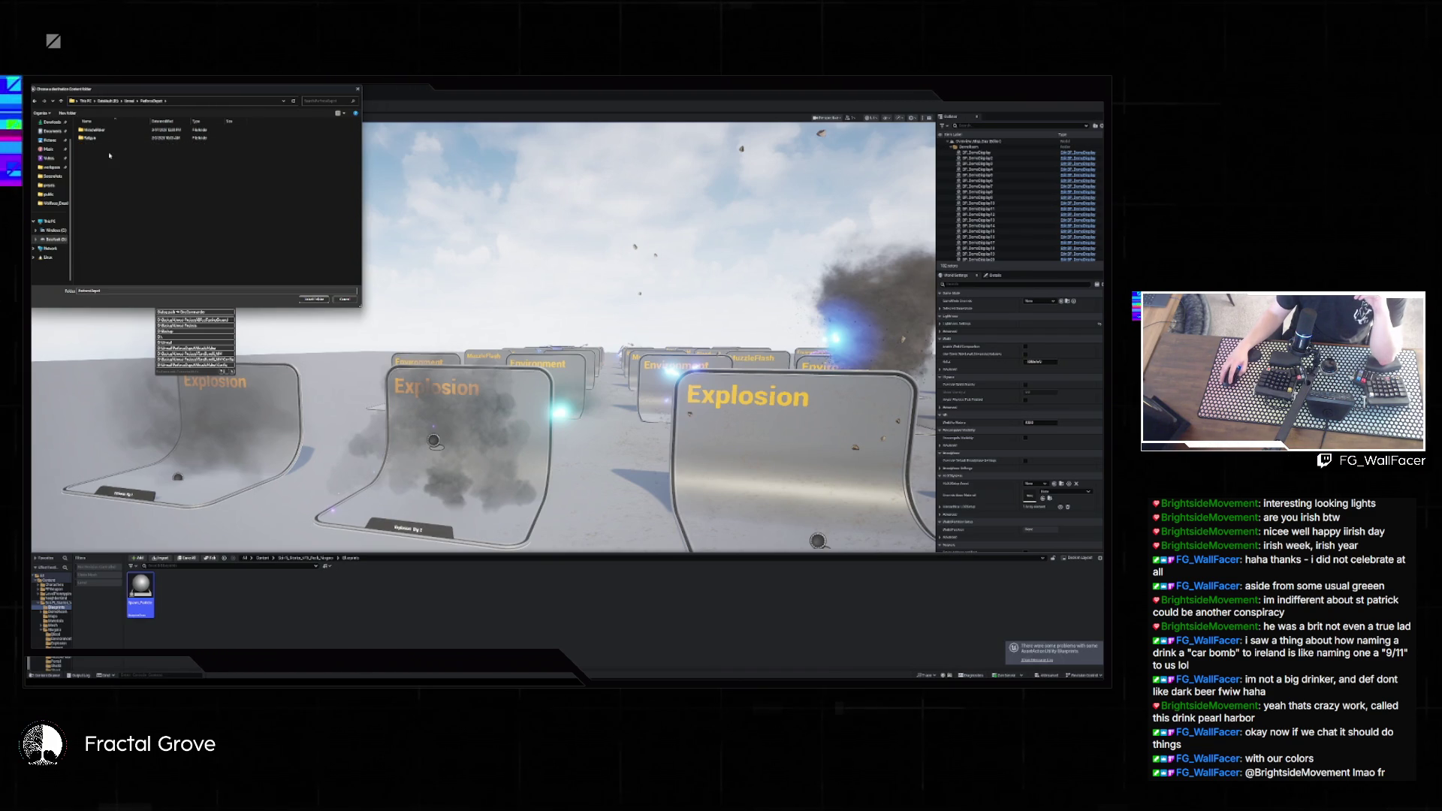
pyautogui.doubleClick(94, 130)
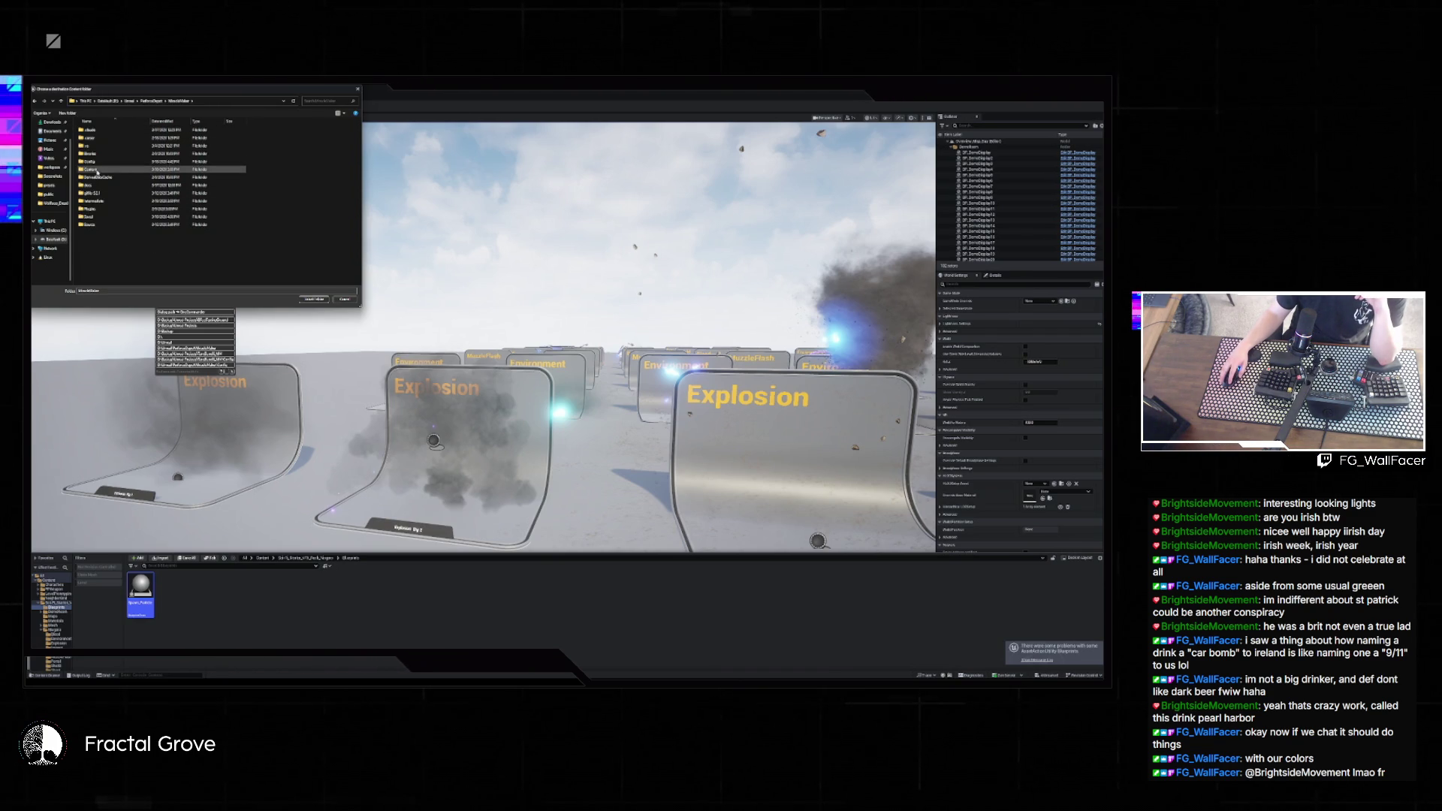
pyautogui.click(314, 299)
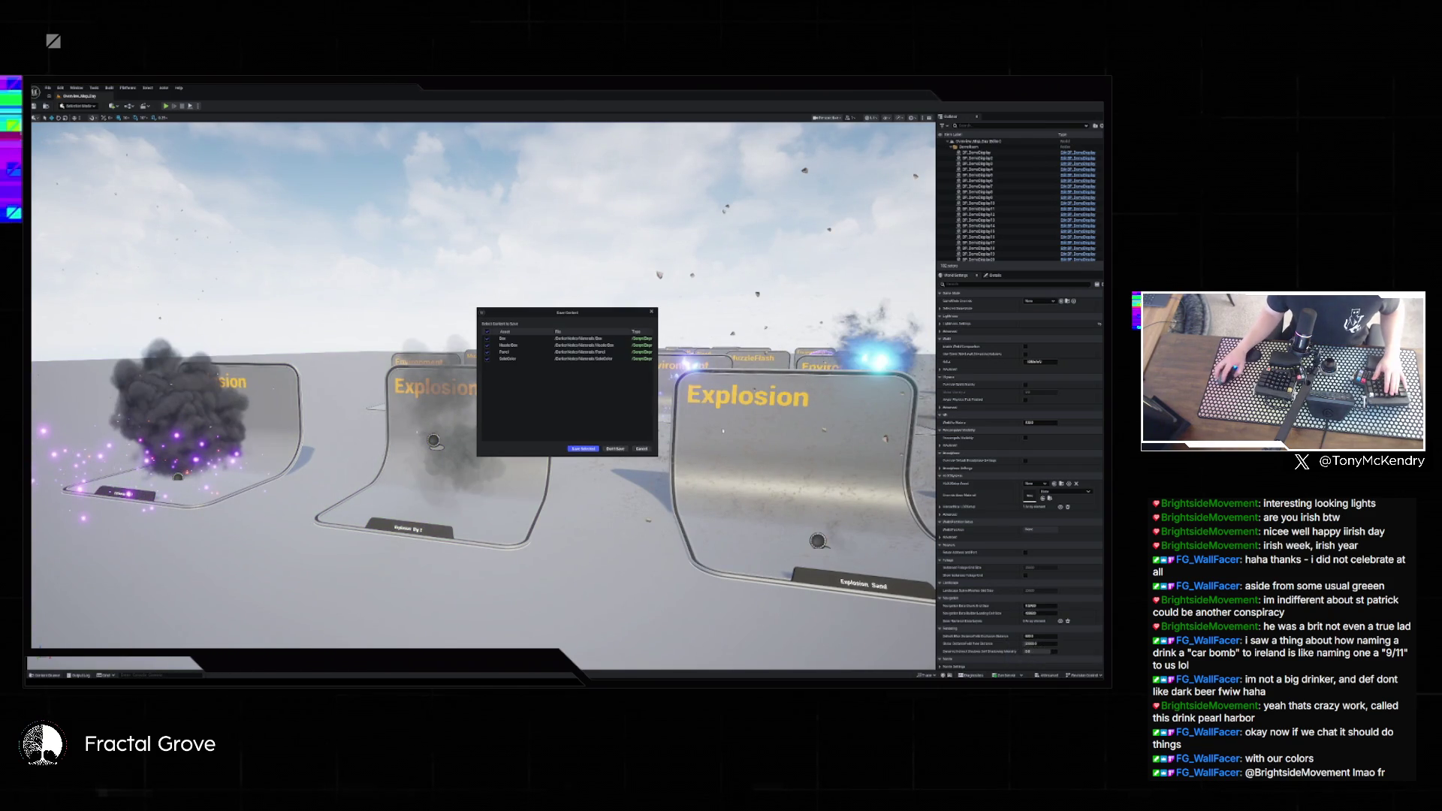
pyautogui.click(633, 449)
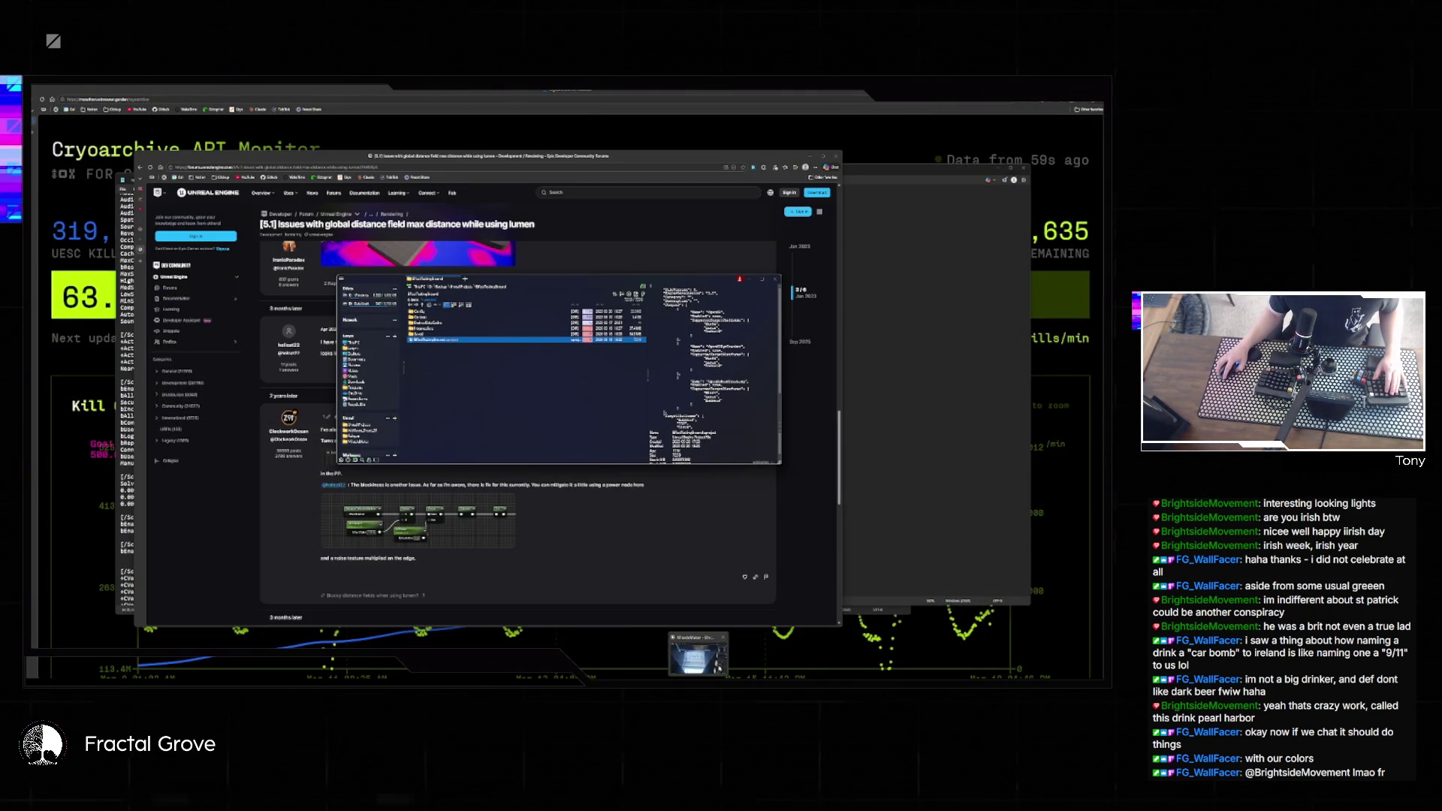
# - Set the spawner blueprint's SpawnActor class to Spawn Particle
pyautogui.click(718, 667)
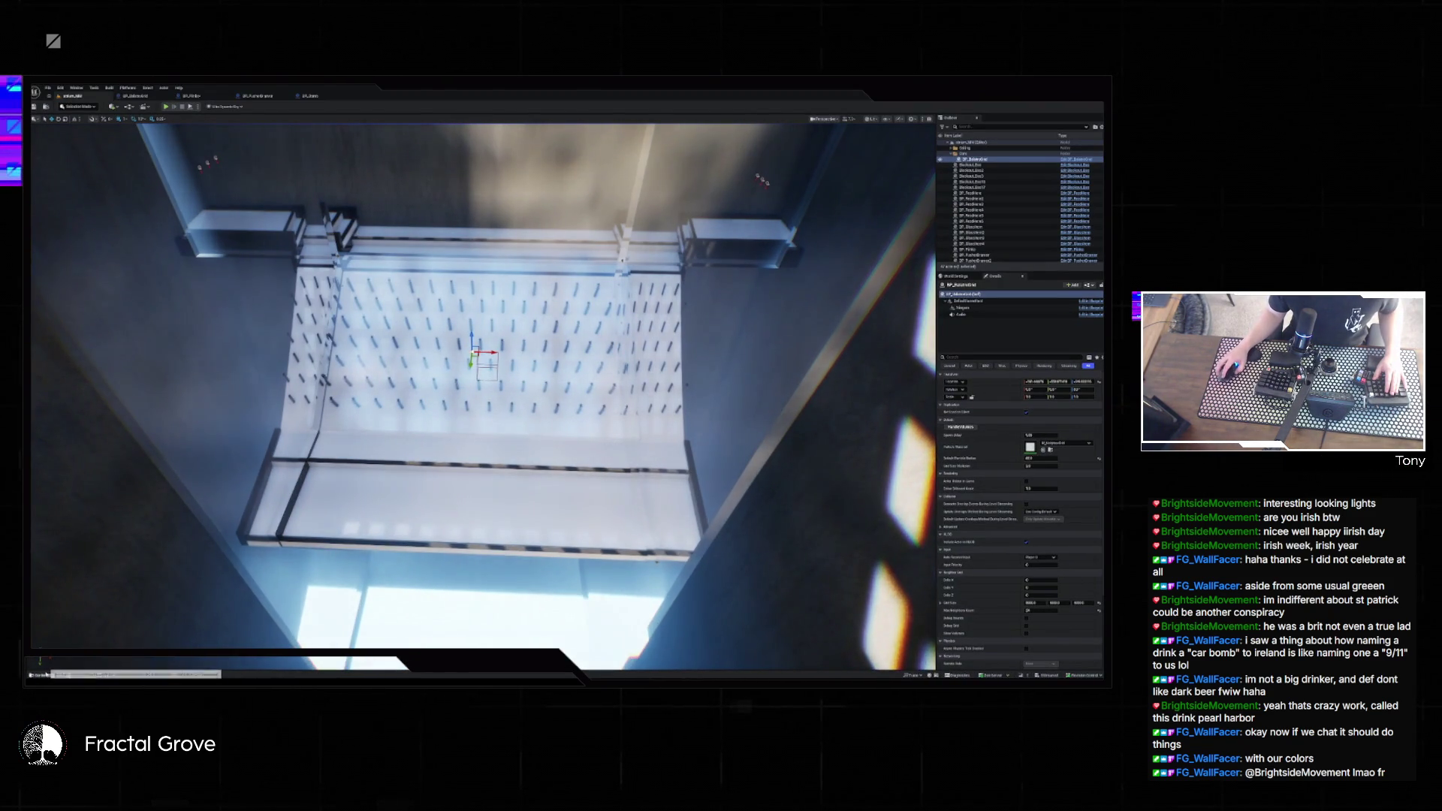
pyautogui.click(47, 674)
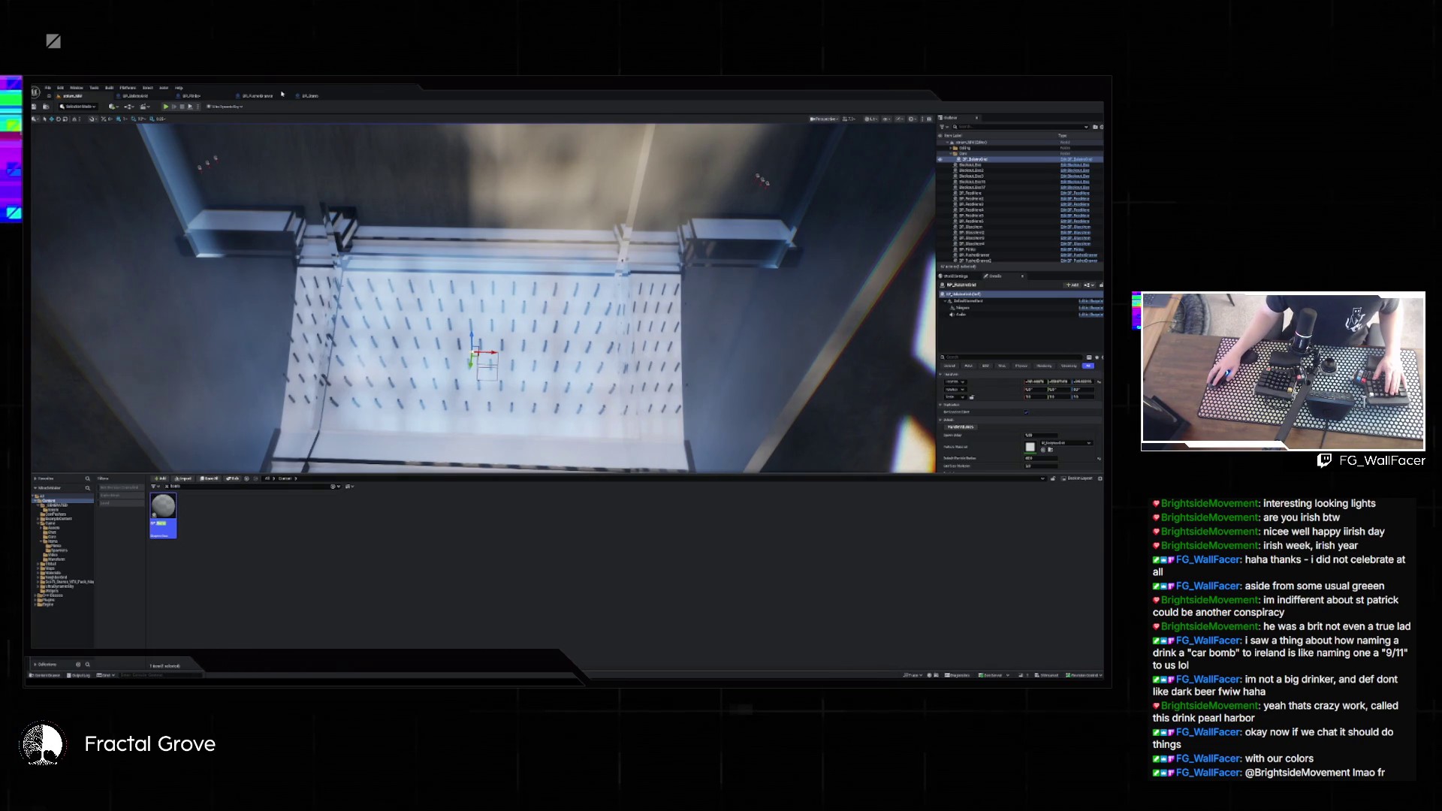
pyautogui.click(308, 96)
pyautogui.click(622, 339)
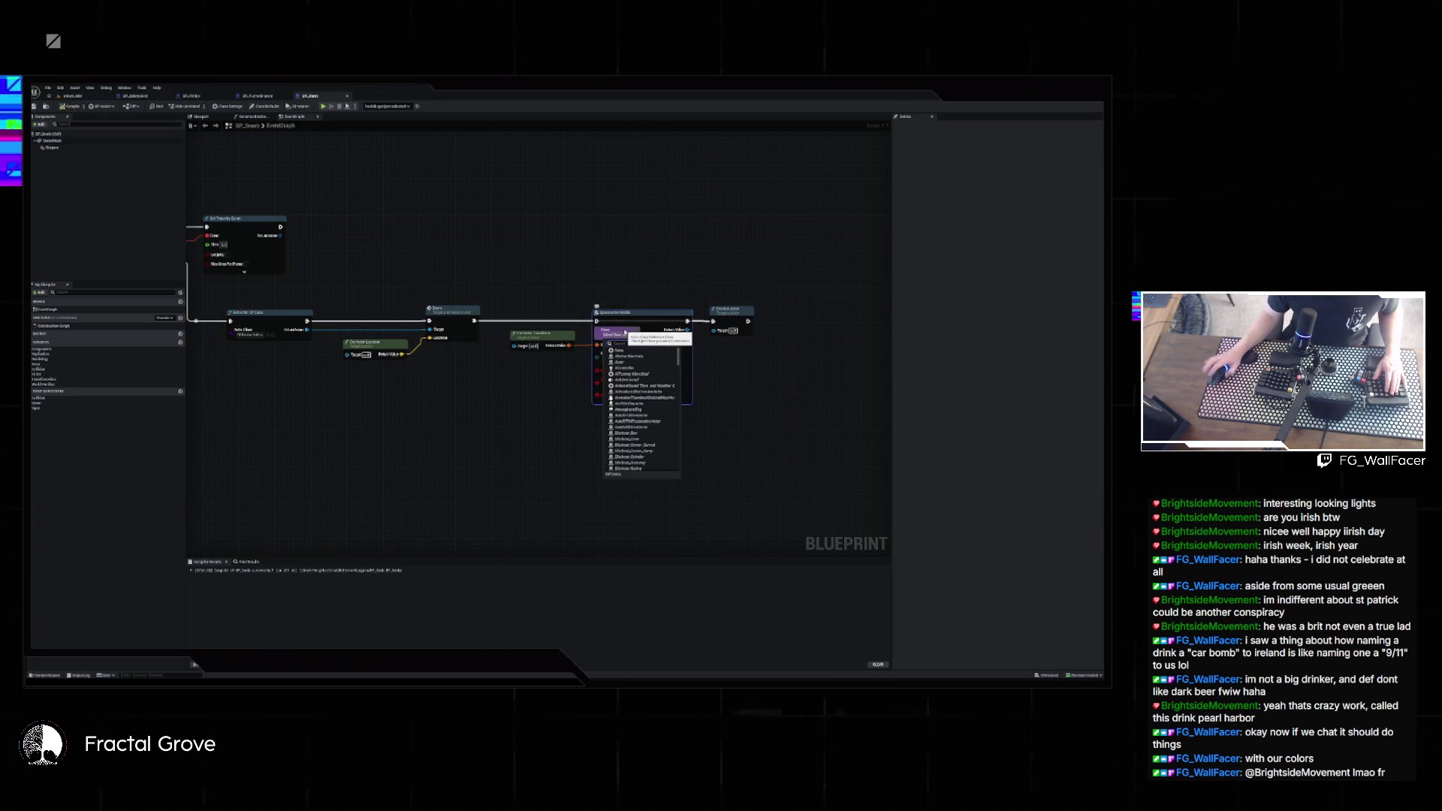
pyautogui.write('spawn')
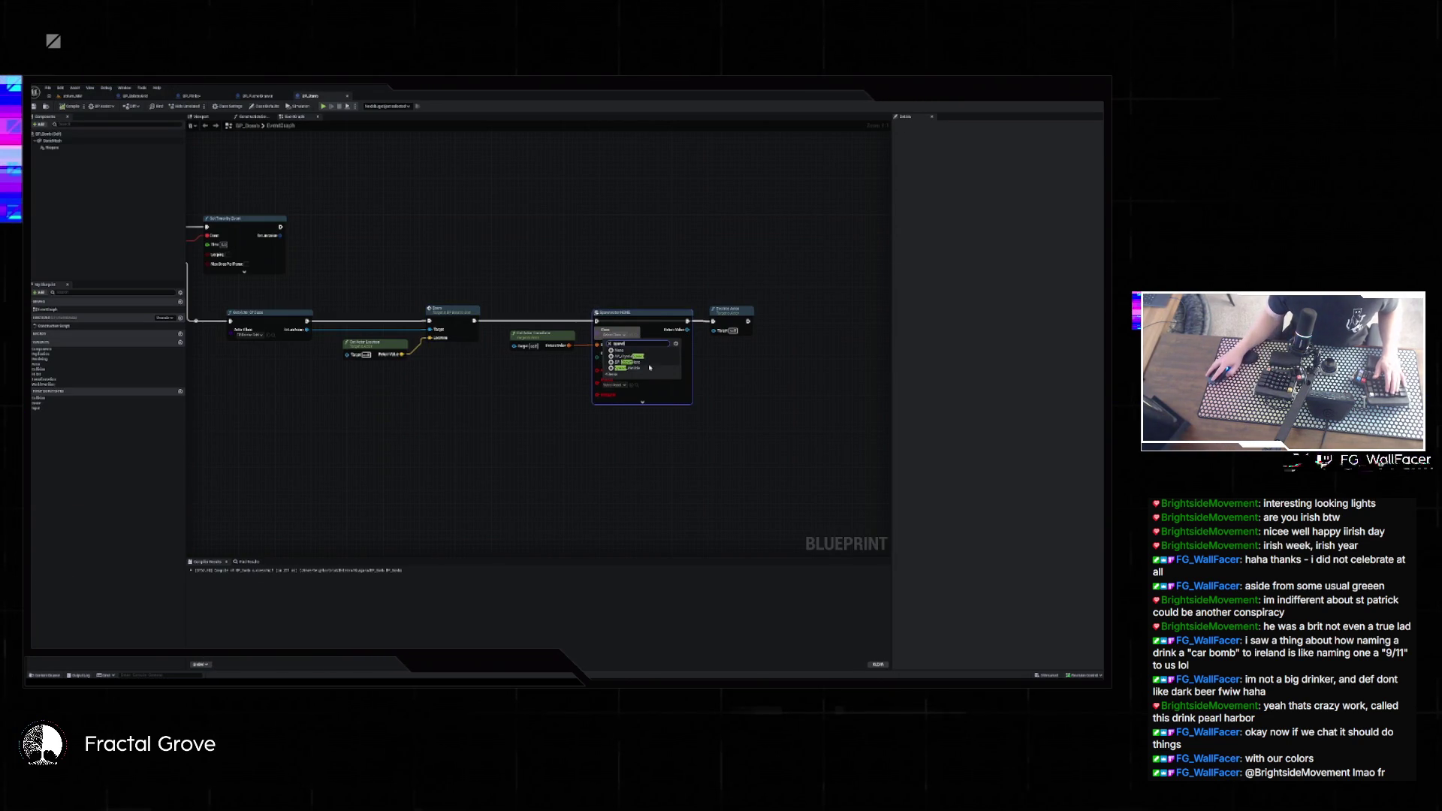
pyautogui.click(628, 367)
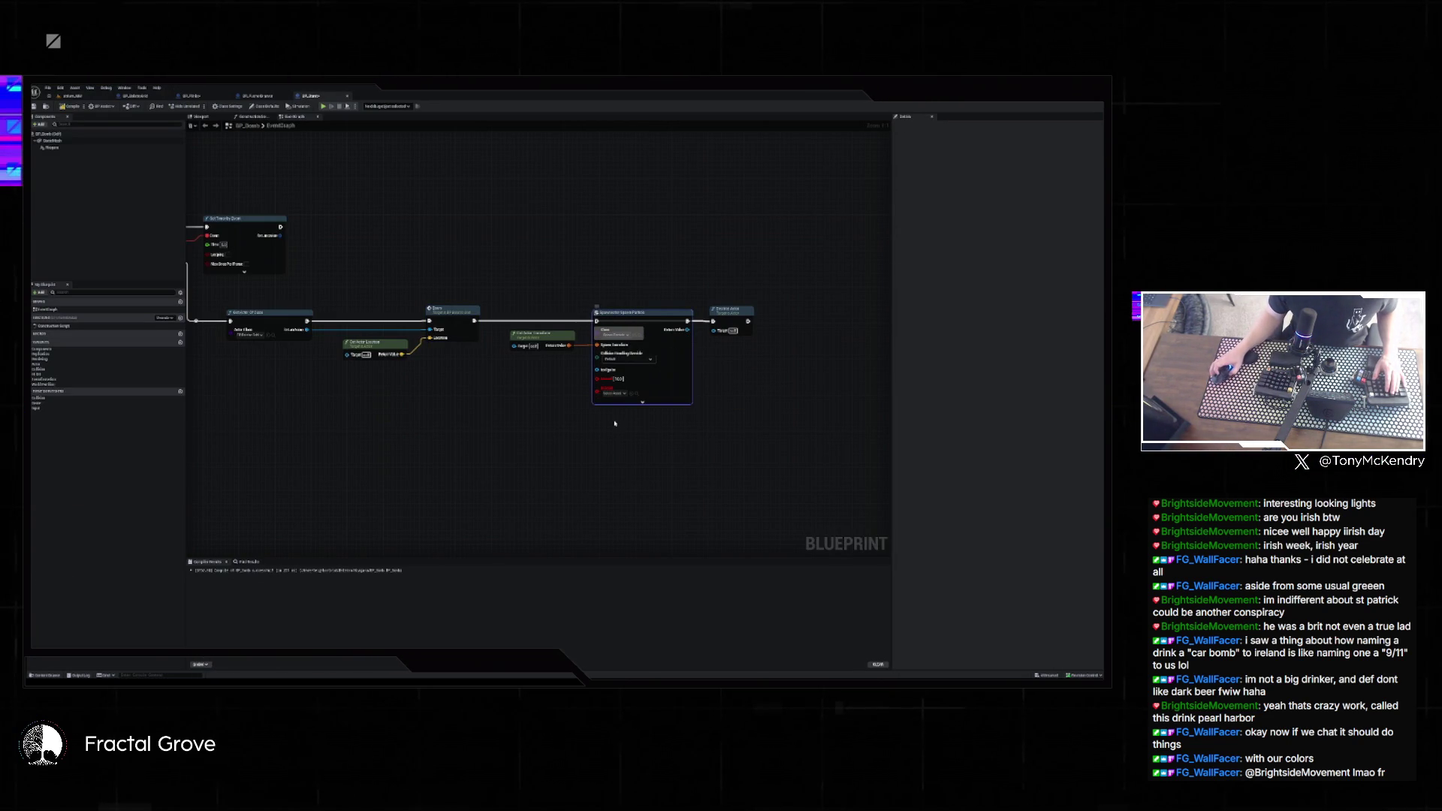
pyautogui.click(737, 385)
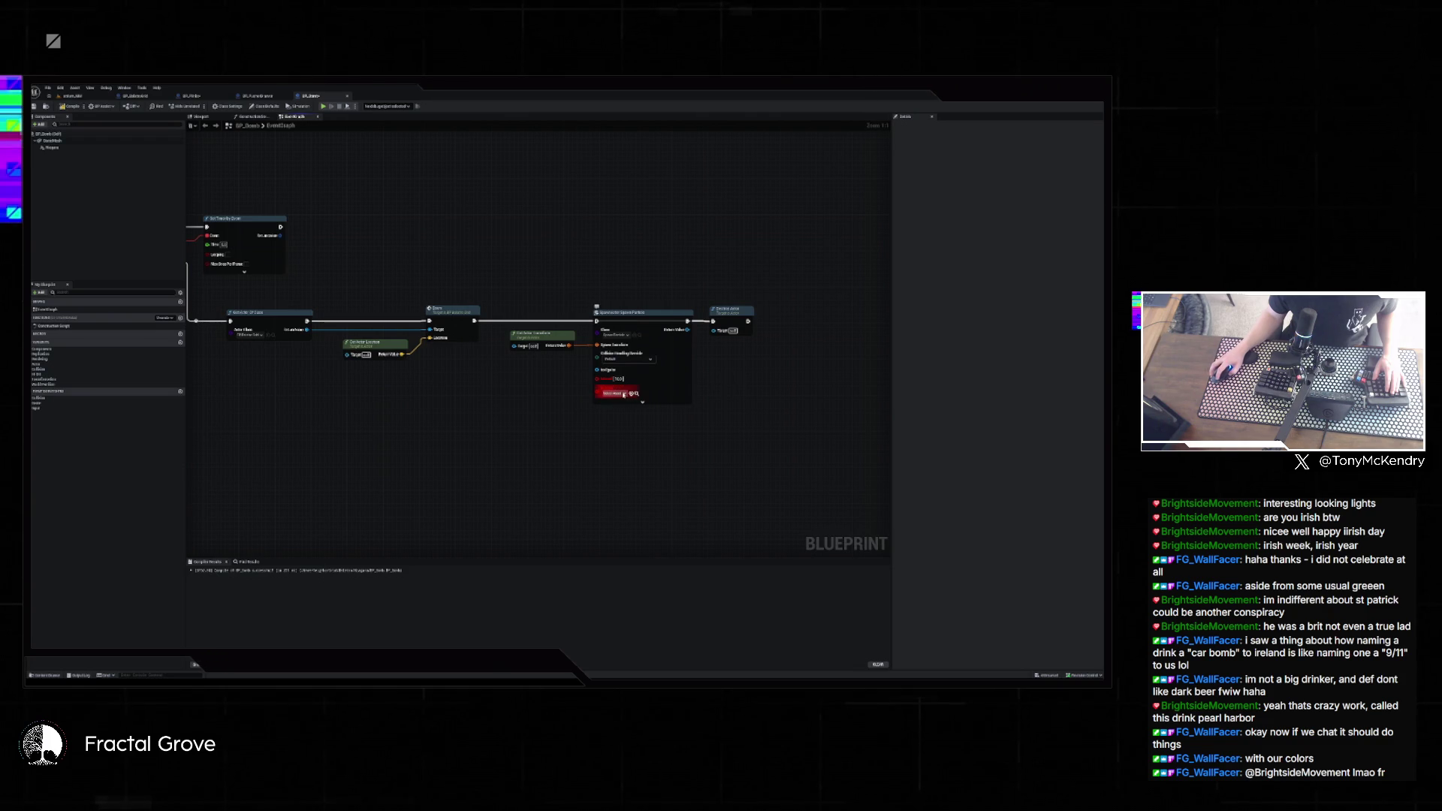
# - Find the explosion Niagara effect in the sample project and start migrating it via Asset Actions > Migrate
pyautogui.click(624, 394)
pyautogui.scroll(-5, 674, 455)
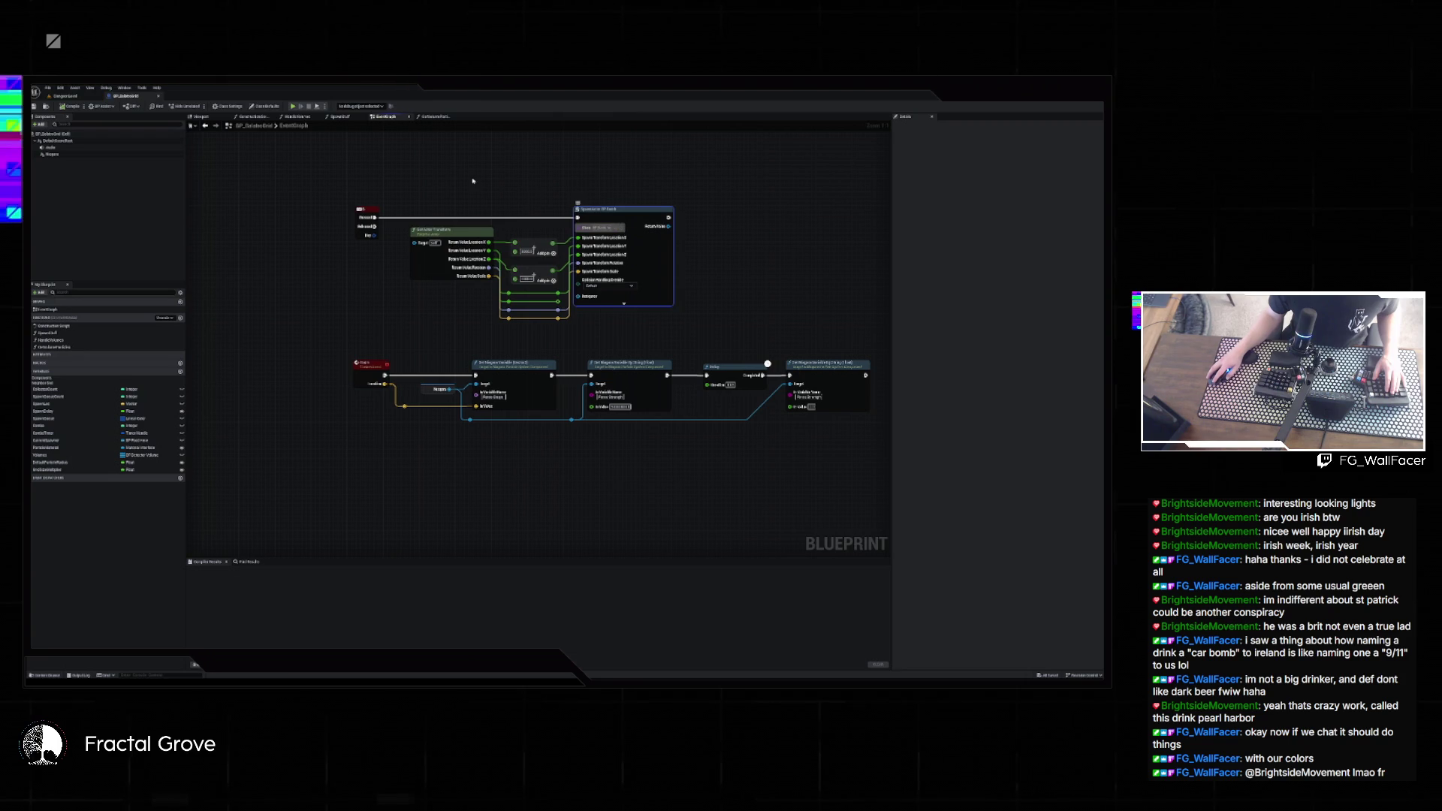
pyautogui.click(621, 228)
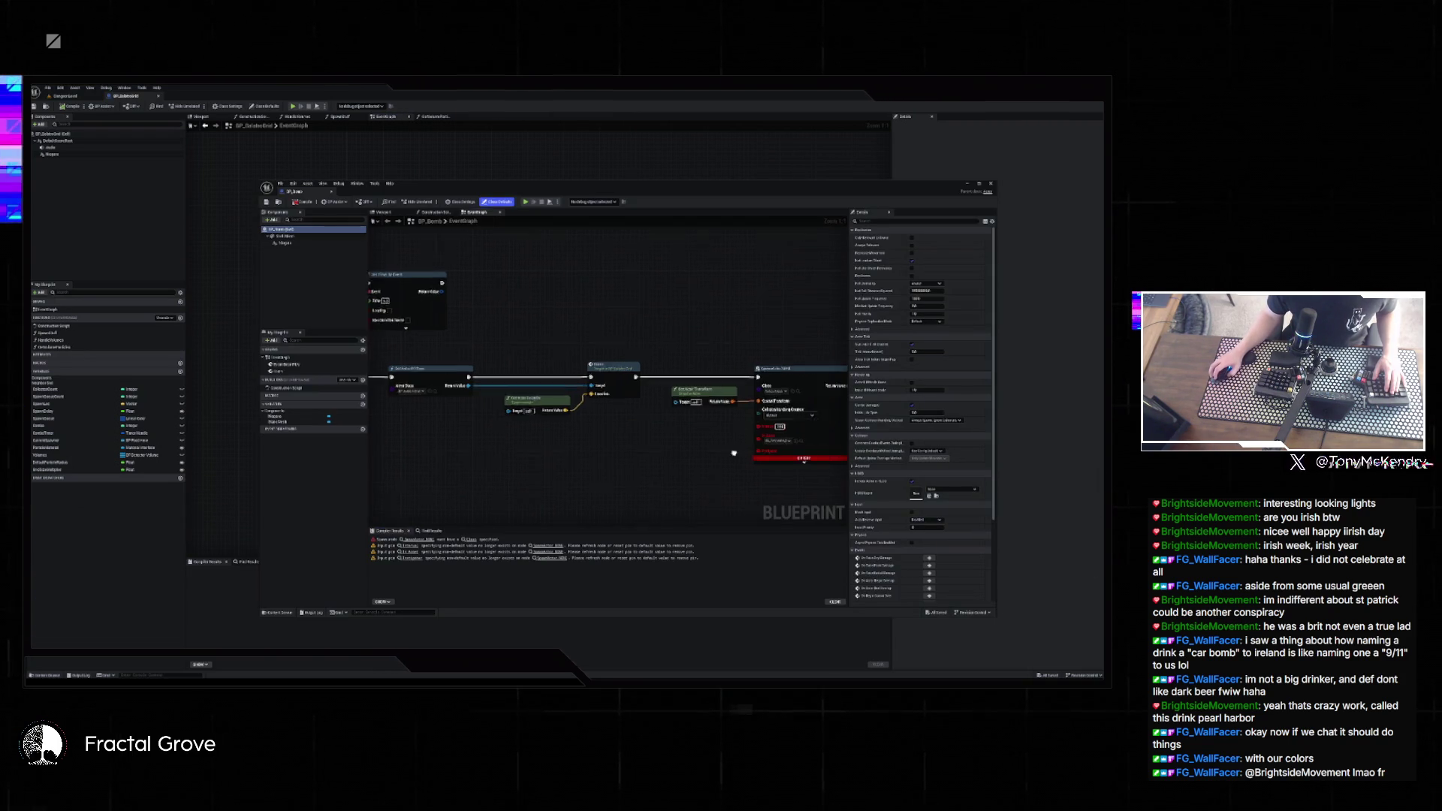
pyautogui.click(686, 418)
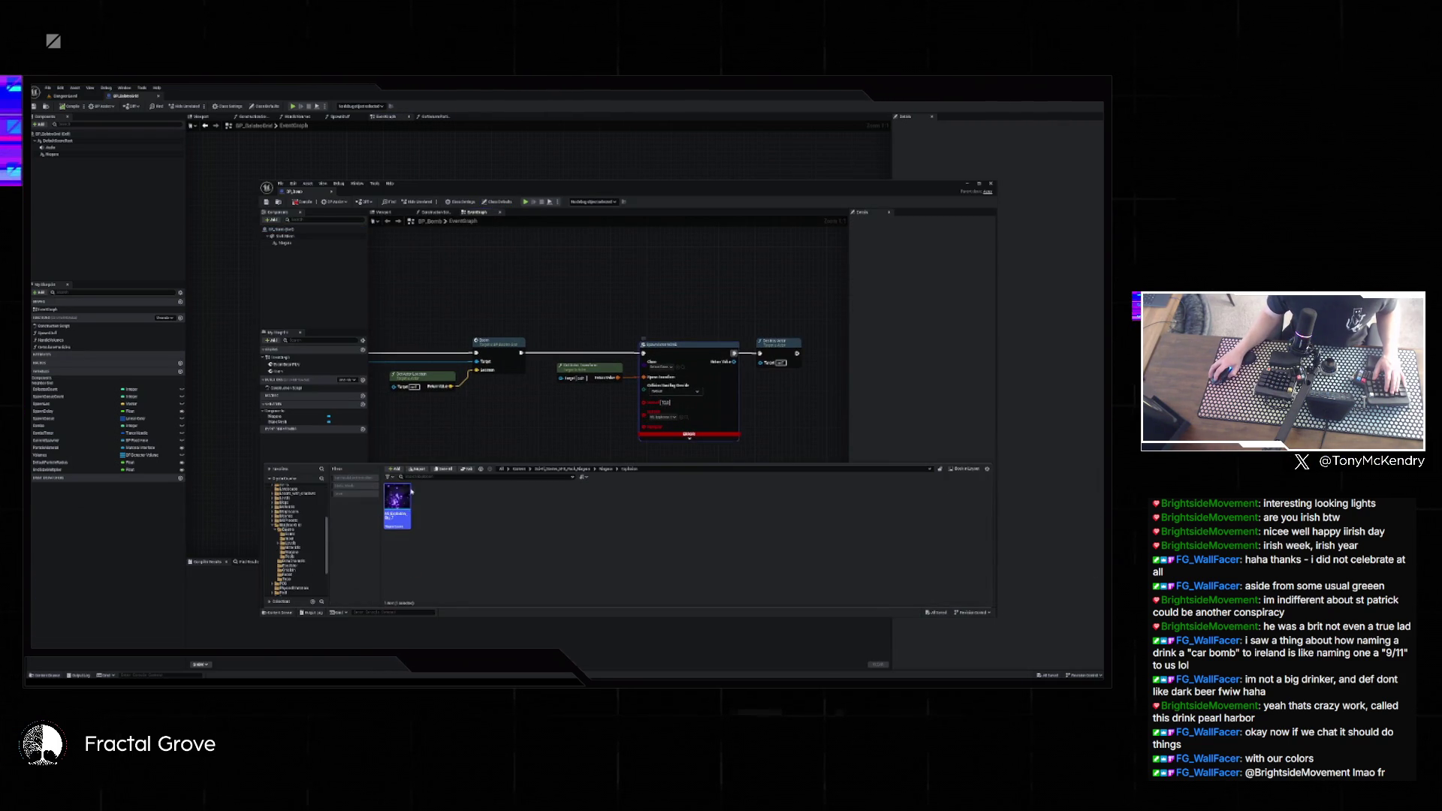
pyautogui.rightClick(397, 501)
pyautogui.moveTo(422, 571)
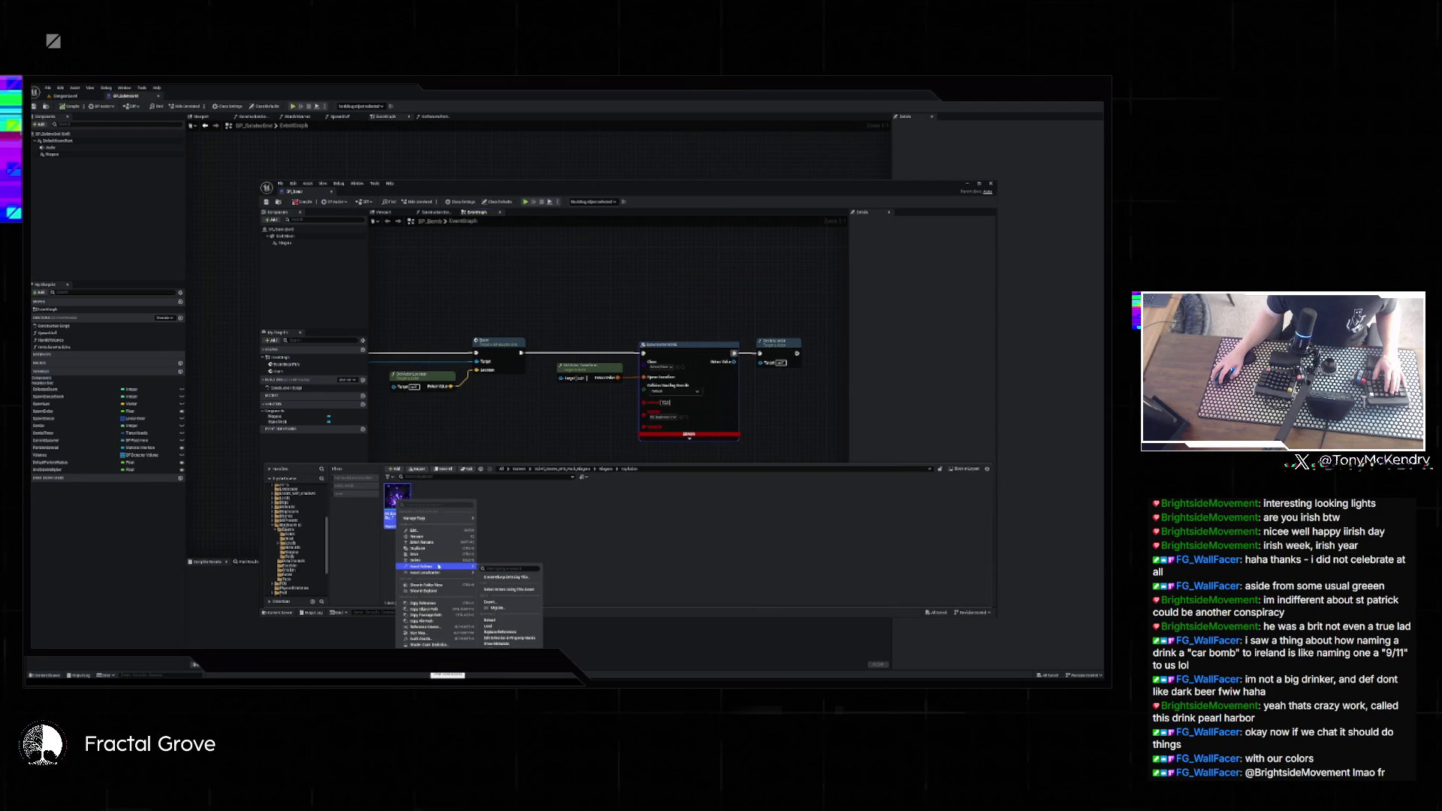
pyautogui.click(496, 608)
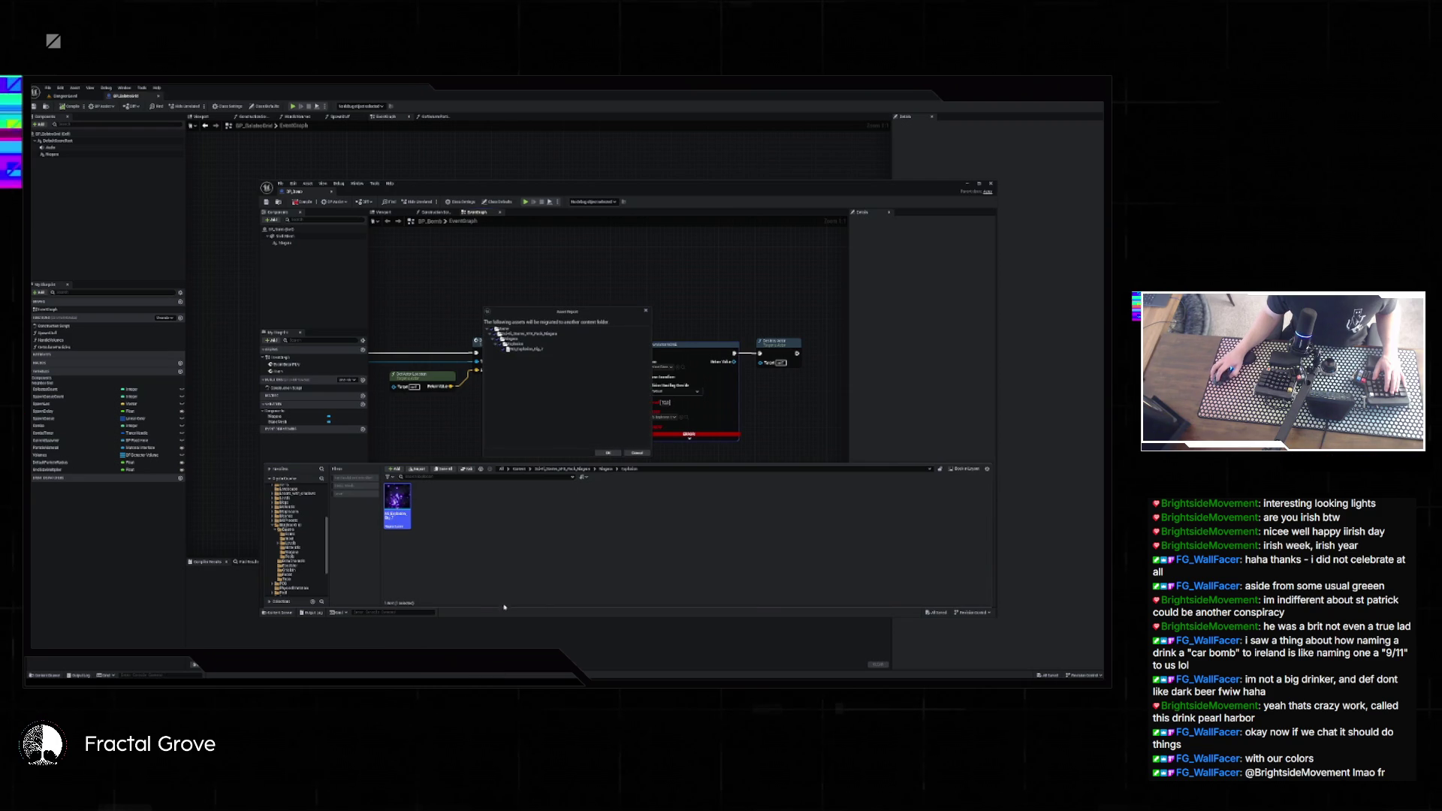
# - Accept the migration asset list and destination, then close the BP_Bomb window
pyautogui.click(606, 455)
pyautogui.click(314, 300)
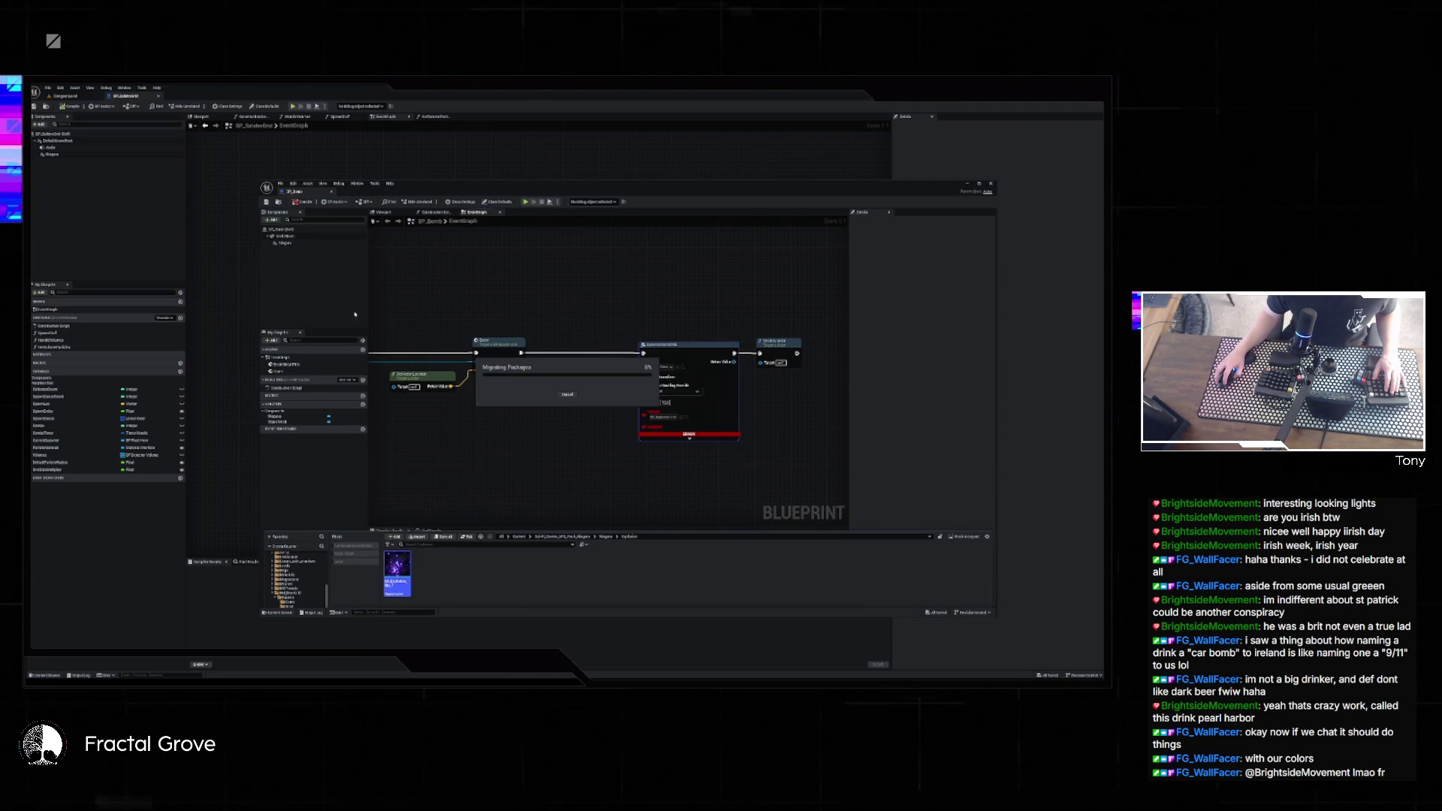
pyautogui.click(991, 184)
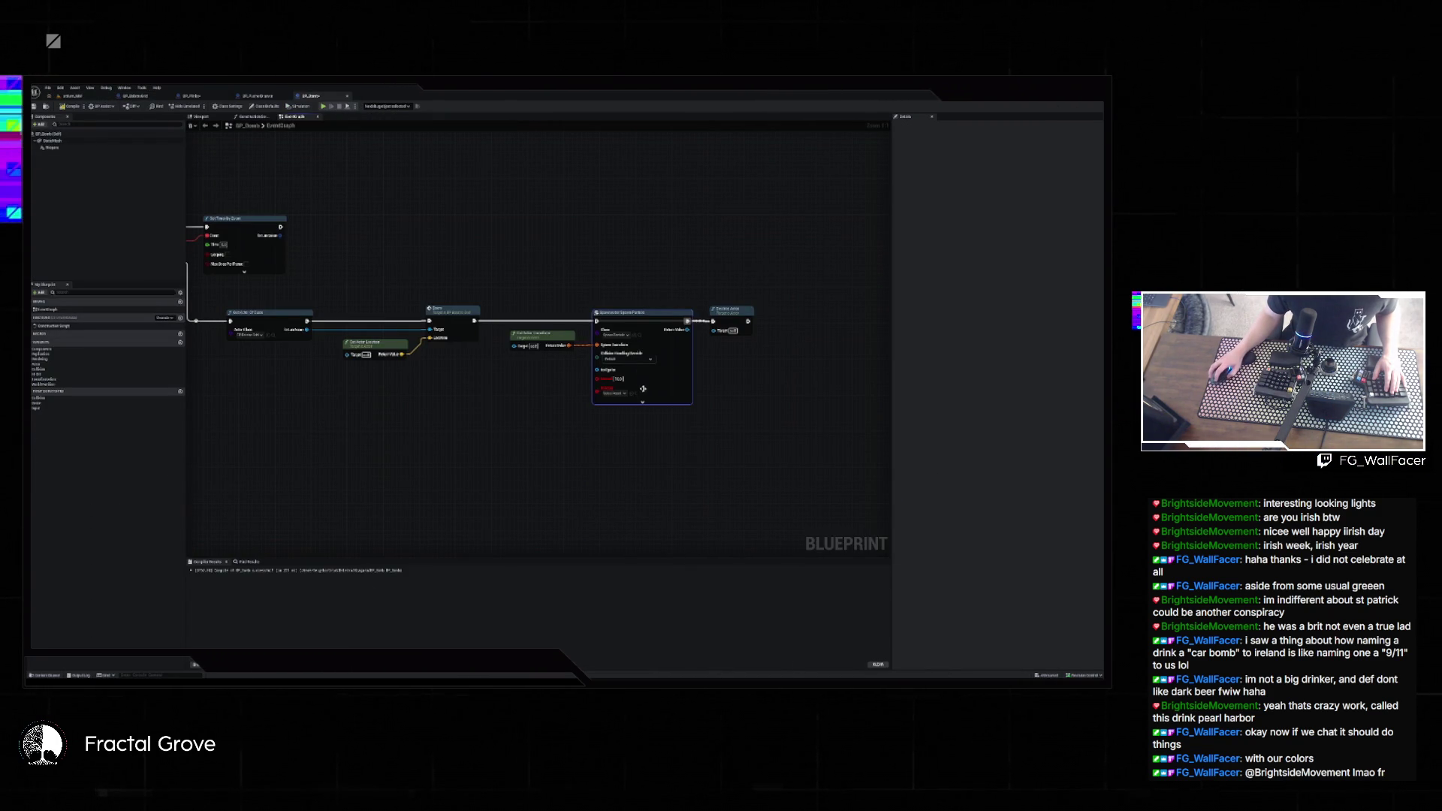
# - Point the spawn node at the migrated explosion system, wire the Delay output onward, and compile
pyautogui.hotkey('ctrl', 'space')
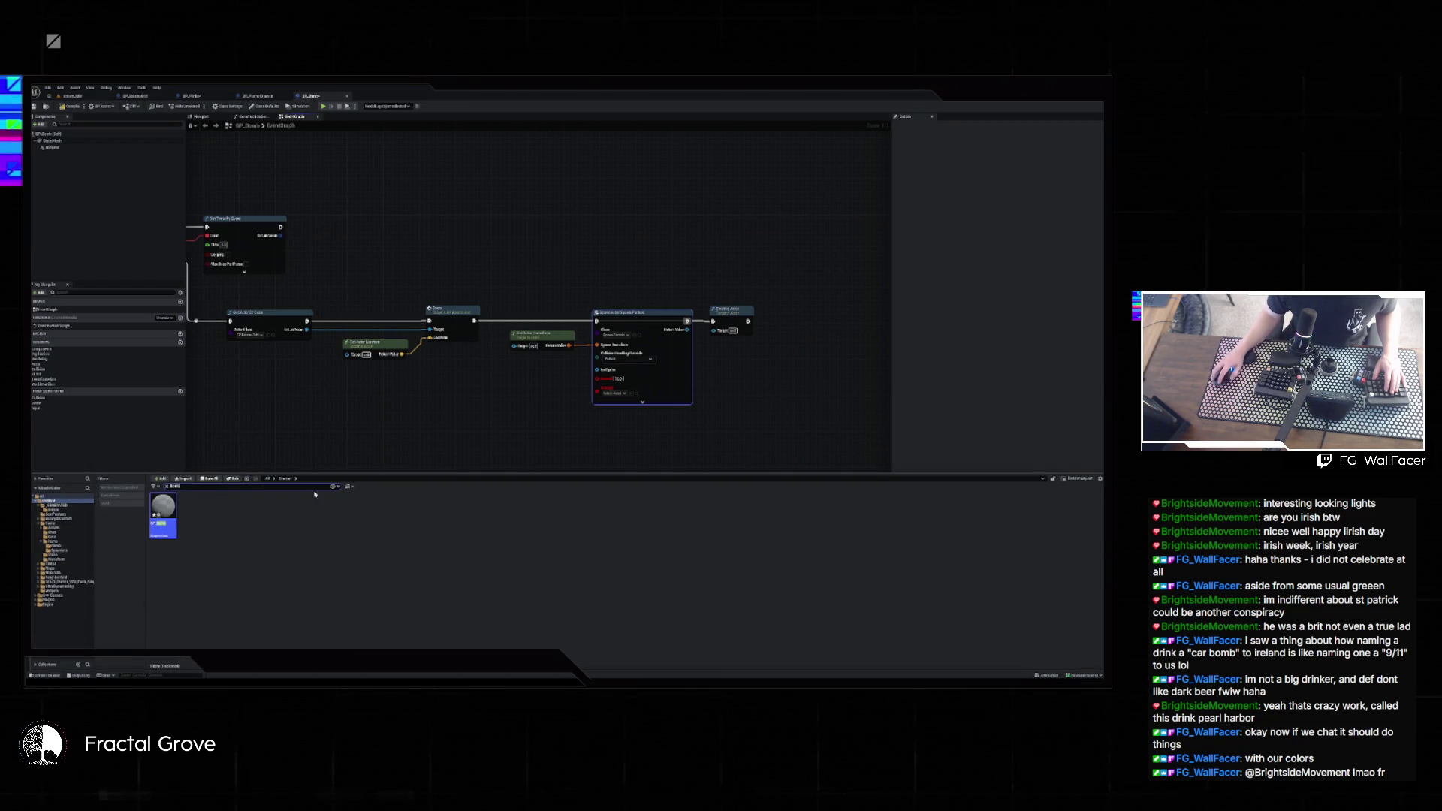
pyautogui.click(615, 393)
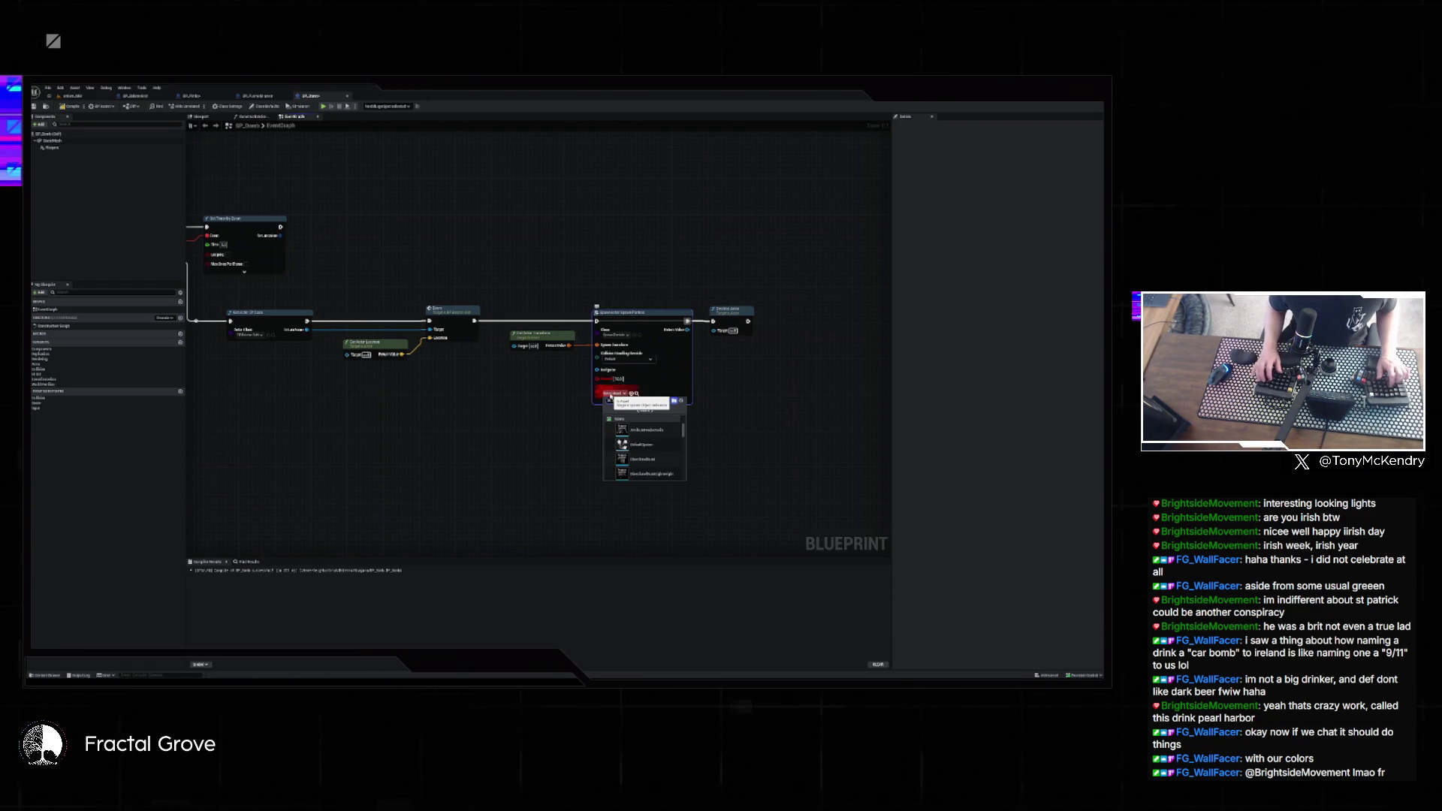
pyautogui.click(646, 430)
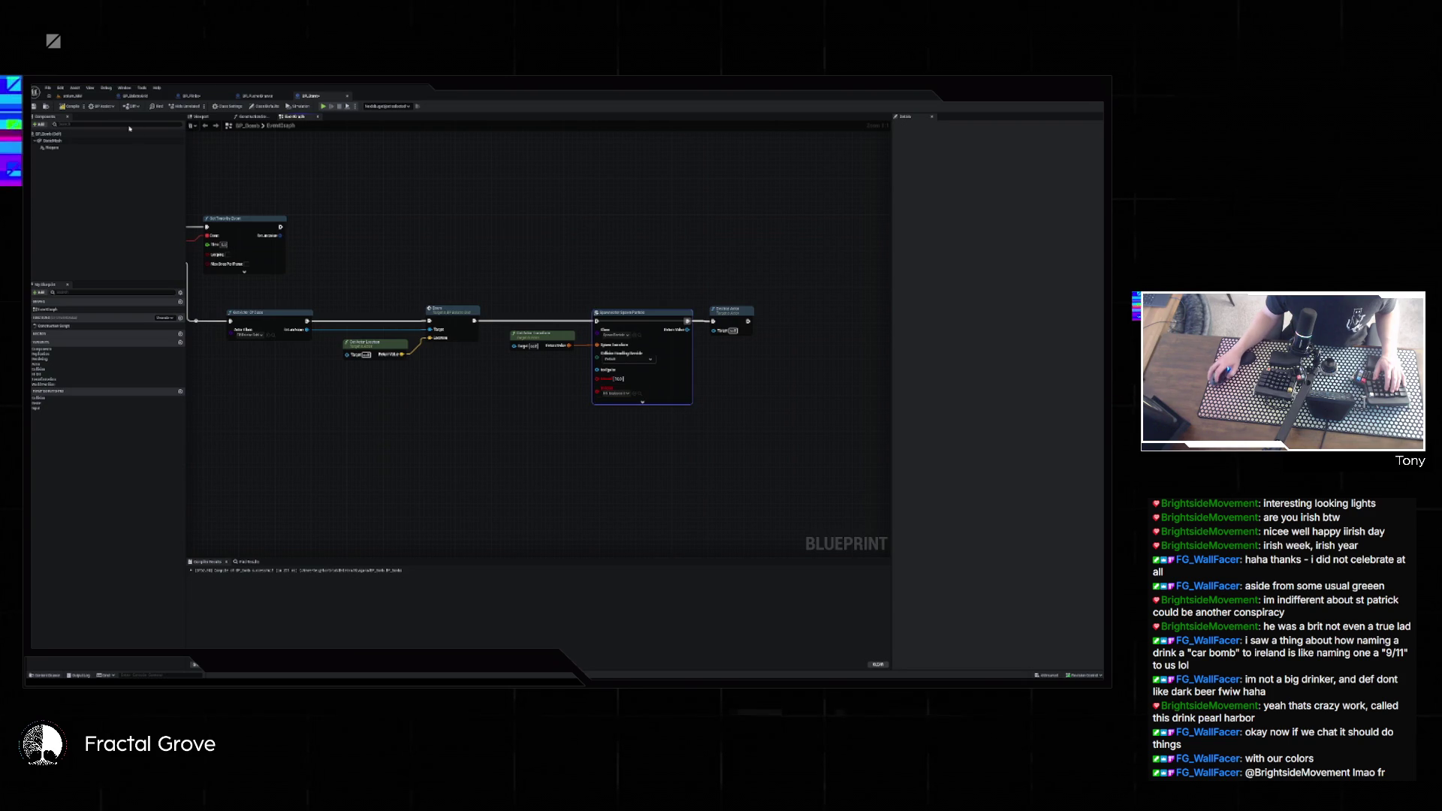
pyautogui.moveTo(474, 321); pyautogui.dragTo(598, 321)
pyautogui.click(70, 106)
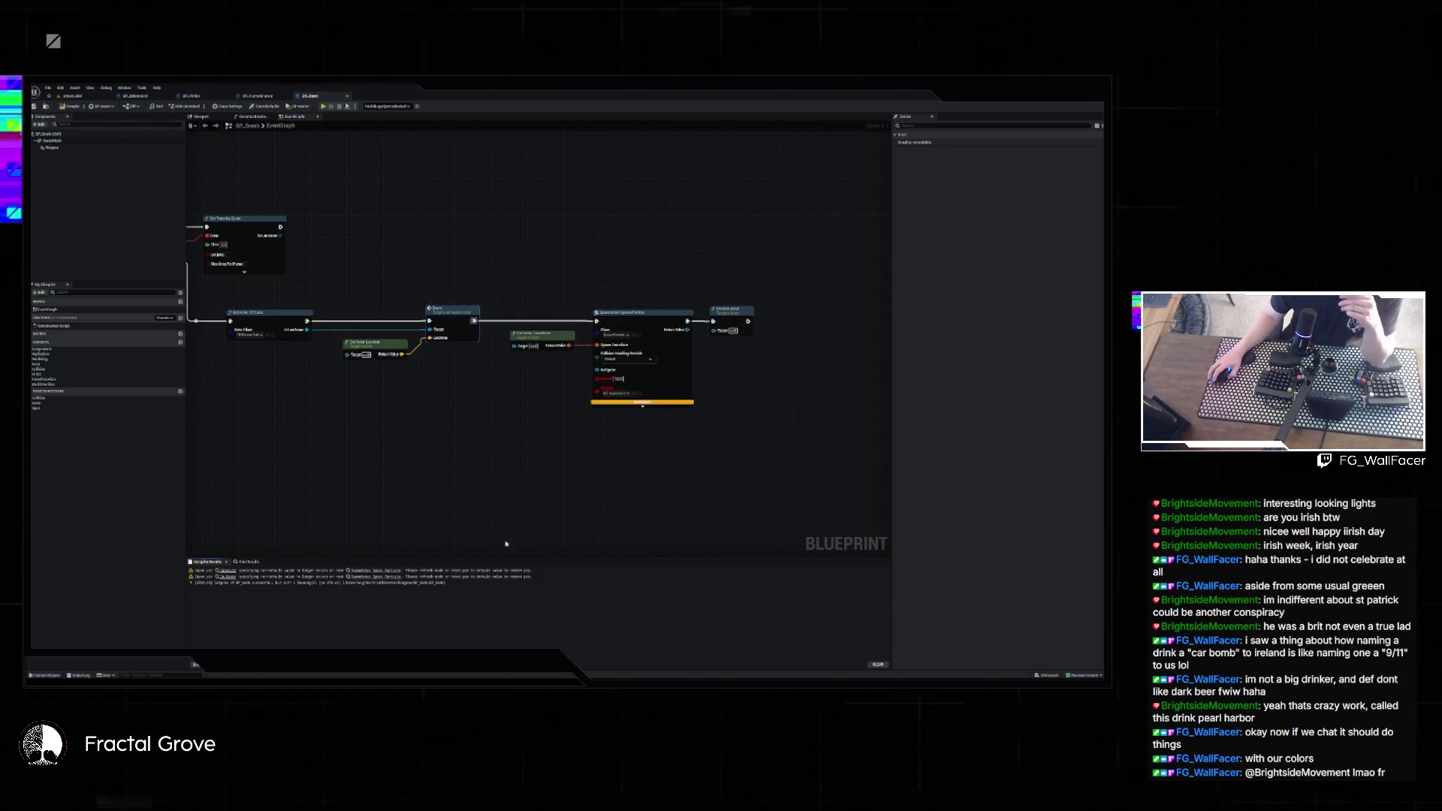
# - Refresh the SpawnSystem node, collapse its advanced pins, and open the Spawn_Particle blueprint
pyautogui.rightClick(681, 386)
pyautogui.click(713, 427)
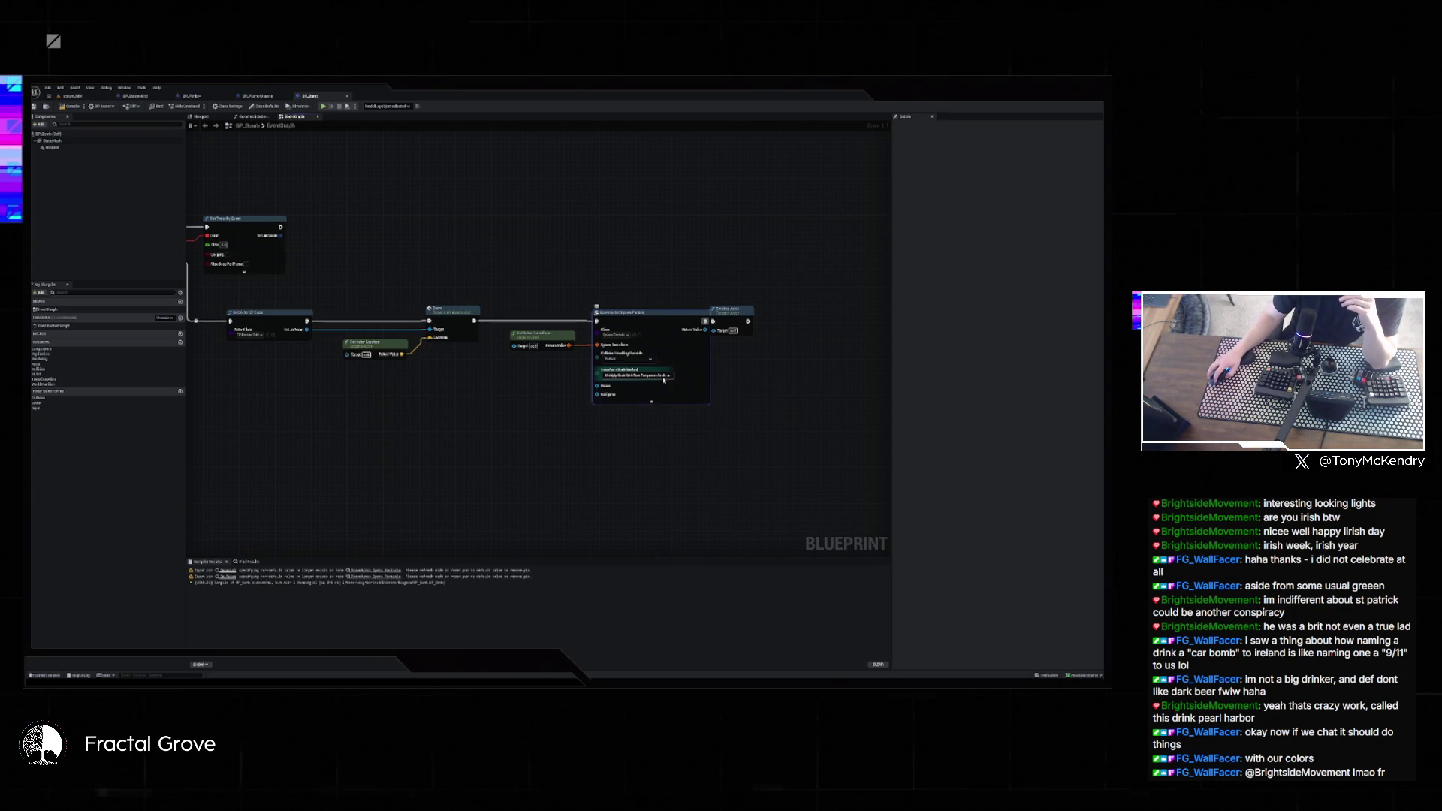
pyautogui.click(651, 402)
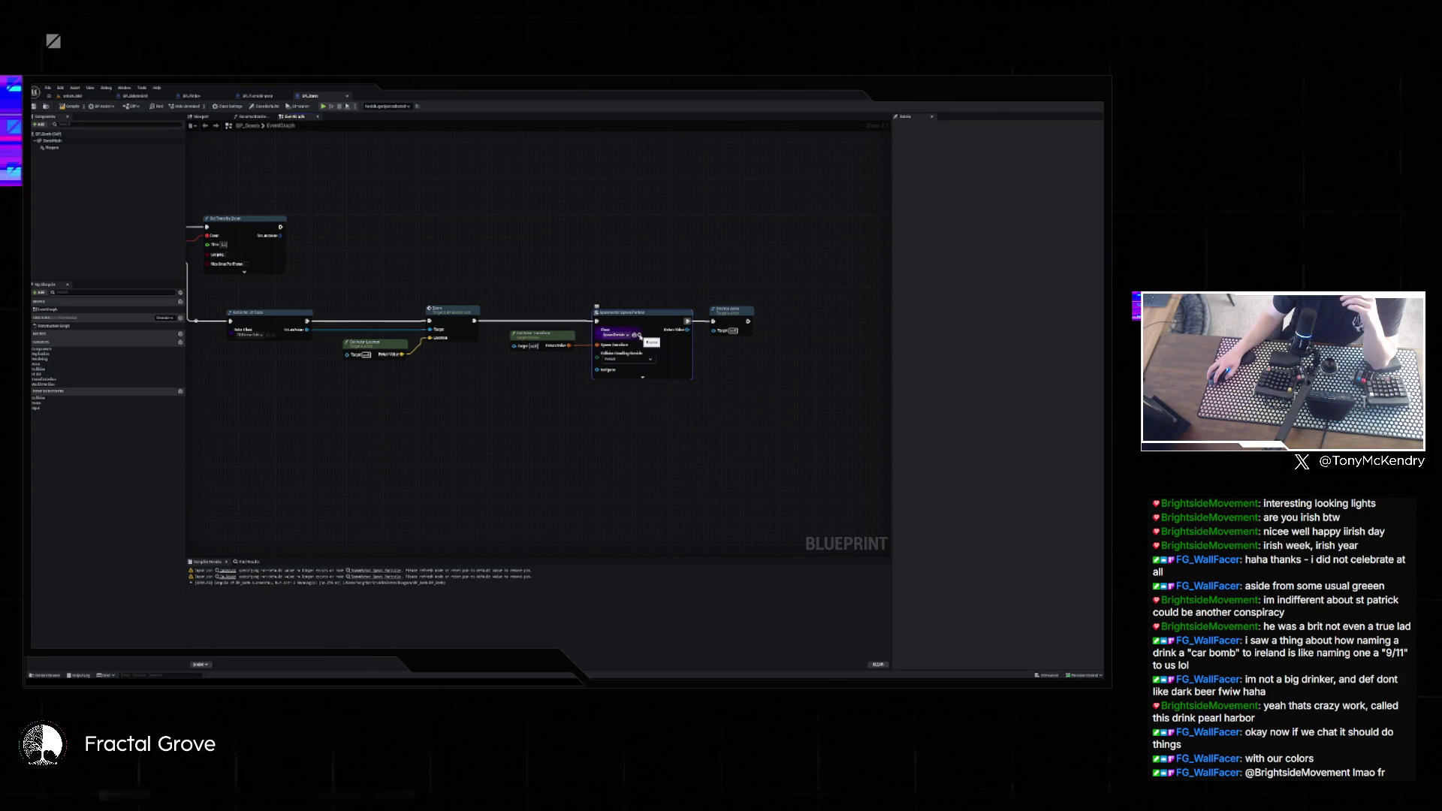
pyautogui.click(640, 336)
pyautogui.doubleClick(163, 526)
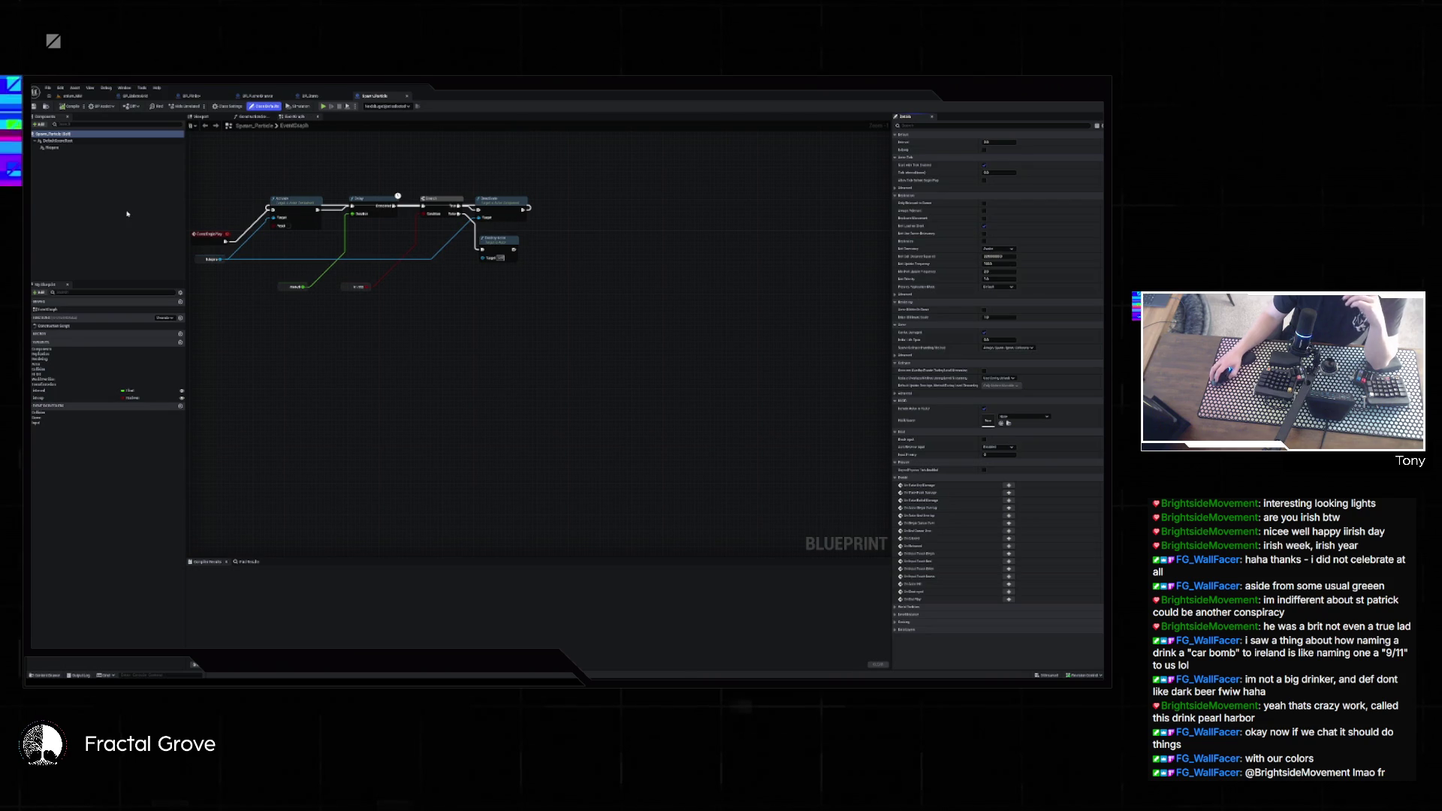
# - Inspect the Niagara component's system asset in Spawn_Particle without changing it
pyautogui.click(68, 148)
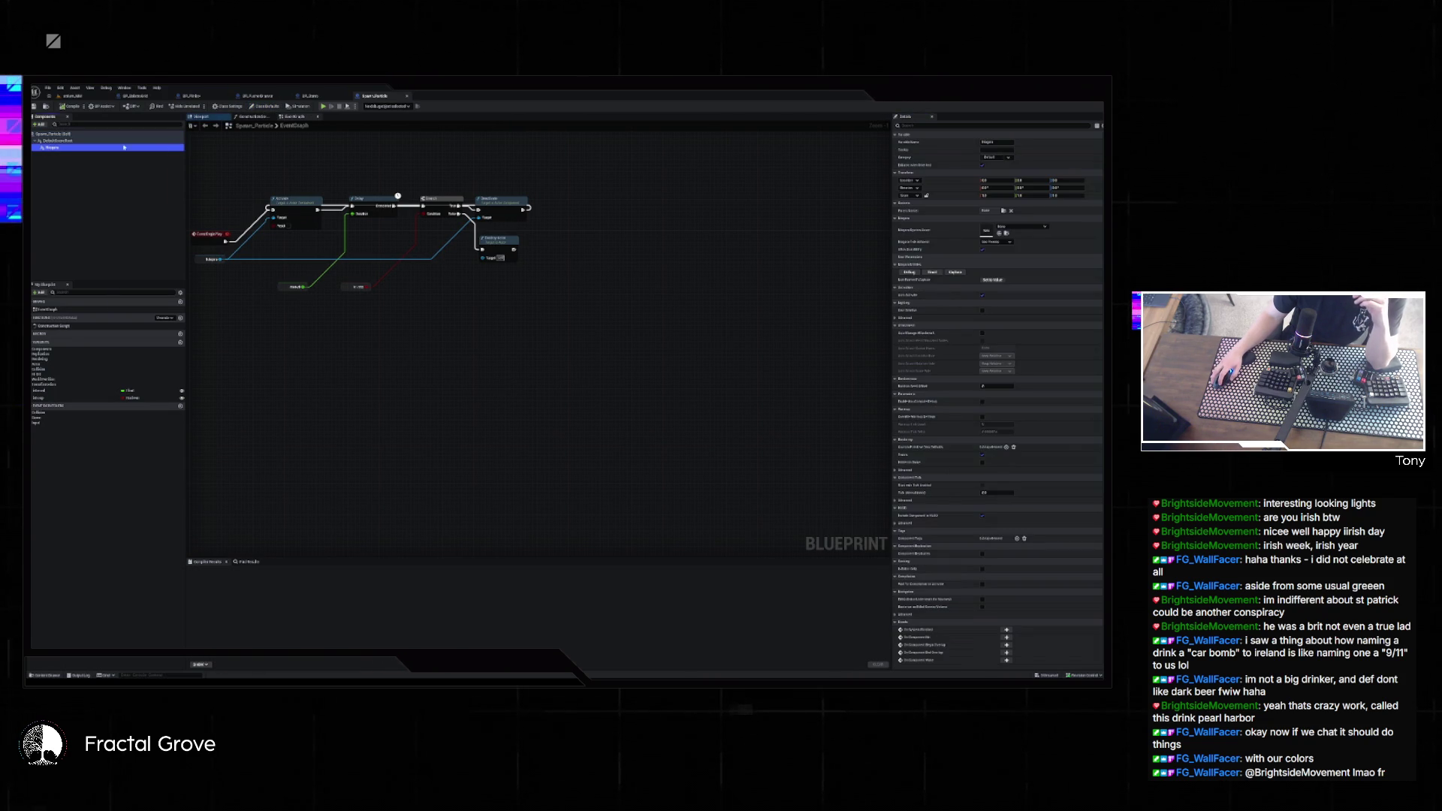
pyautogui.click(1034, 230)
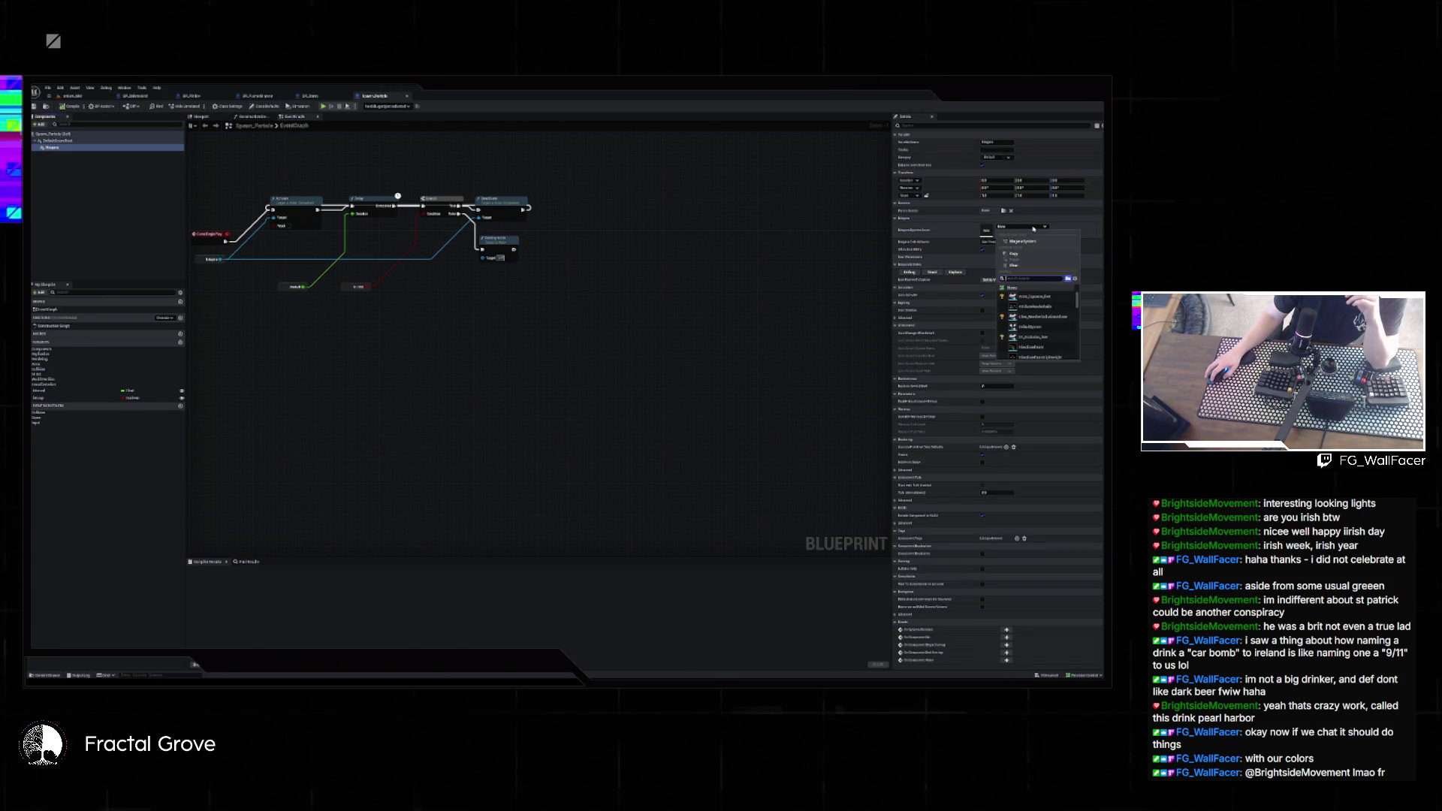
pyautogui.press('Escape')
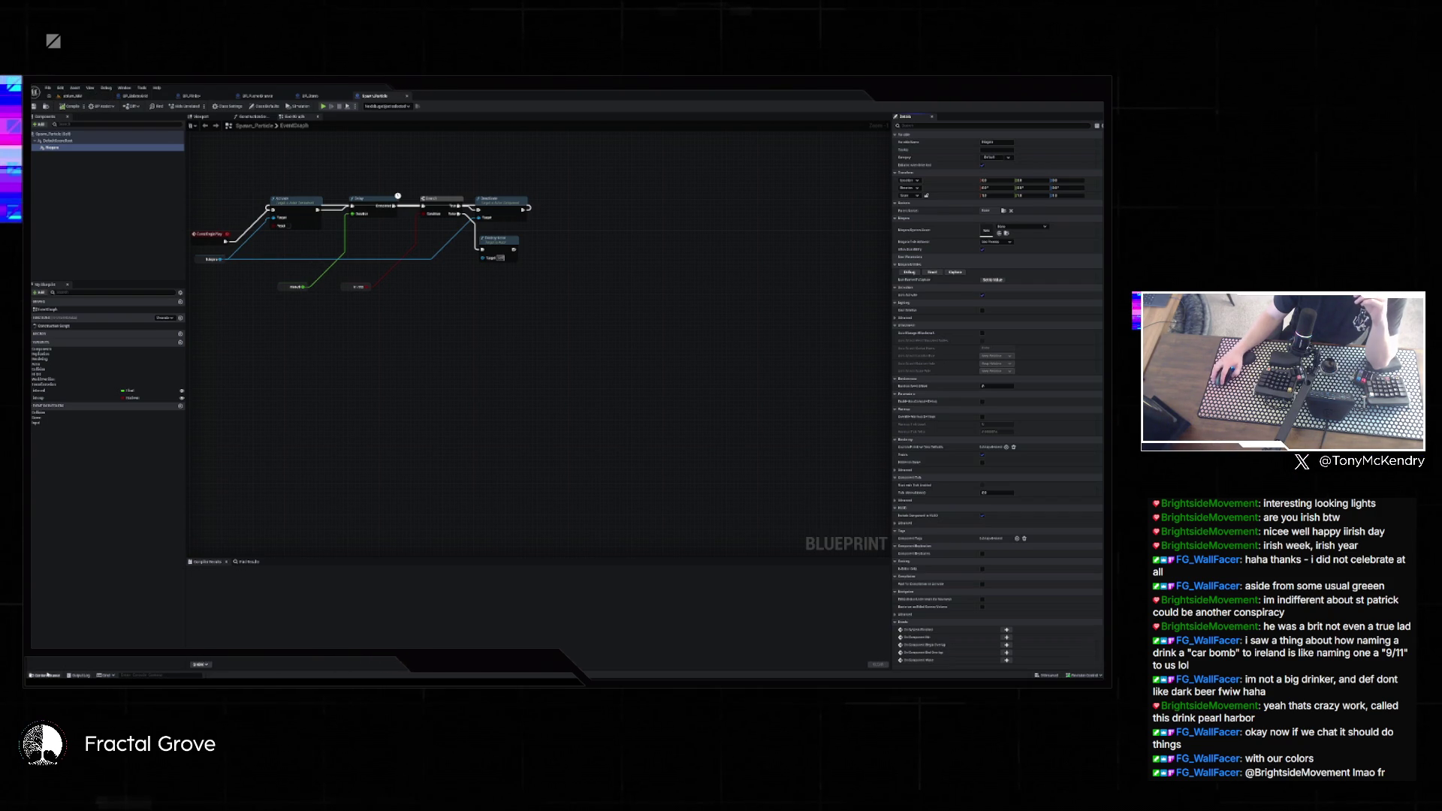
pyautogui.click(47, 674)
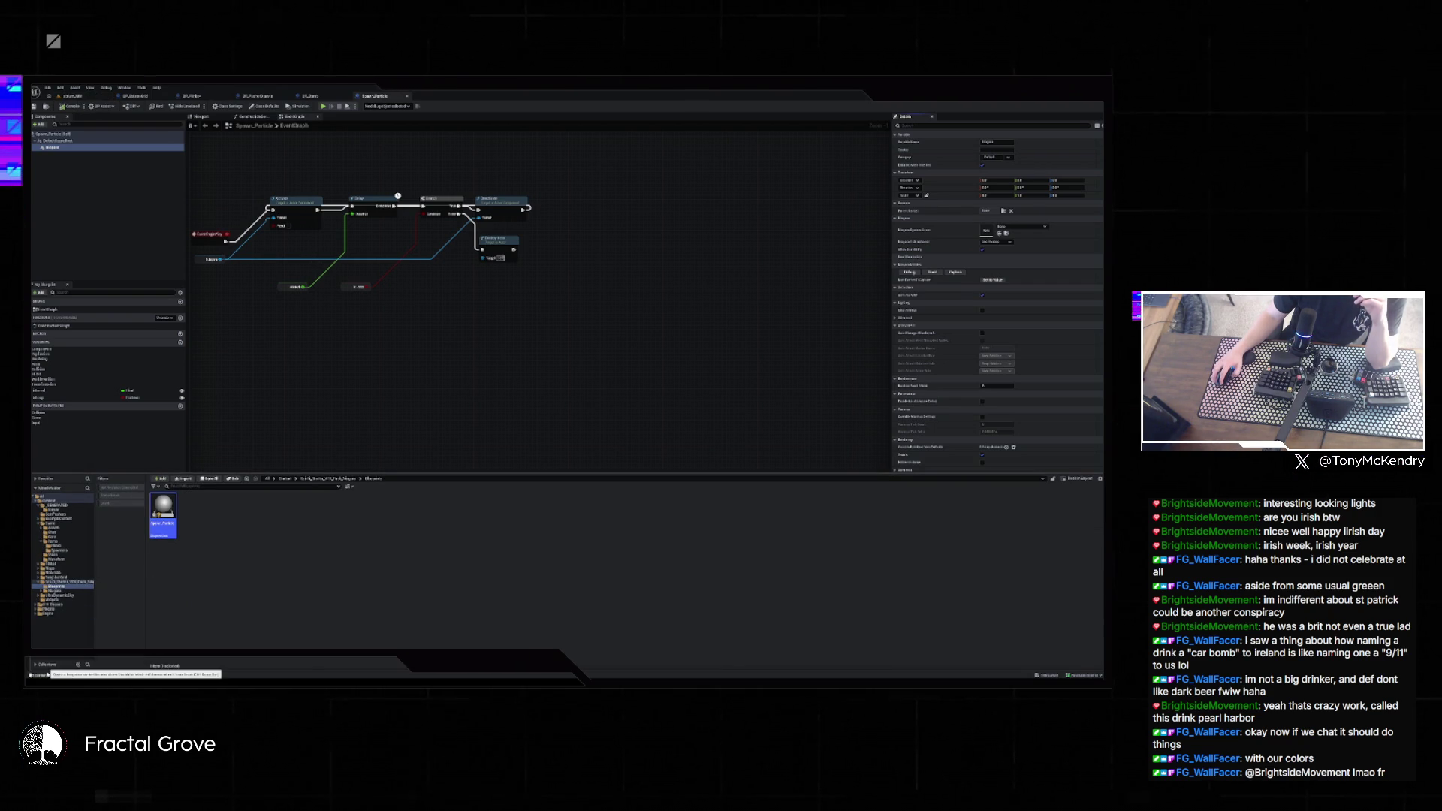
pyautogui.moveTo(673, 680)
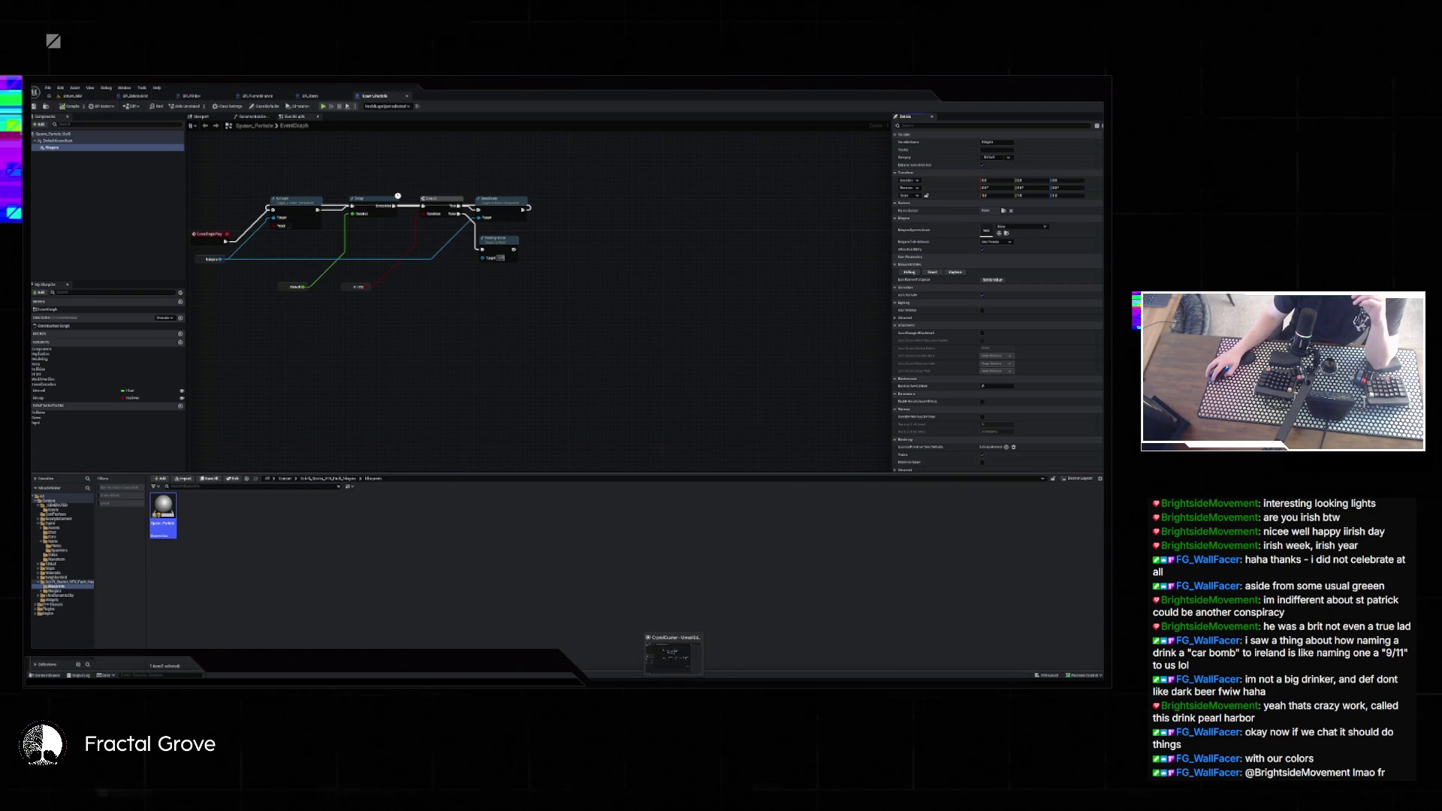
pyautogui.click(668, 655)
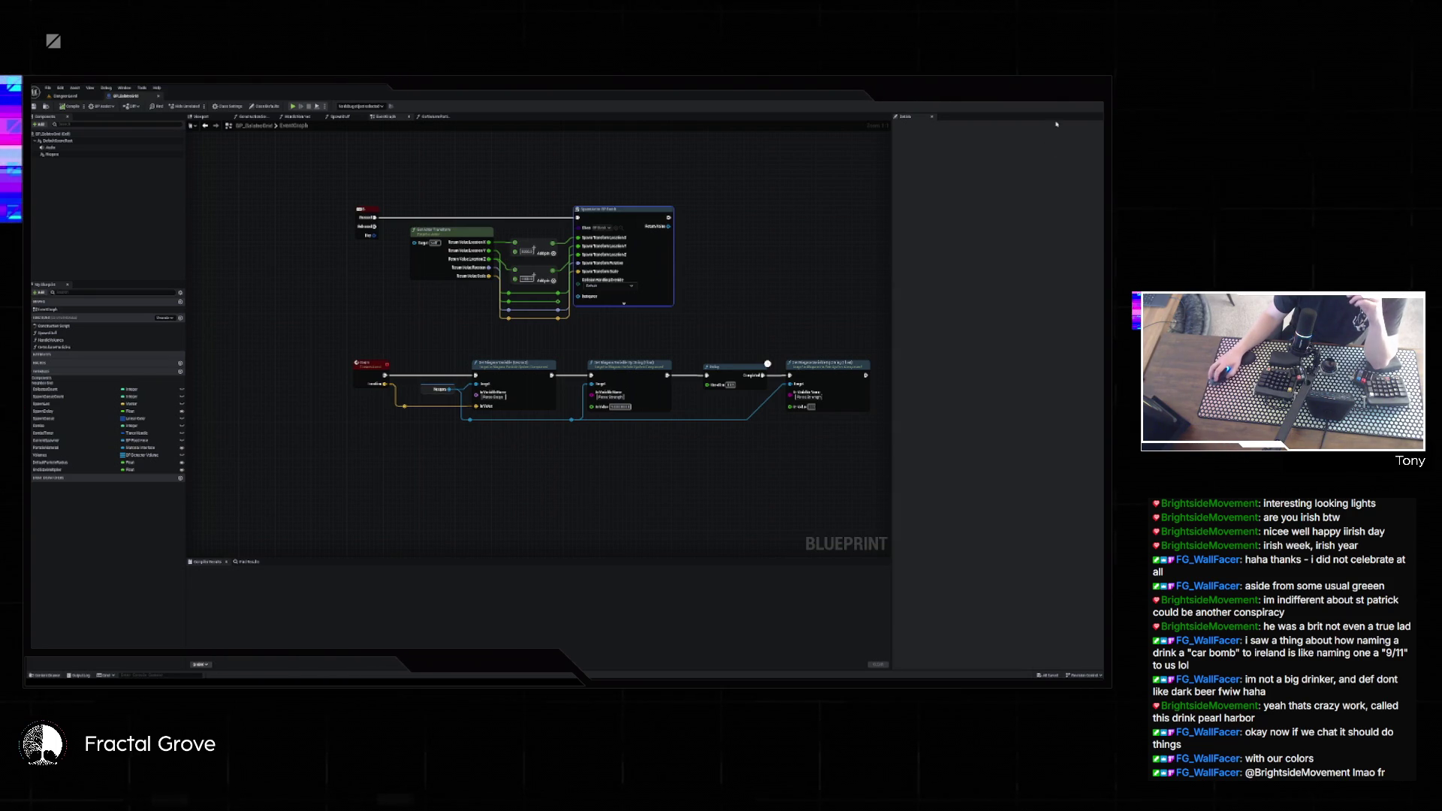
pyautogui.hotkey('alt', 'Tab')
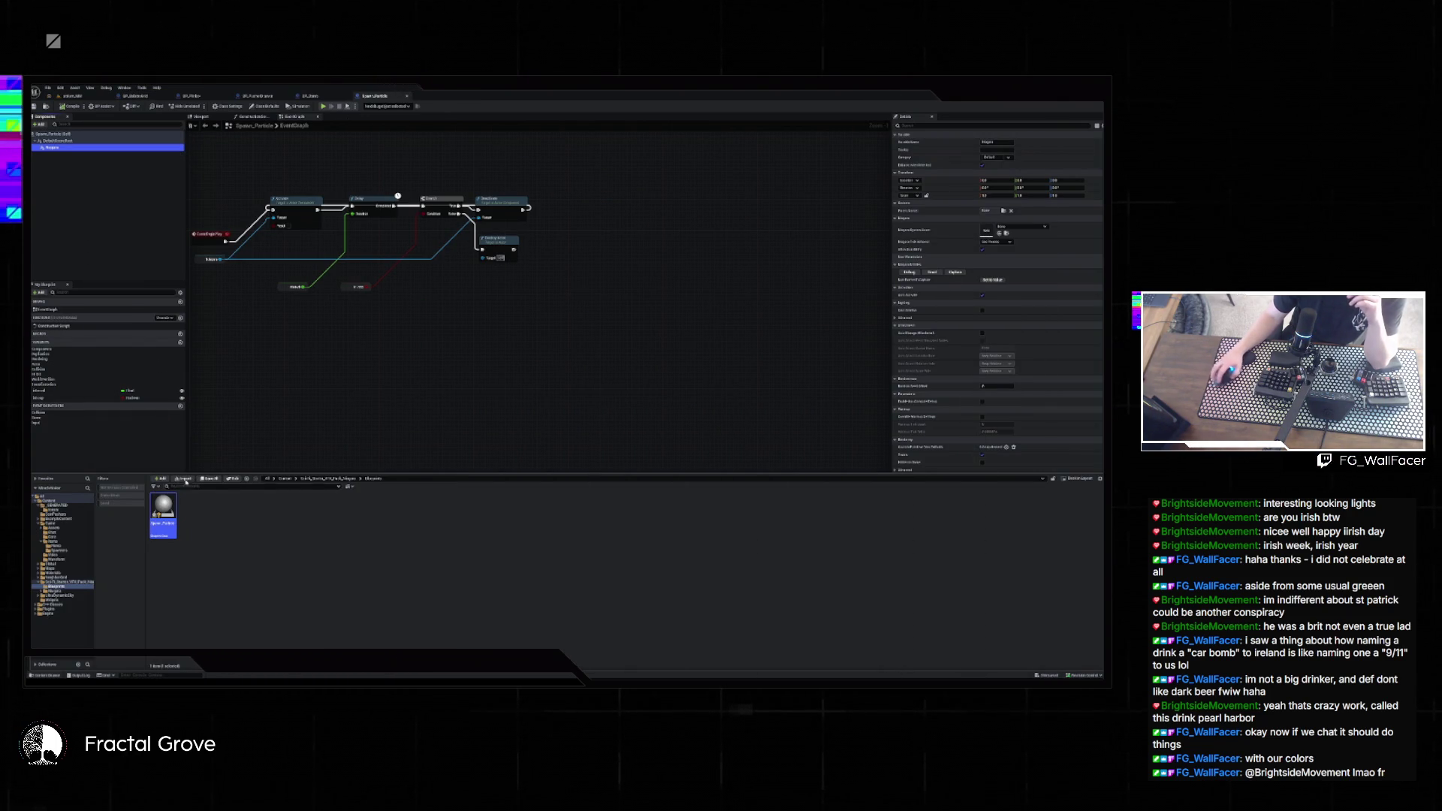
# - Recentre the Spawn_Particle graph, move the Delay node slightly lower, and return to the level map
pyautogui.moveTo(160, 510)
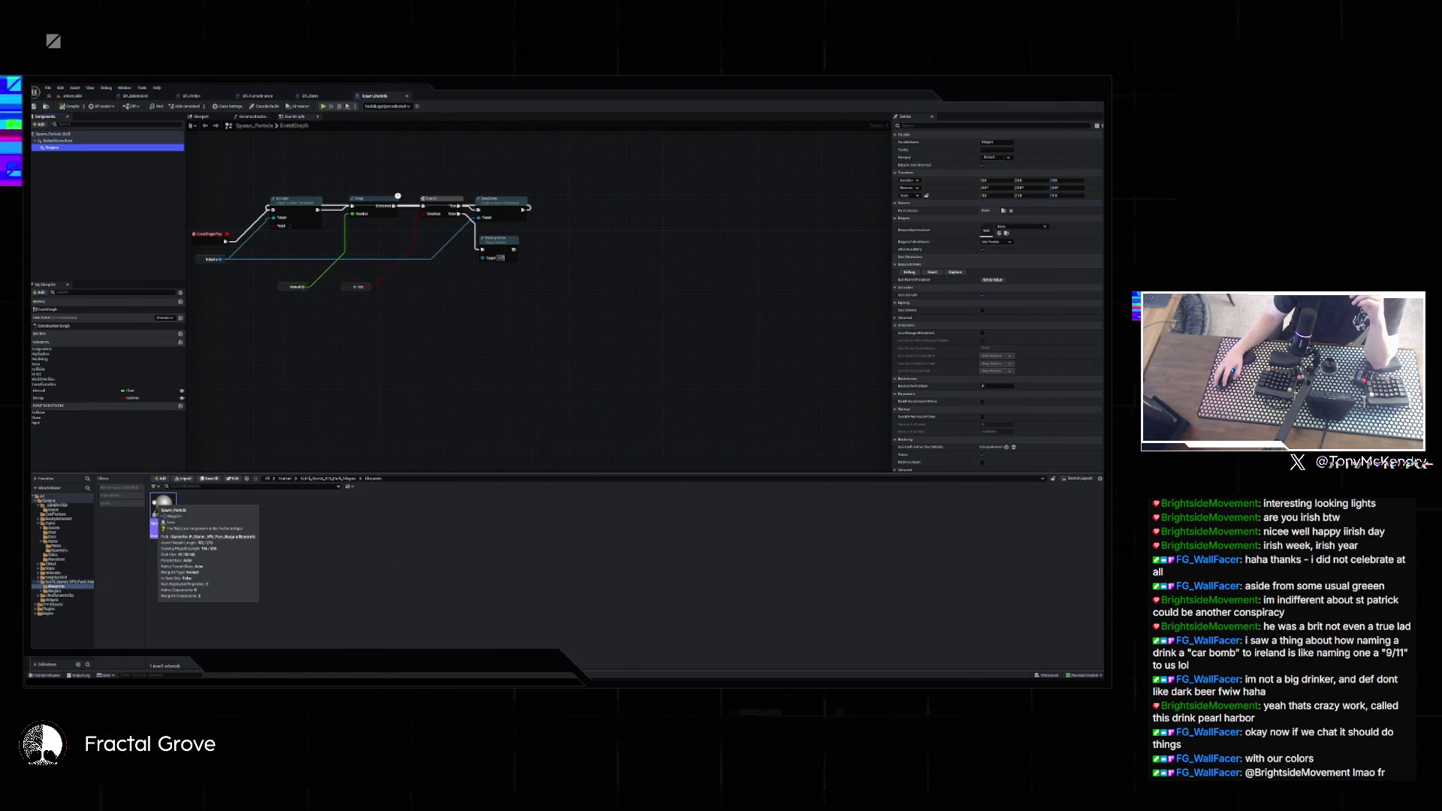
pyautogui.moveTo(266, 356)
pyautogui.mouseDown()
pyautogui.moveTo(345, 356)
pyautogui.moveTo(408, 438)
pyautogui.mouseUp()
pyautogui.scroll(1, 390, 379)
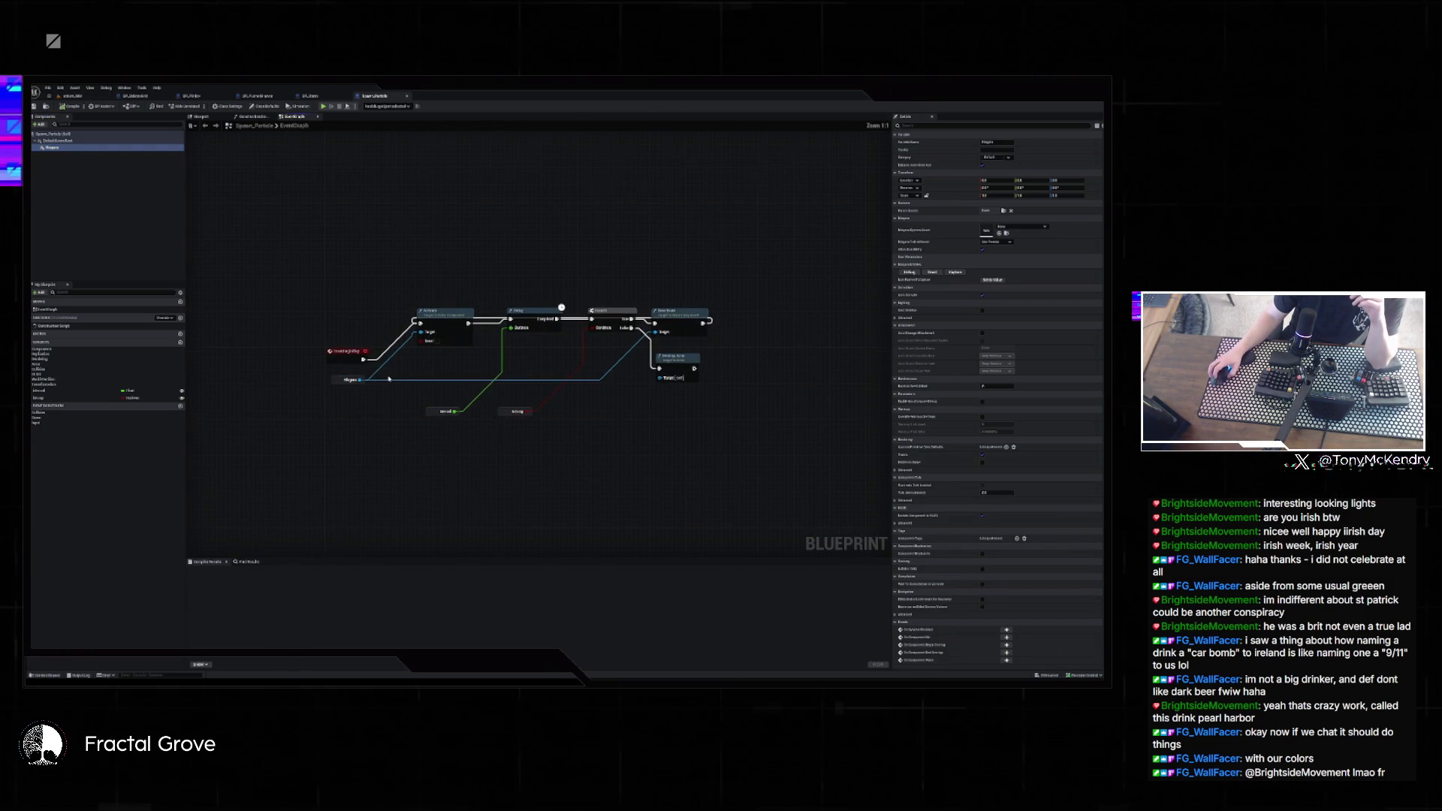
pyautogui.moveTo(537, 335); pyautogui.dragTo(538, 367)
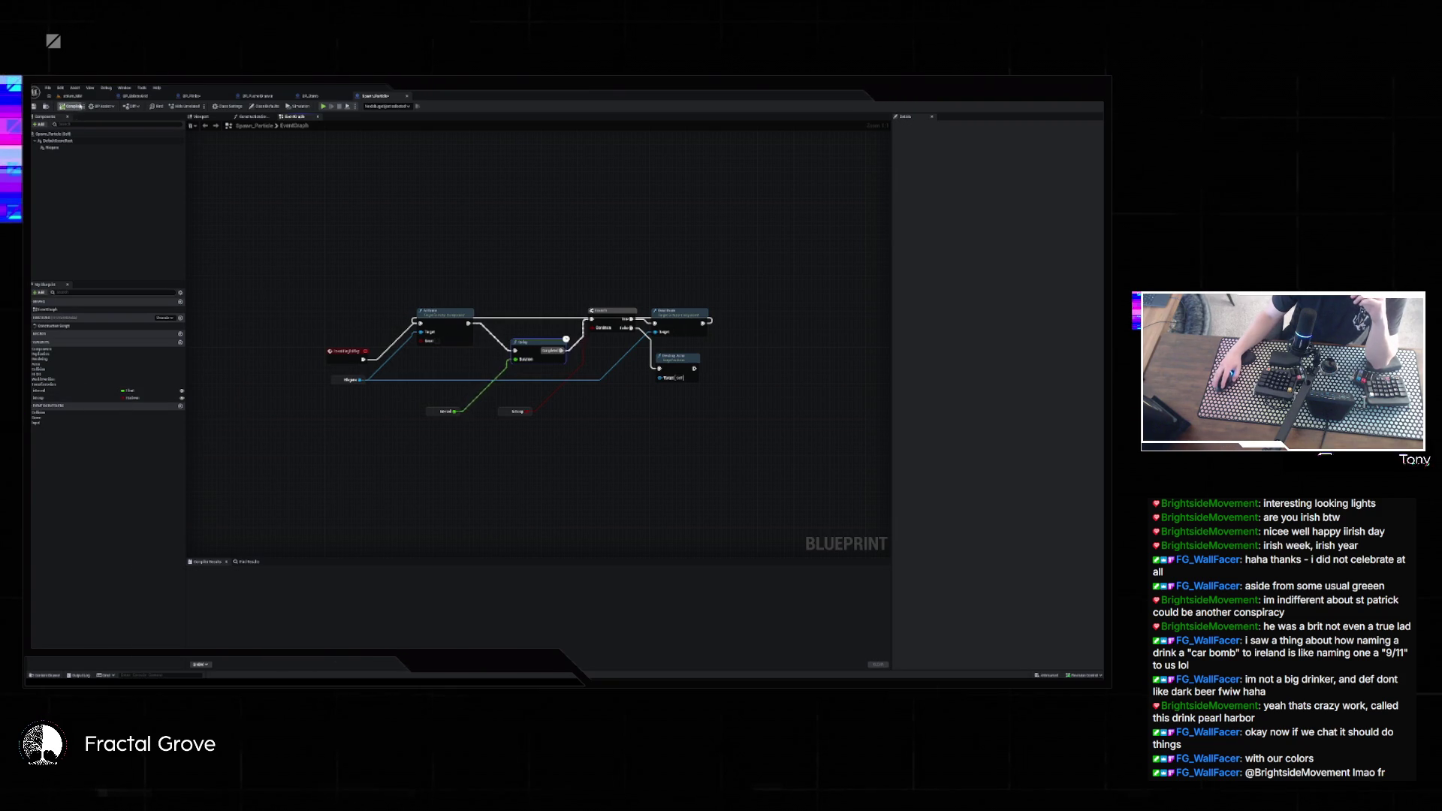
pyautogui.click(72, 96)
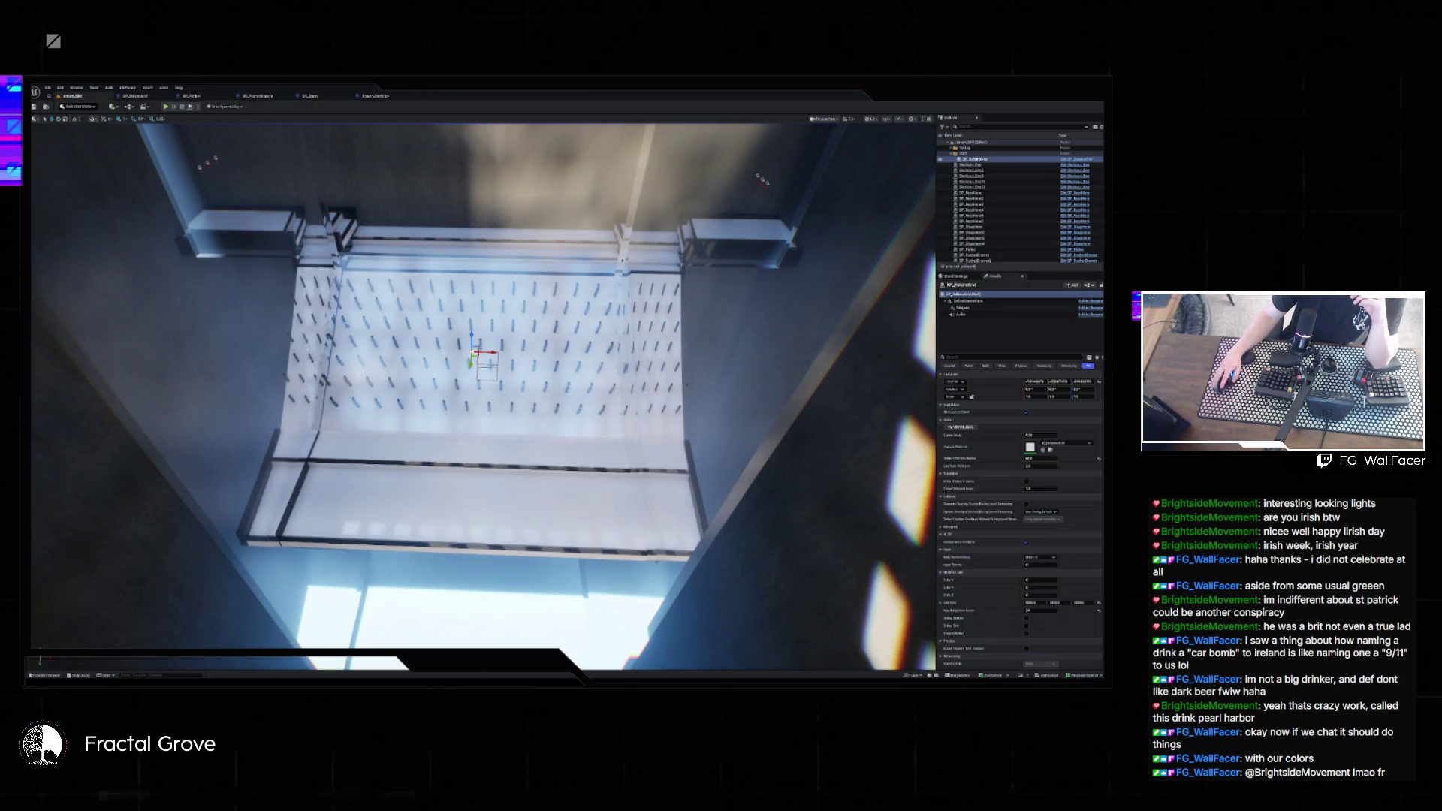
# - Refresh the BP_Doors spawn node's pins and collapse its advanced pins
pyautogui.click(314, 97)
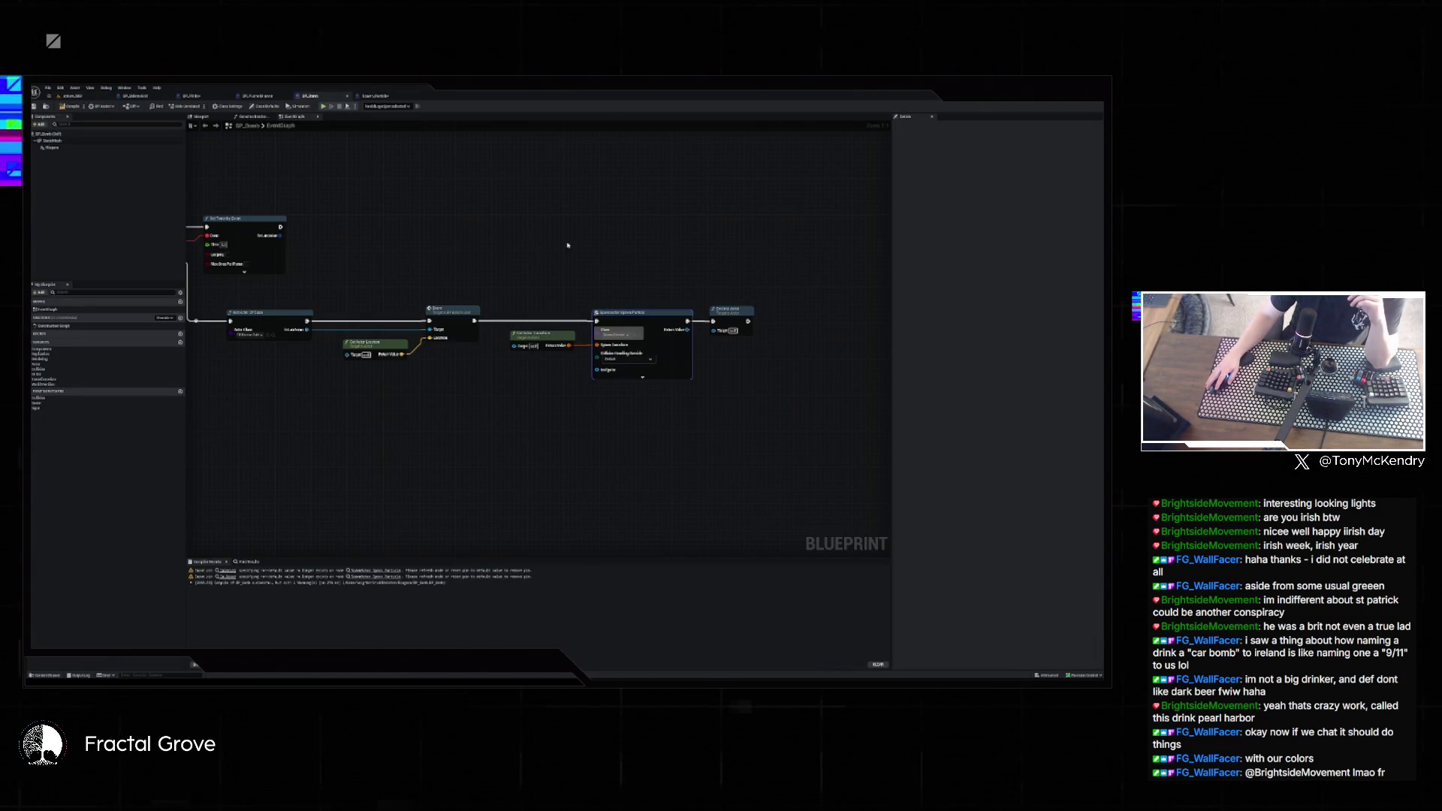
pyautogui.moveTo(643, 313); pyautogui.dragTo(638, 317)
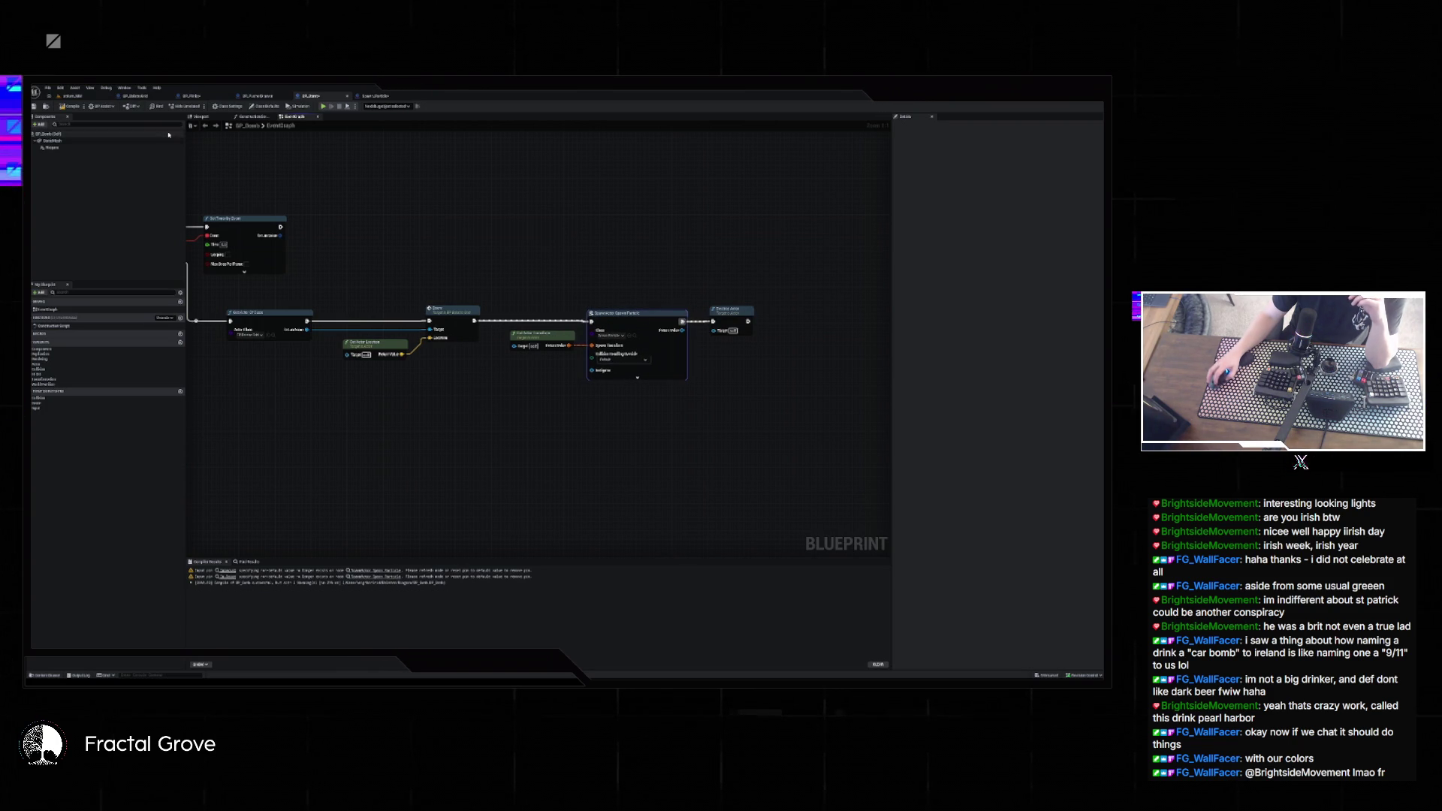
pyautogui.rightClick(649, 328)
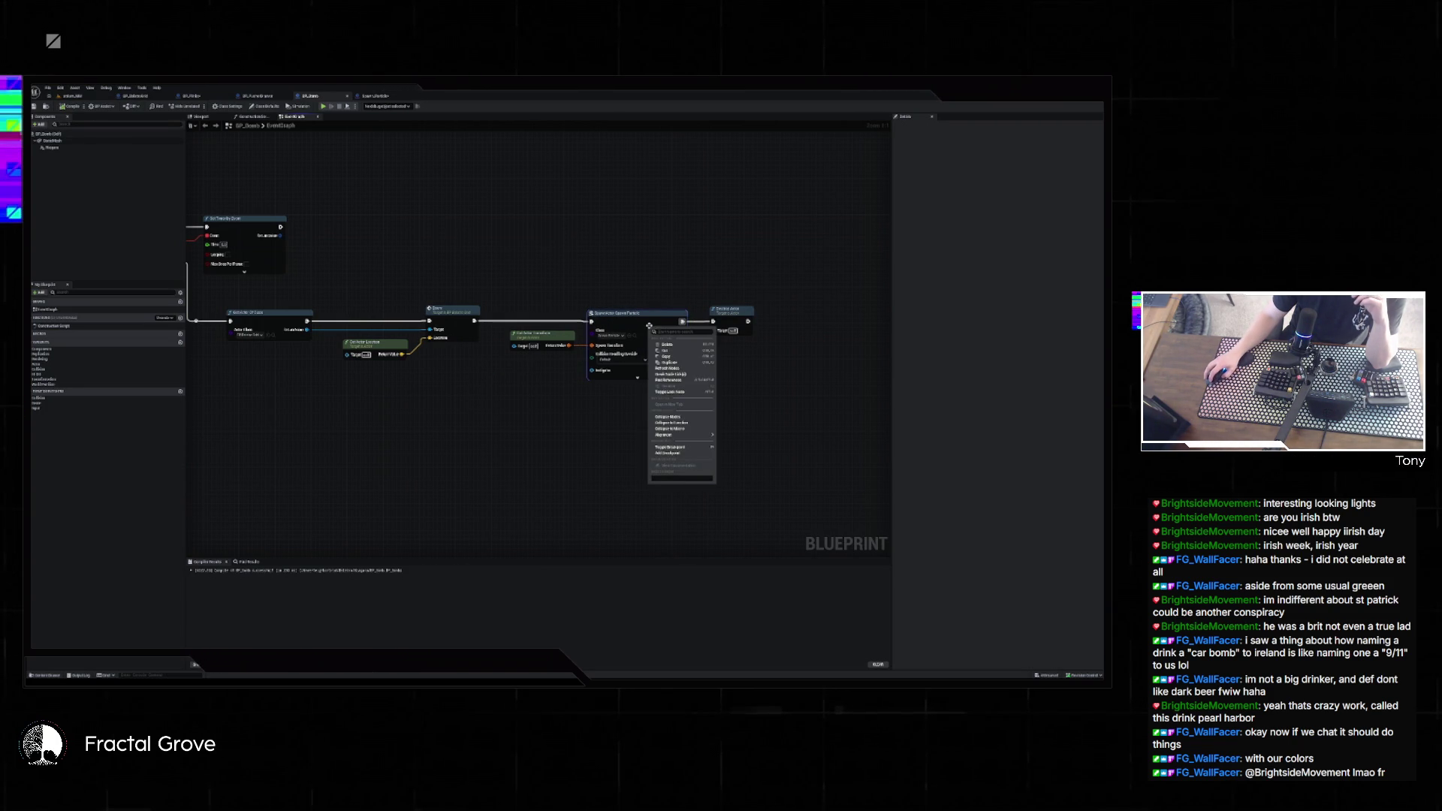
pyautogui.click(685, 369)
pyautogui.click(646, 380)
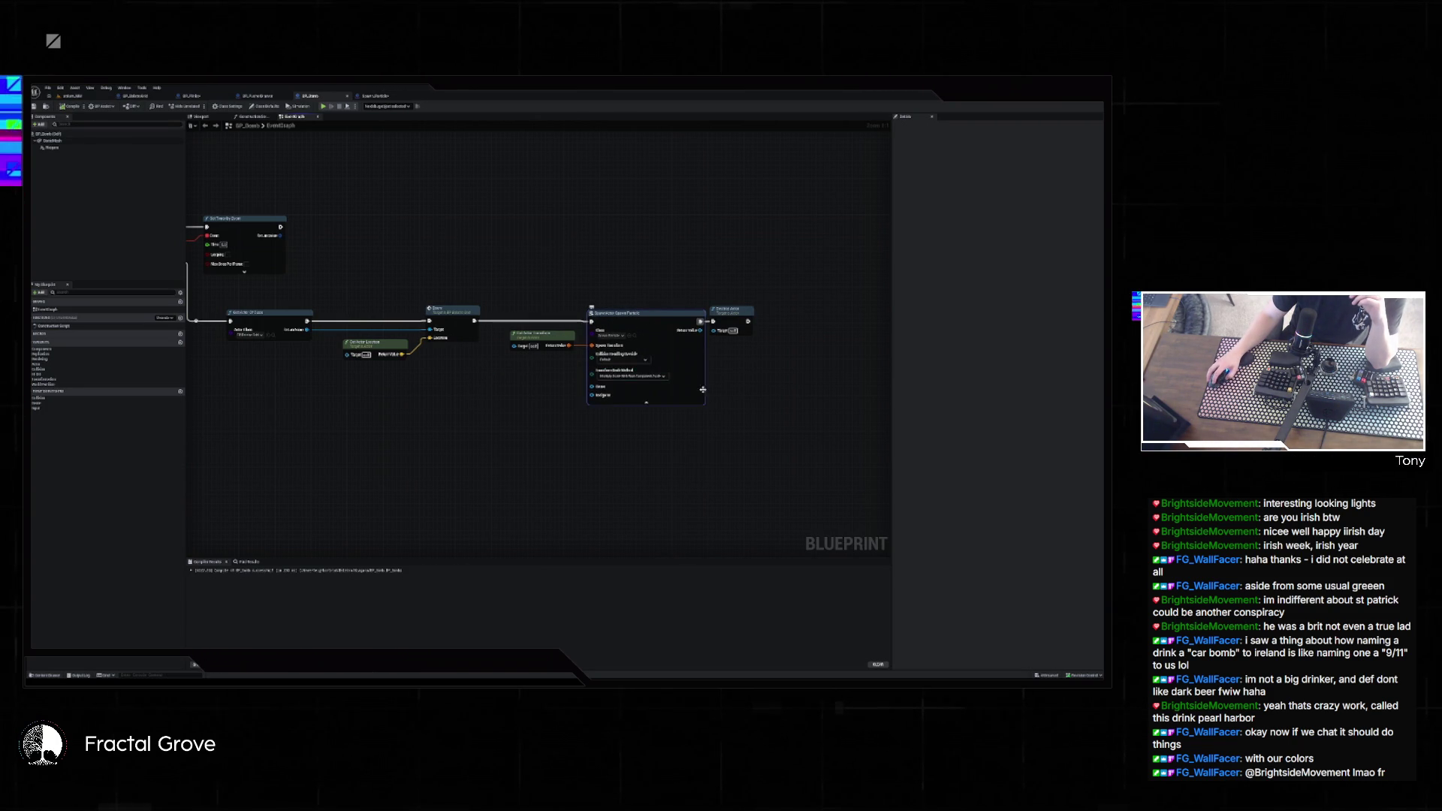
pyautogui.click(651, 405)
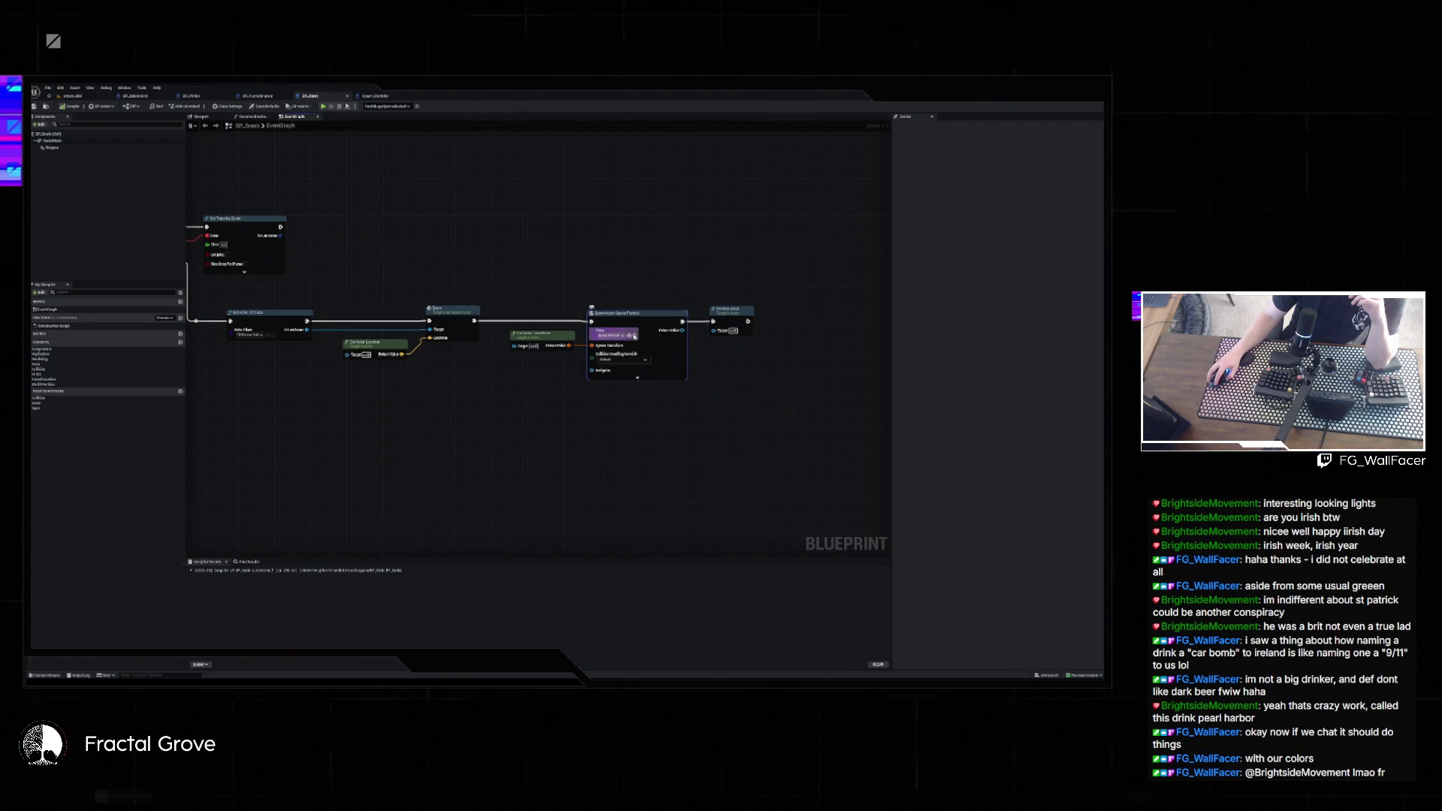
# - Review Spawn_Particle's Interval variables, compile it, shift EventBeginPlay up-left, and view the Construction Script
pyautogui.hotkey('ctrl', 'space')
pyautogui.doubleClick(161, 517)
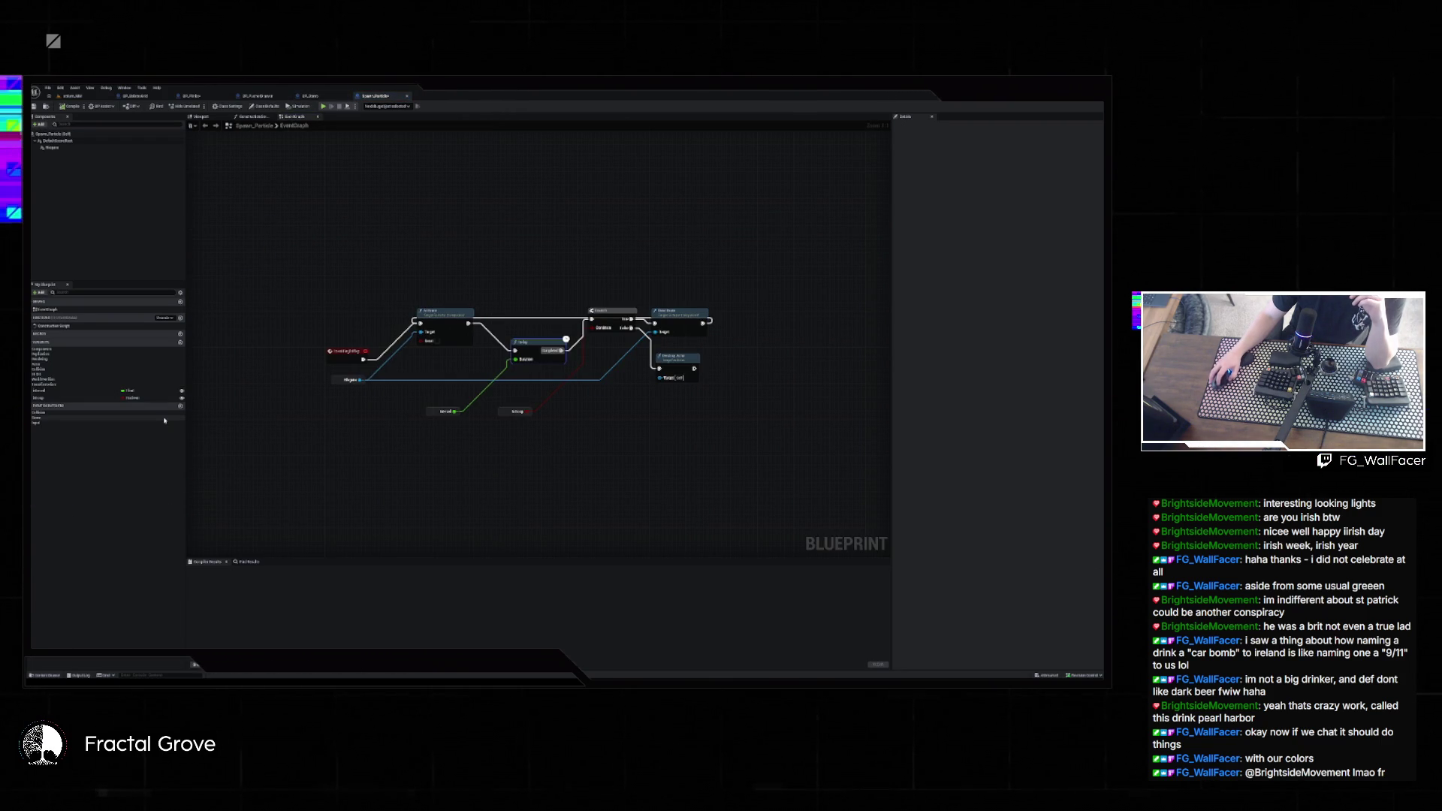
pyautogui.click(83, 391)
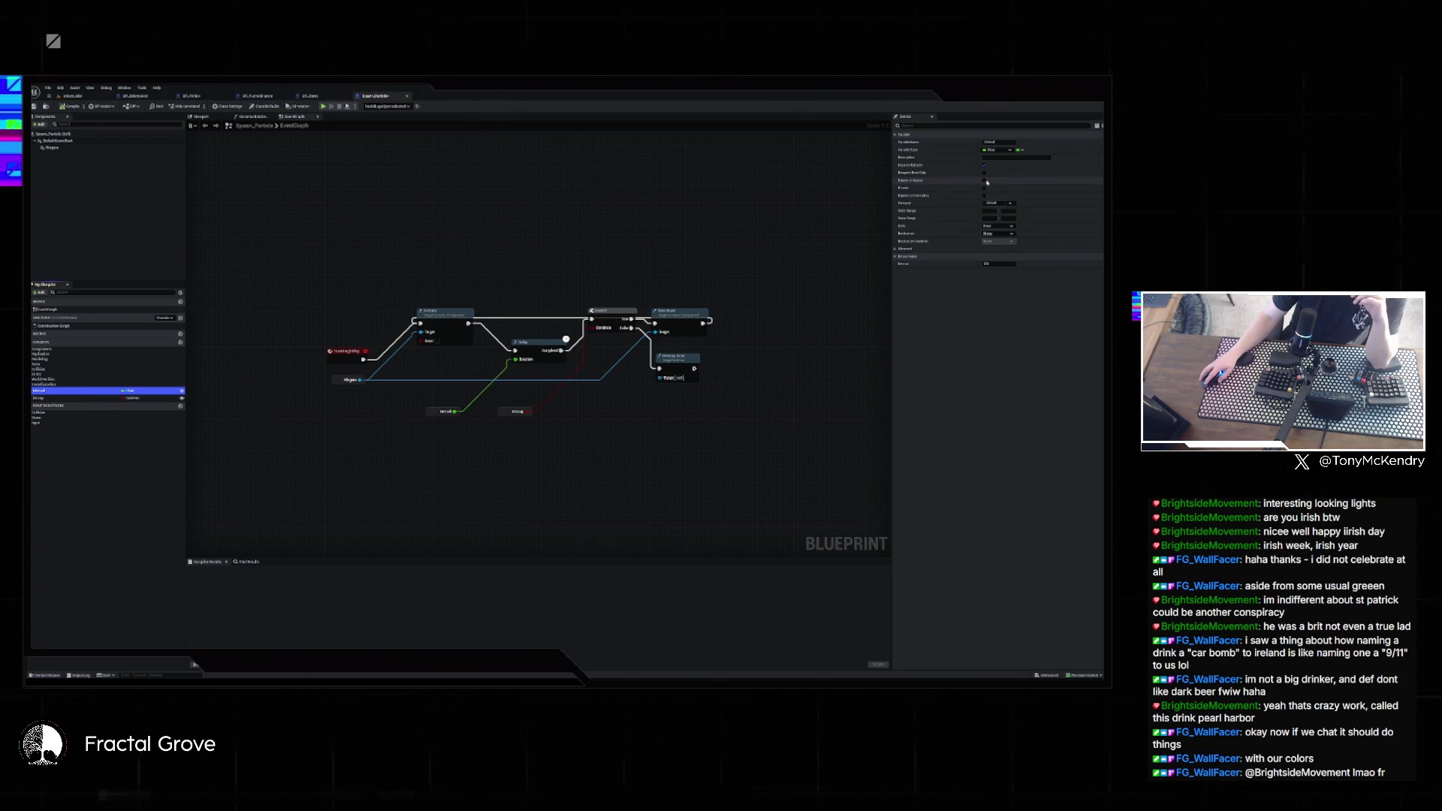
pyautogui.click(69, 399)
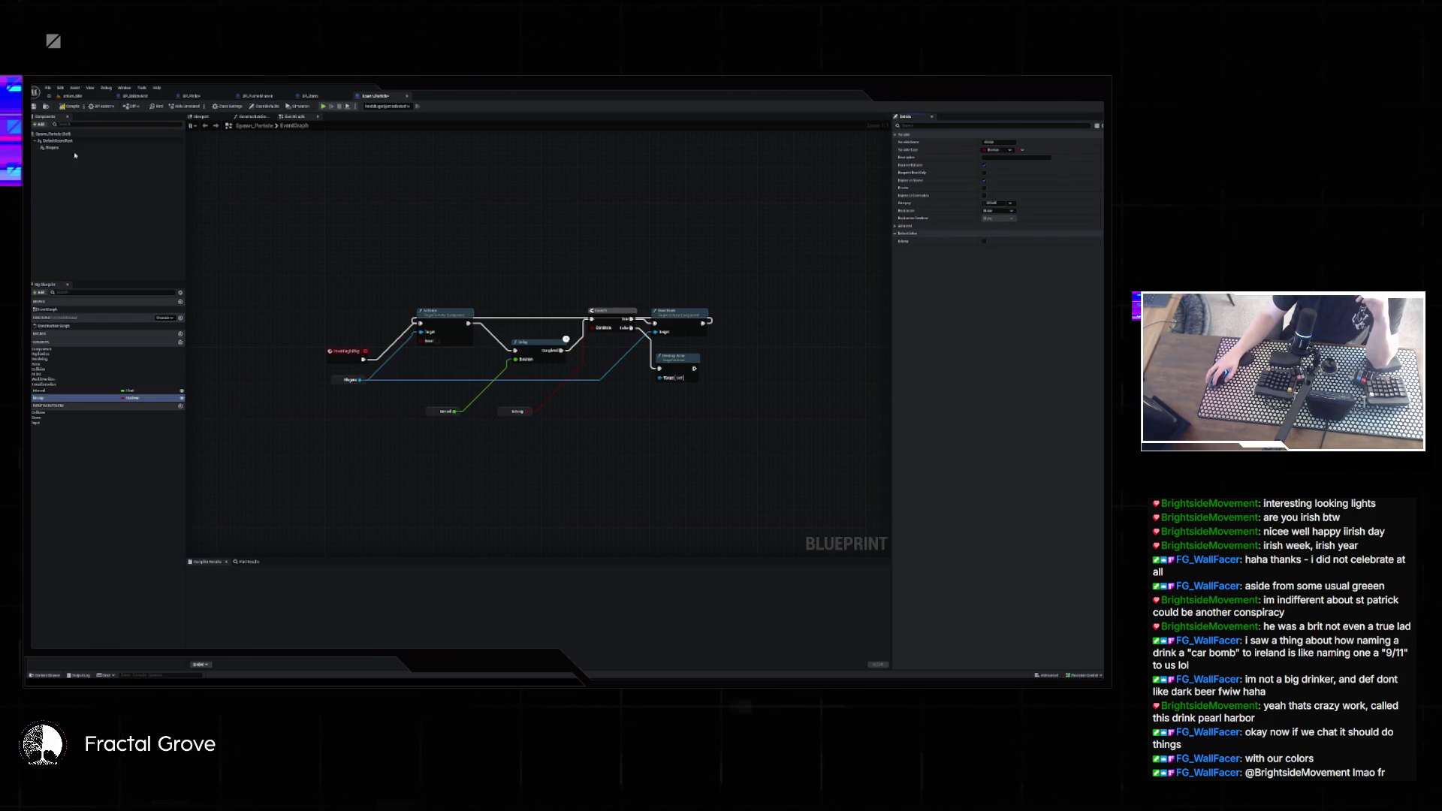
pyautogui.click(72, 96)
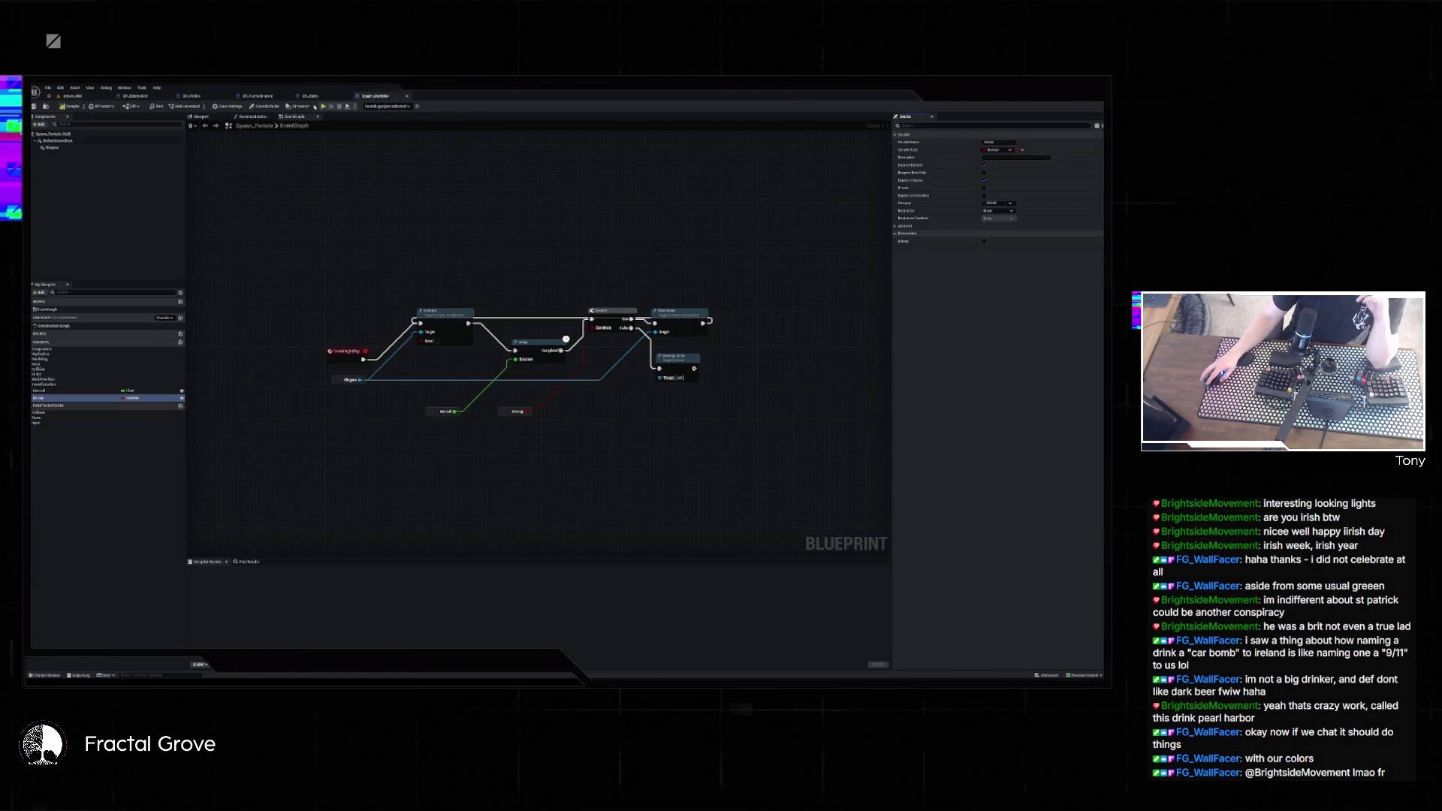
pyautogui.click(376, 96)
pyautogui.click(74, 107)
pyautogui.moveTo(346, 351); pyautogui.dragTo(334, 319)
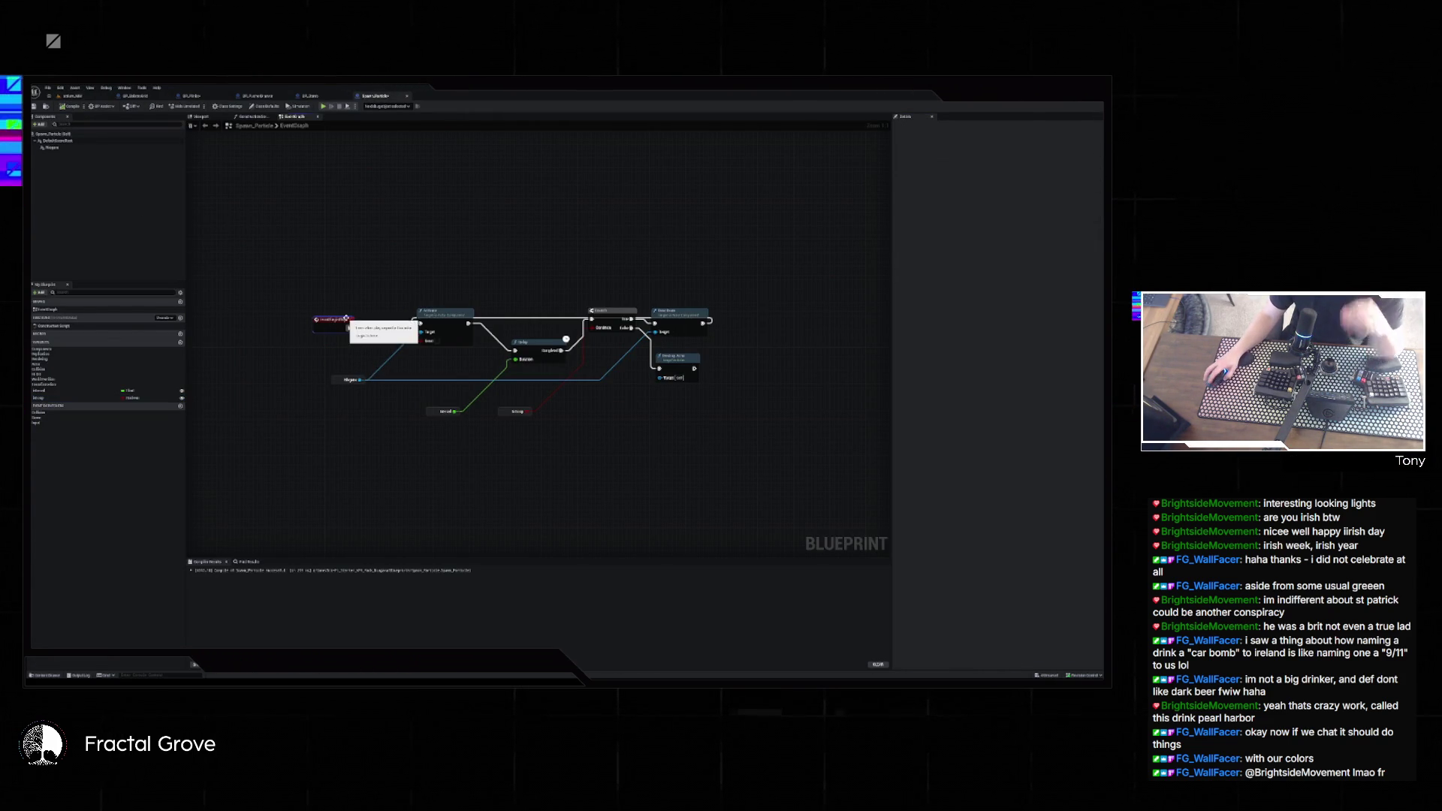
pyautogui.click(252, 118)
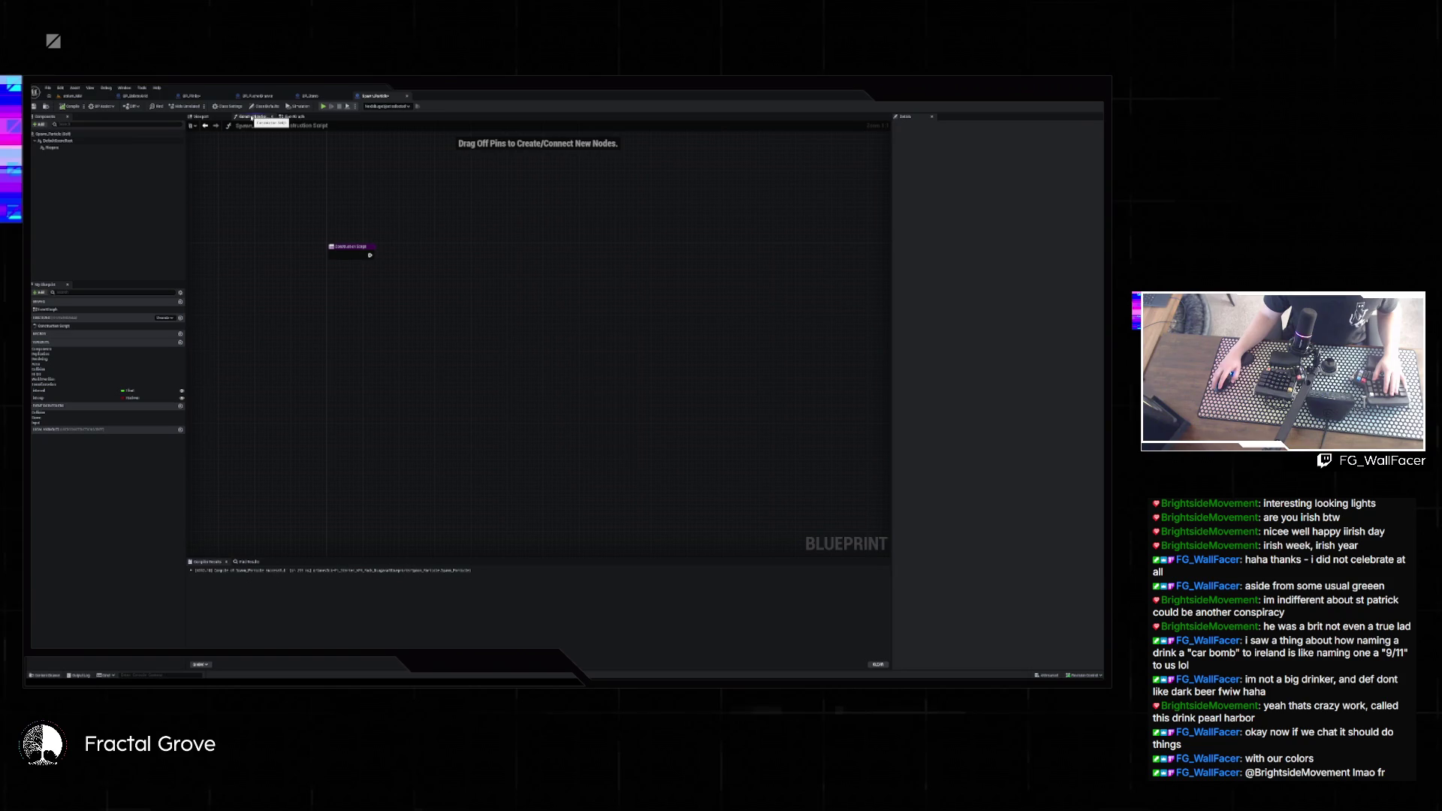
# - Add a Set Niagara System Asset node for the Niagara component in the Construction Script
pyautogui.click(54, 148)
pyautogui.click(293, 117)
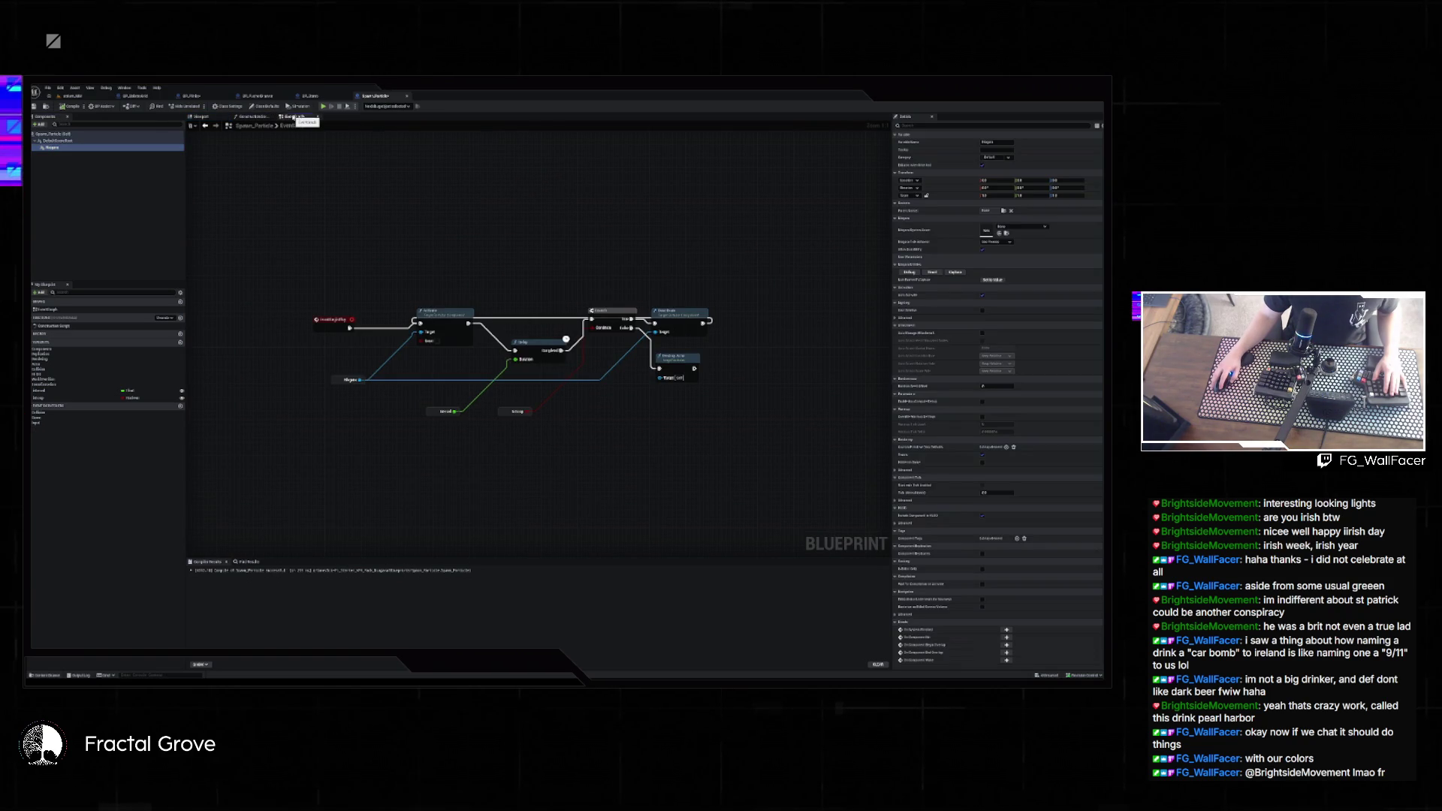
pyautogui.click(254, 117)
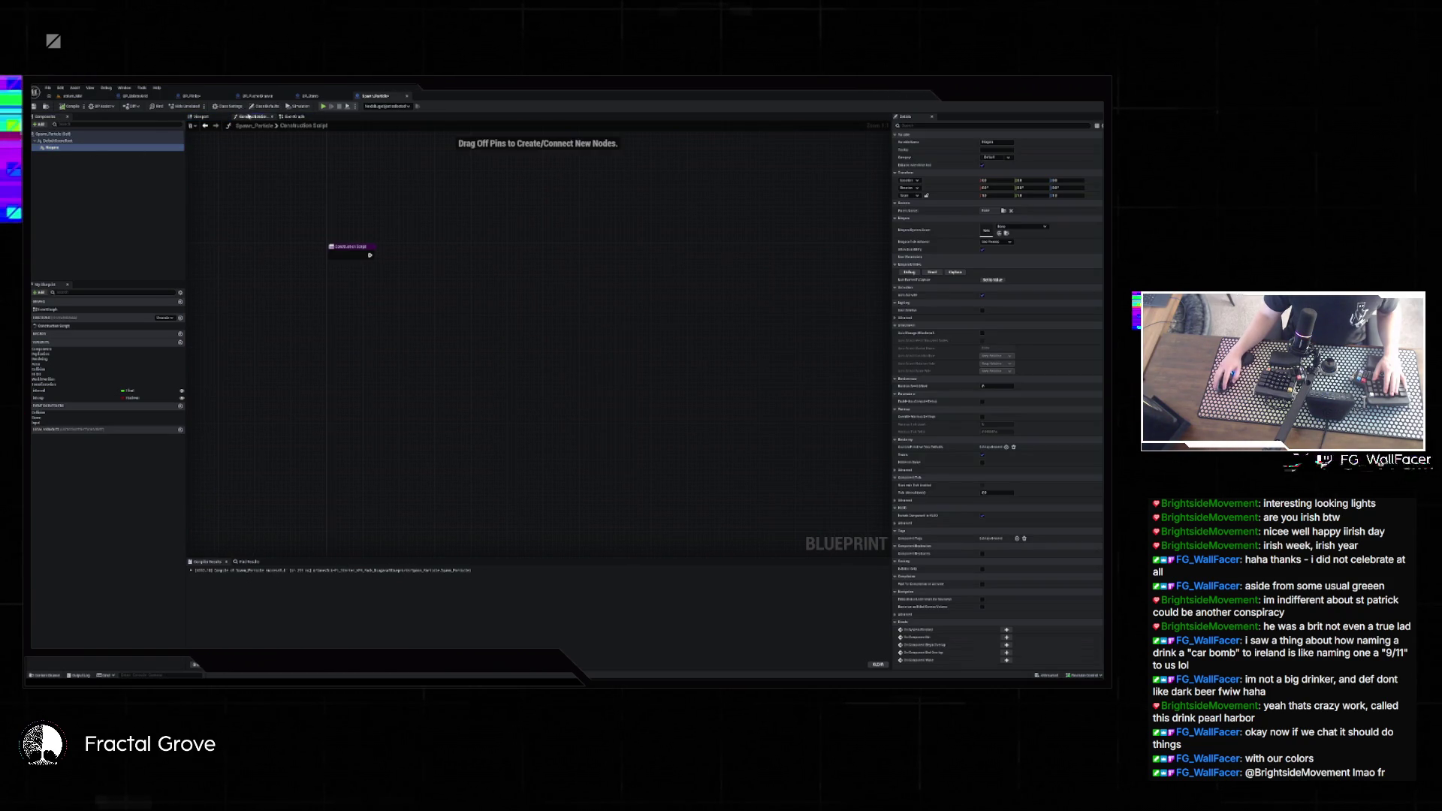
pyautogui.moveTo(55, 148)
pyautogui.mouseDown()
pyautogui.moveTo(373, 293)
pyautogui.moveTo(439, 257)
pyautogui.mouseUp()
pyautogui.write('set niagara')
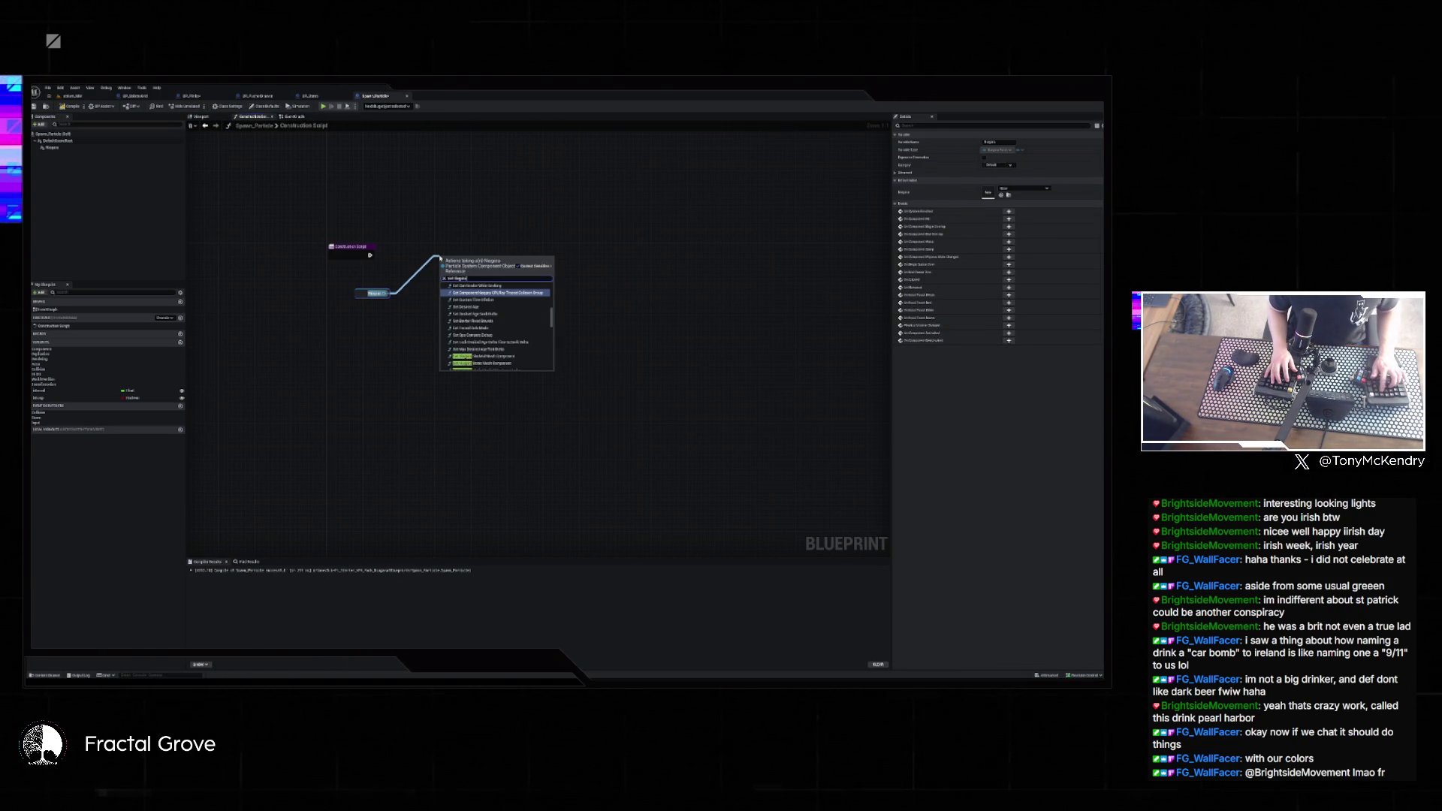
pyautogui.write(' system')
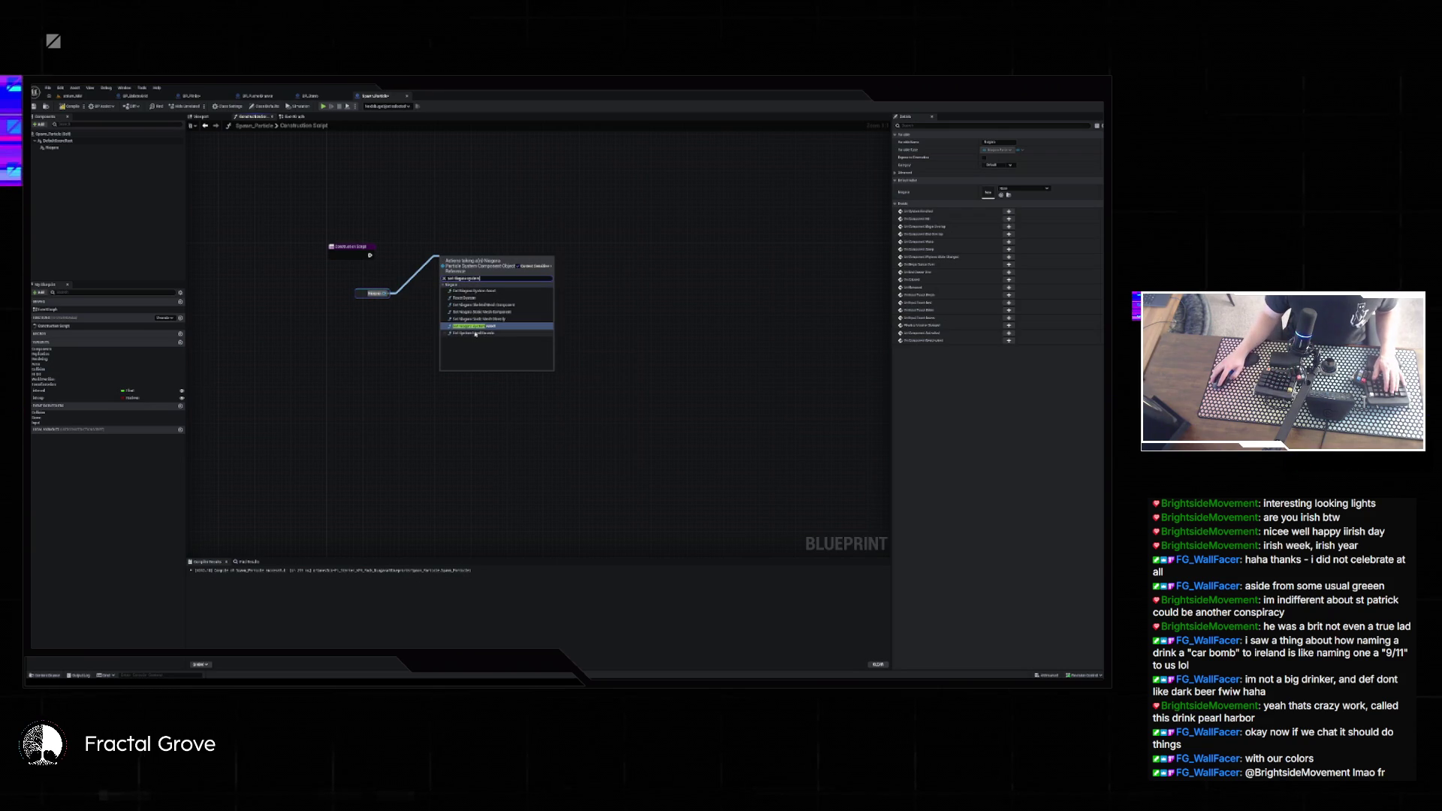
pyautogui.press('Return')
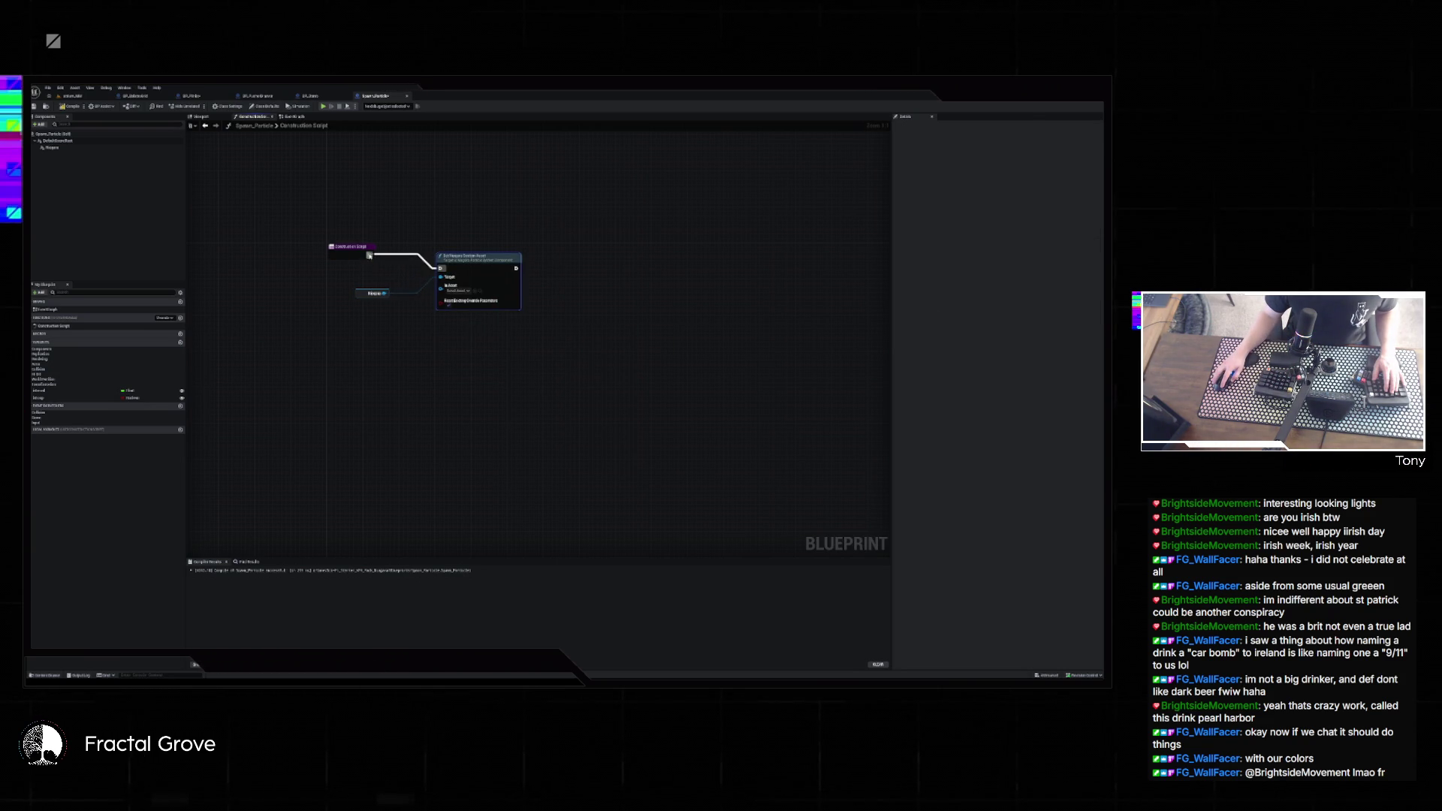
# - Promote the Asset pin to an In Asset variable that is instance editable and exposed on spawn
pyautogui.rightClick(441, 285)
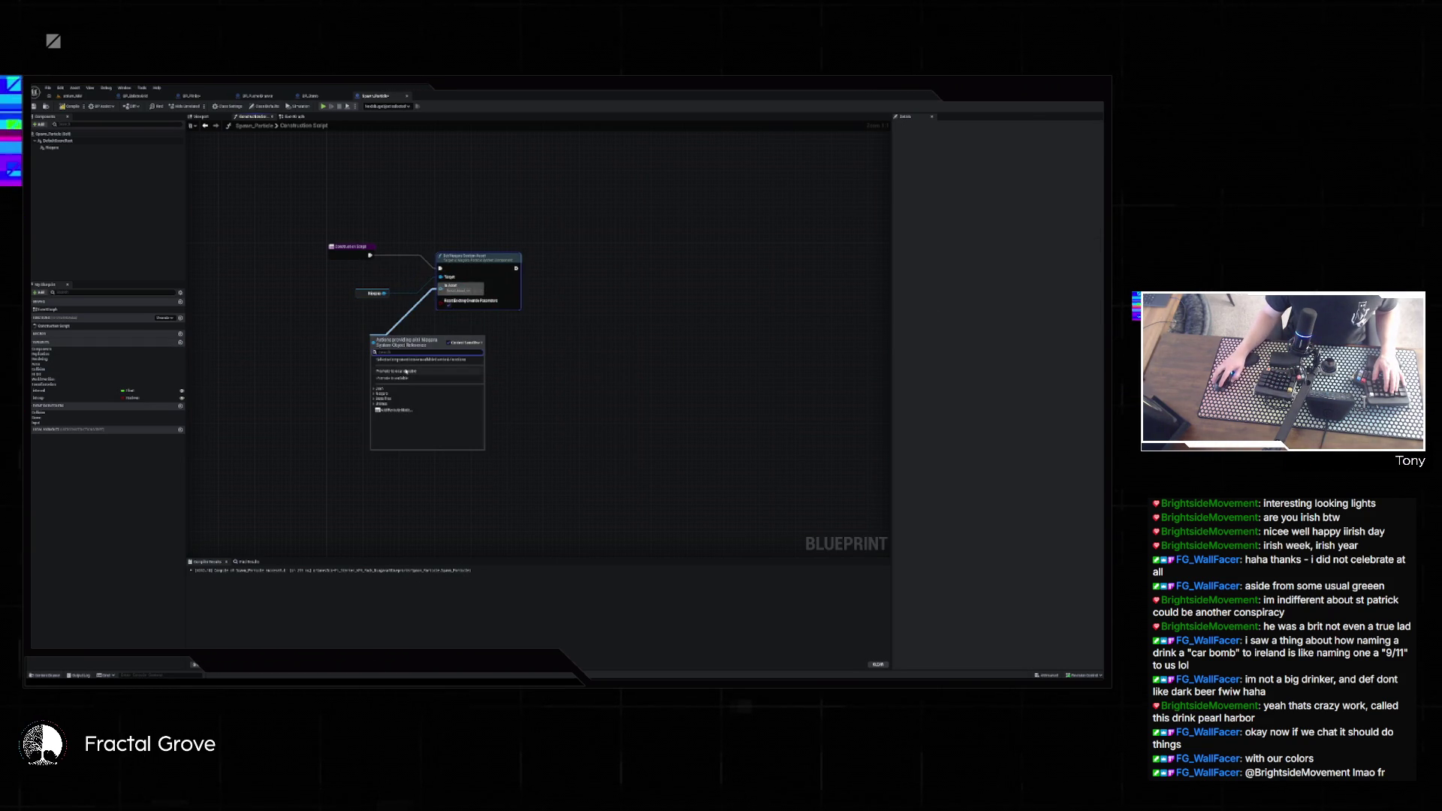
pyautogui.click(425, 401)
pyautogui.click(984, 180)
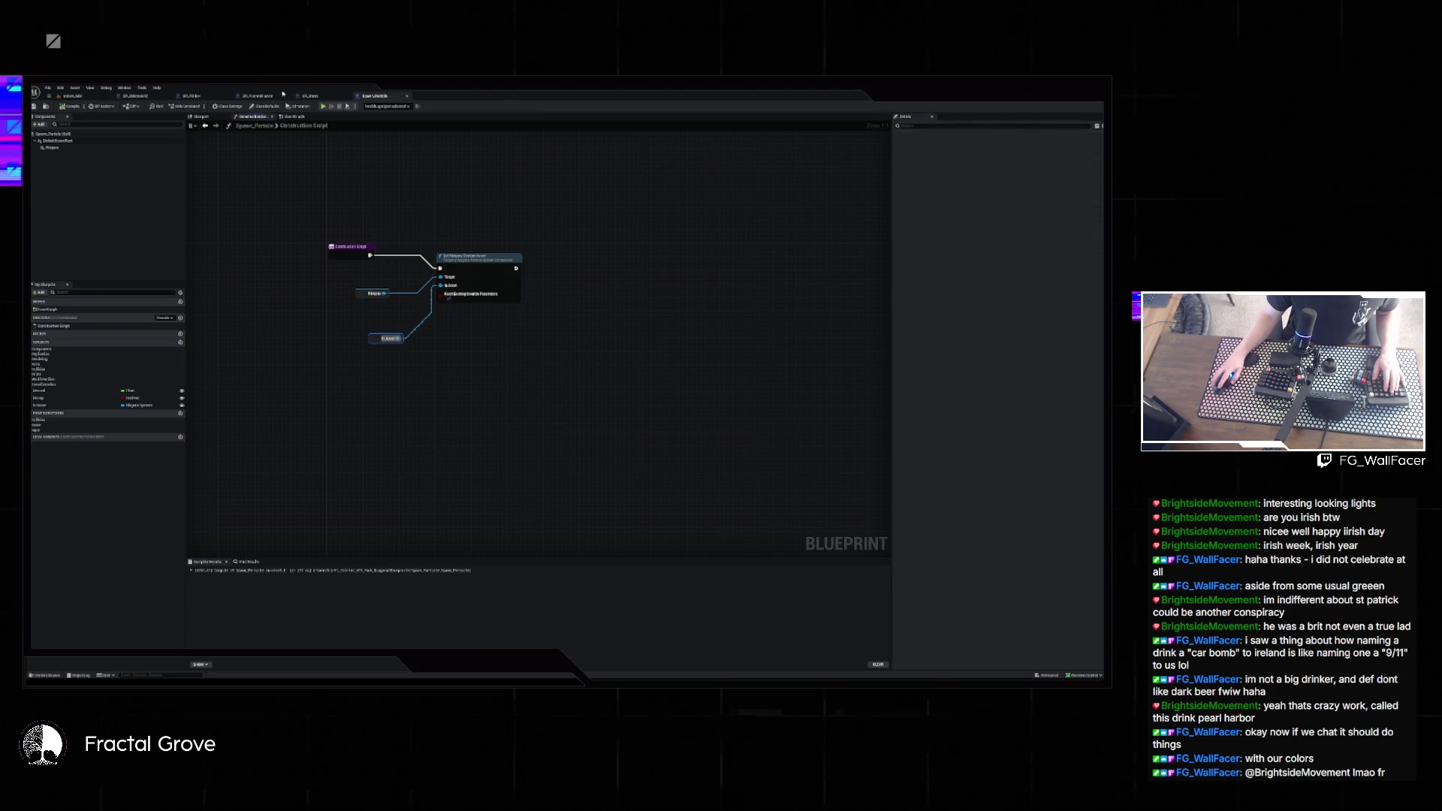
# - Refresh BP_Boom's Spawn Actor node, choose a particle system for its new pin, and test-play the level
pyautogui.click(72, 95)
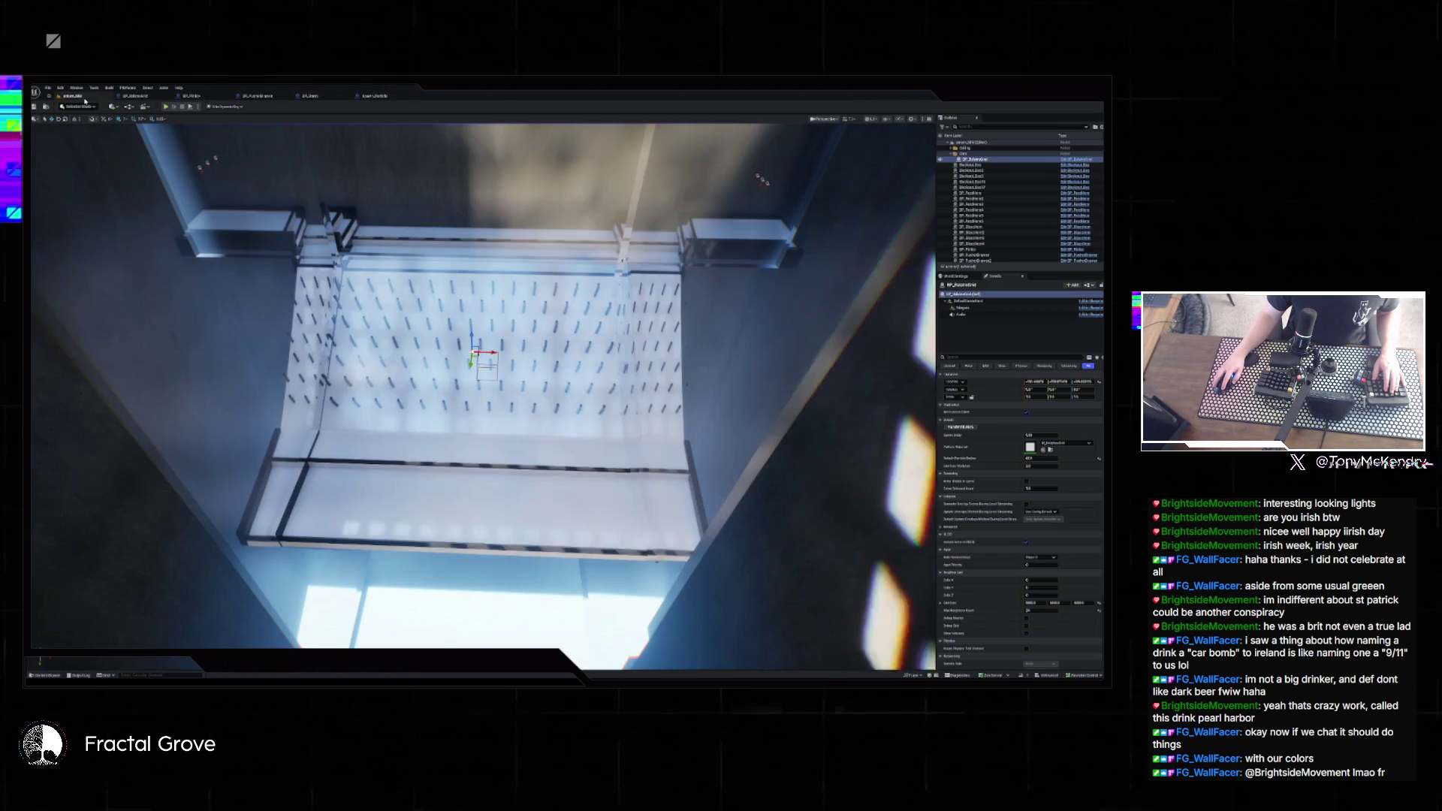
pyautogui.click(307, 96)
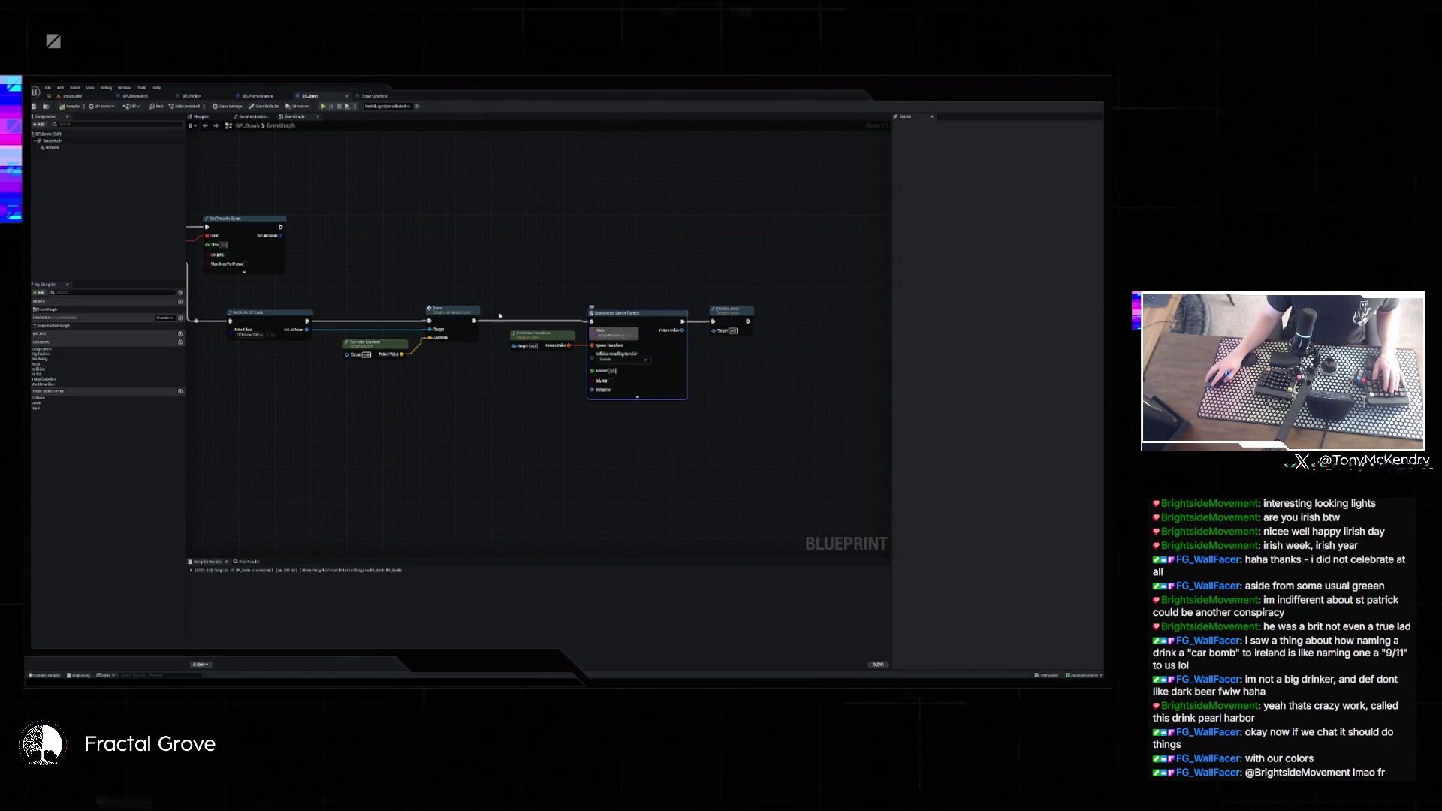
pyautogui.rightClick(682, 351)
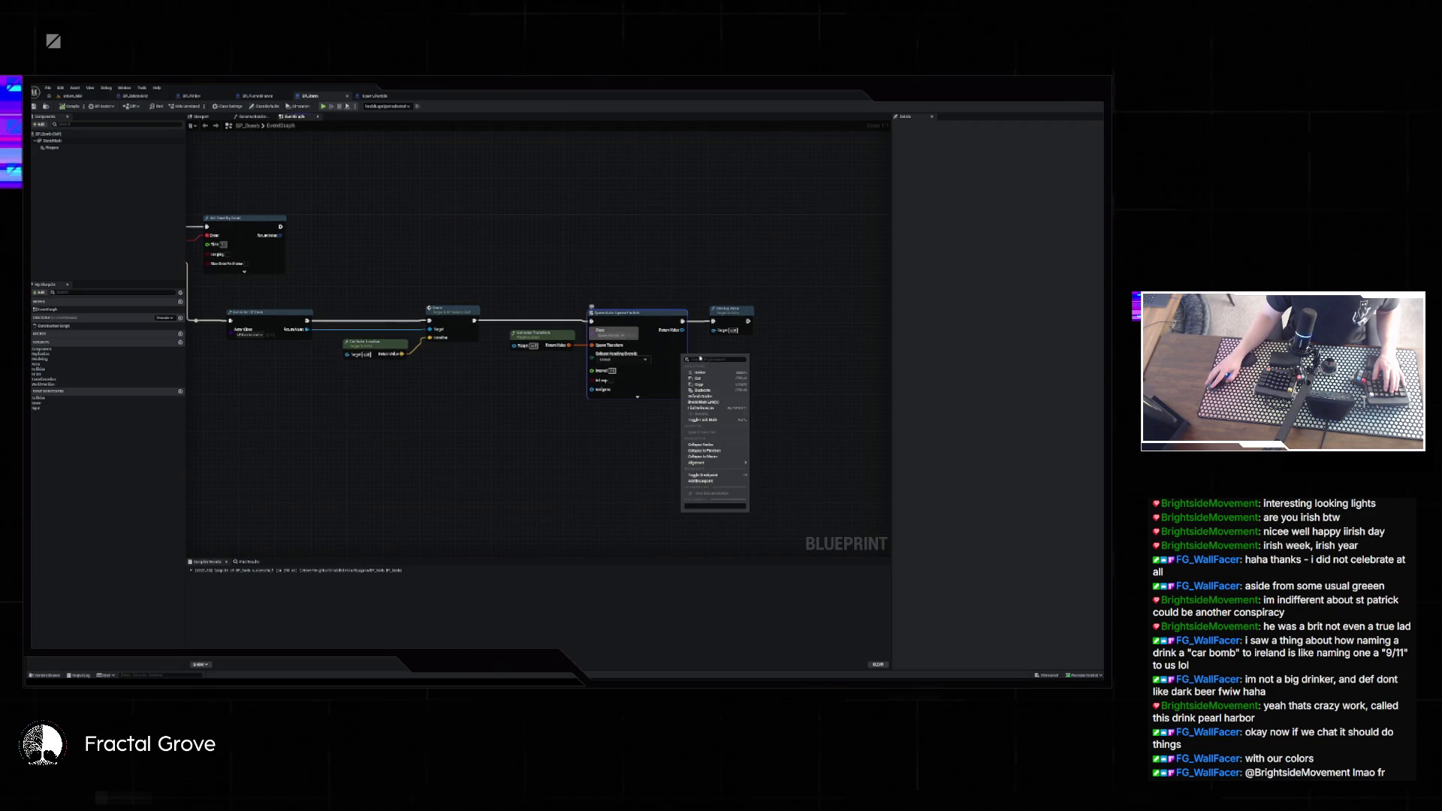
pyautogui.click(711, 398)
pyautogui.click(620, 396)
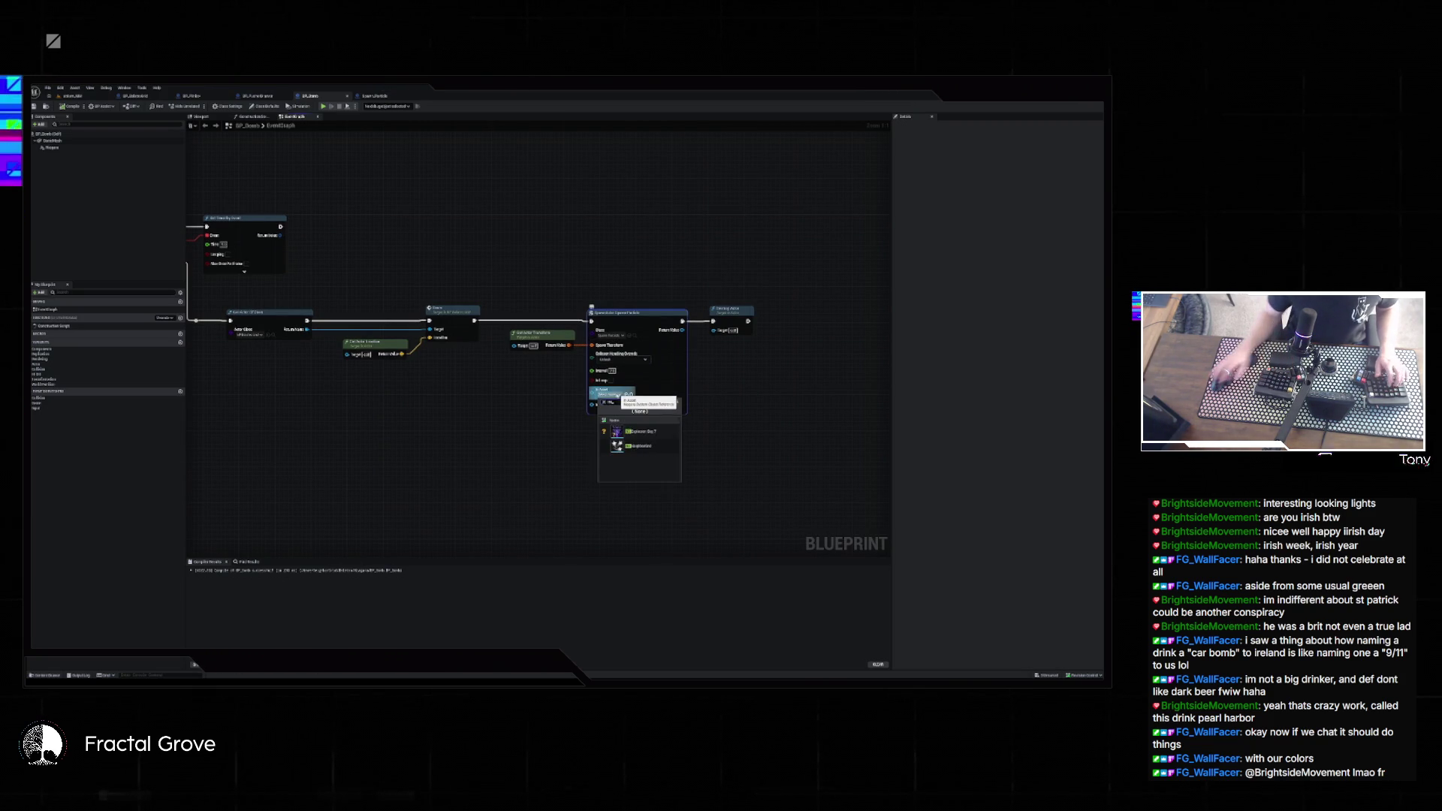
pyautogui.press('Return')
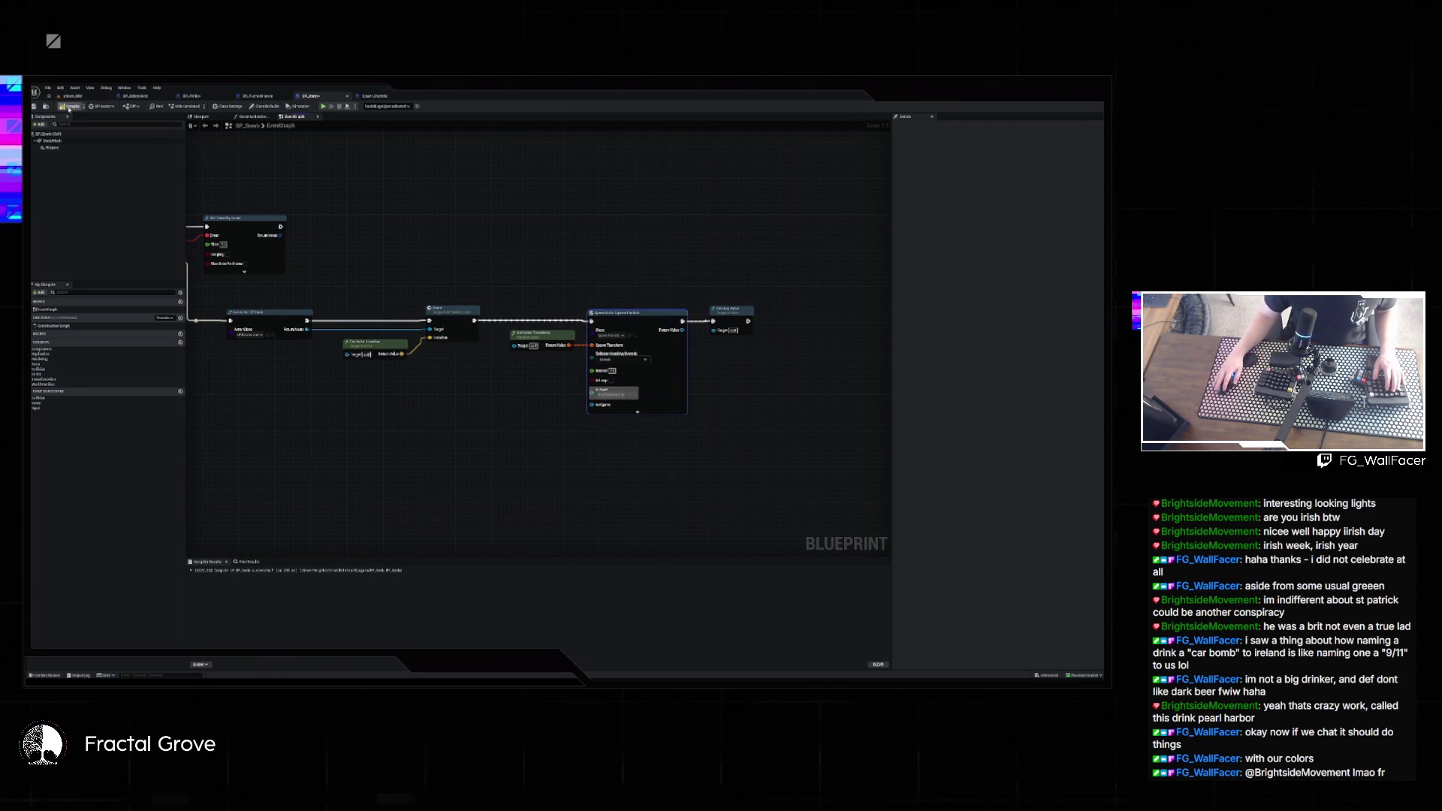
pyautogui.hotkey('alt', 'p')
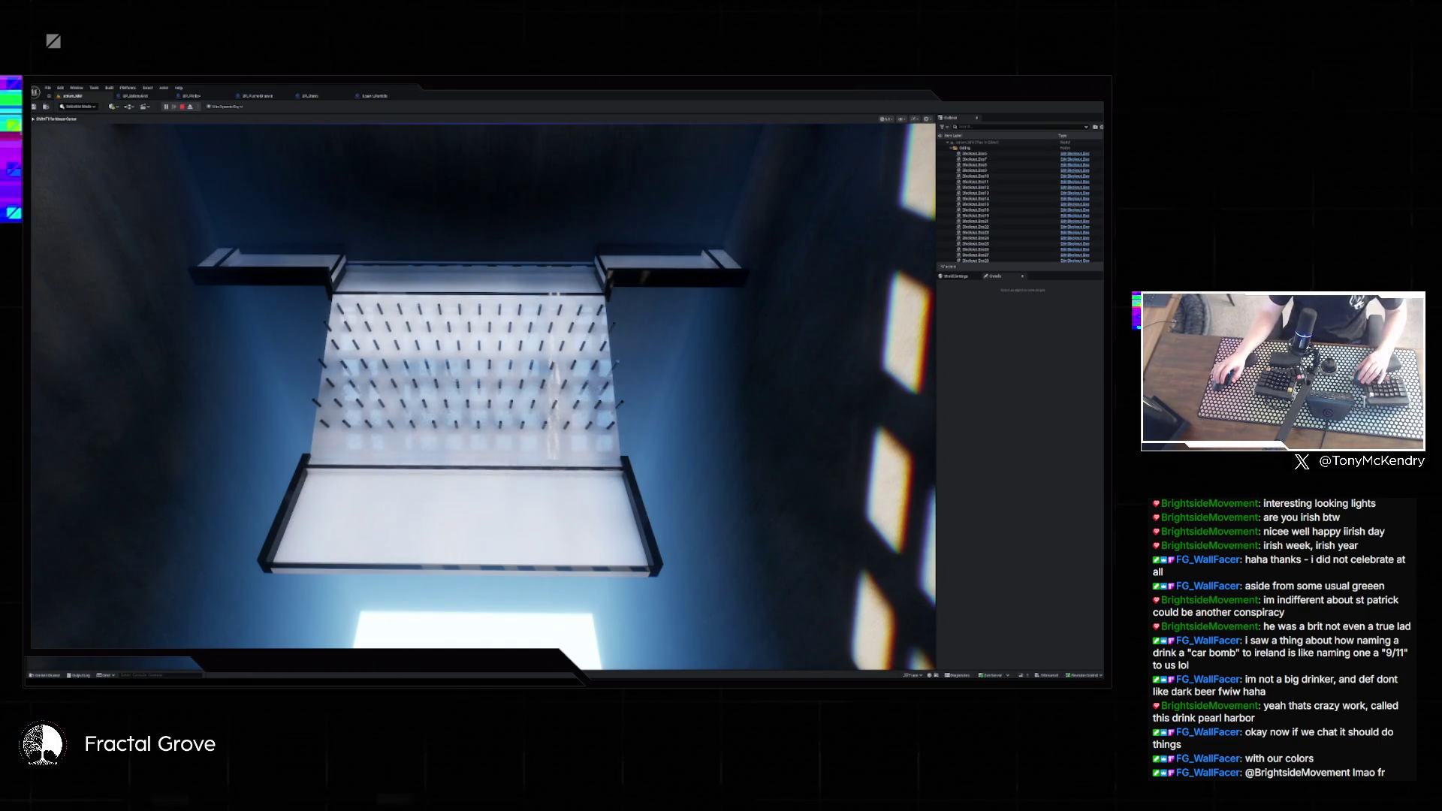
# - End the test play and open the selected actor's blueprint to its event graph
pyautogui.press('Escape')
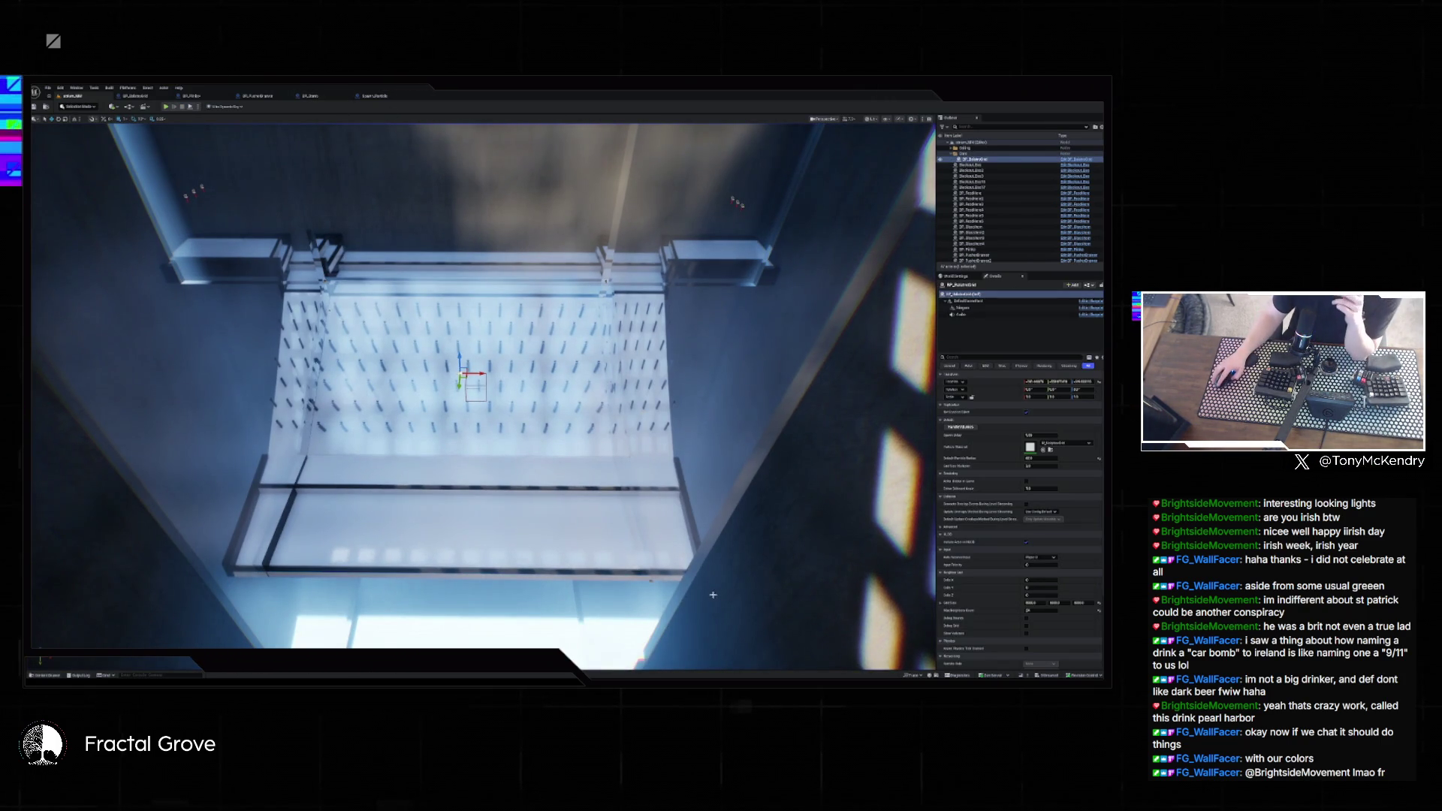
pyautogui.hotkey('ctrl', 'e')
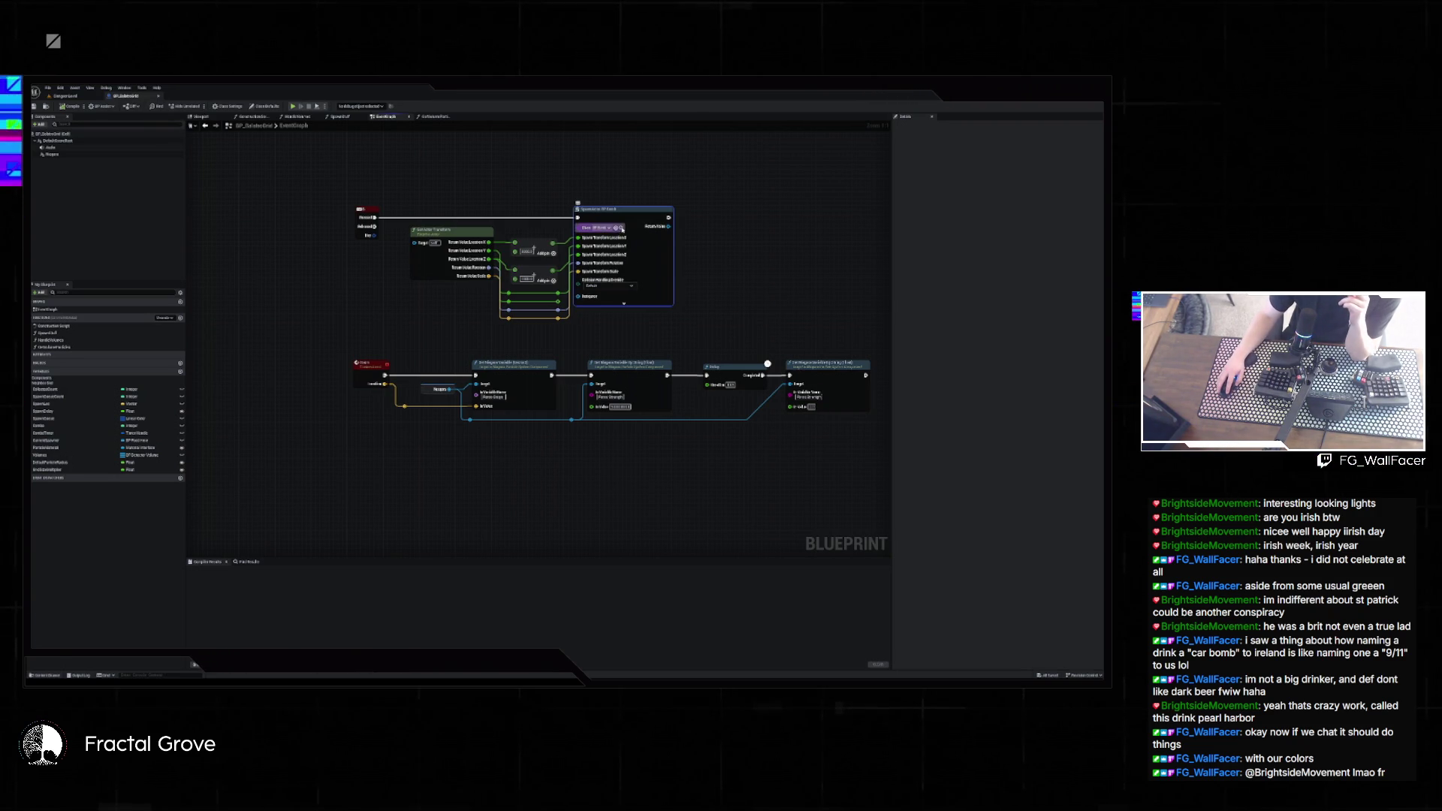
# - Open BP_Bomb and browse its Niagara > Explosions effect folders
pyautogui.hotkey('ctrl', 'space')
pyautogui.doubleClick(192, 513)
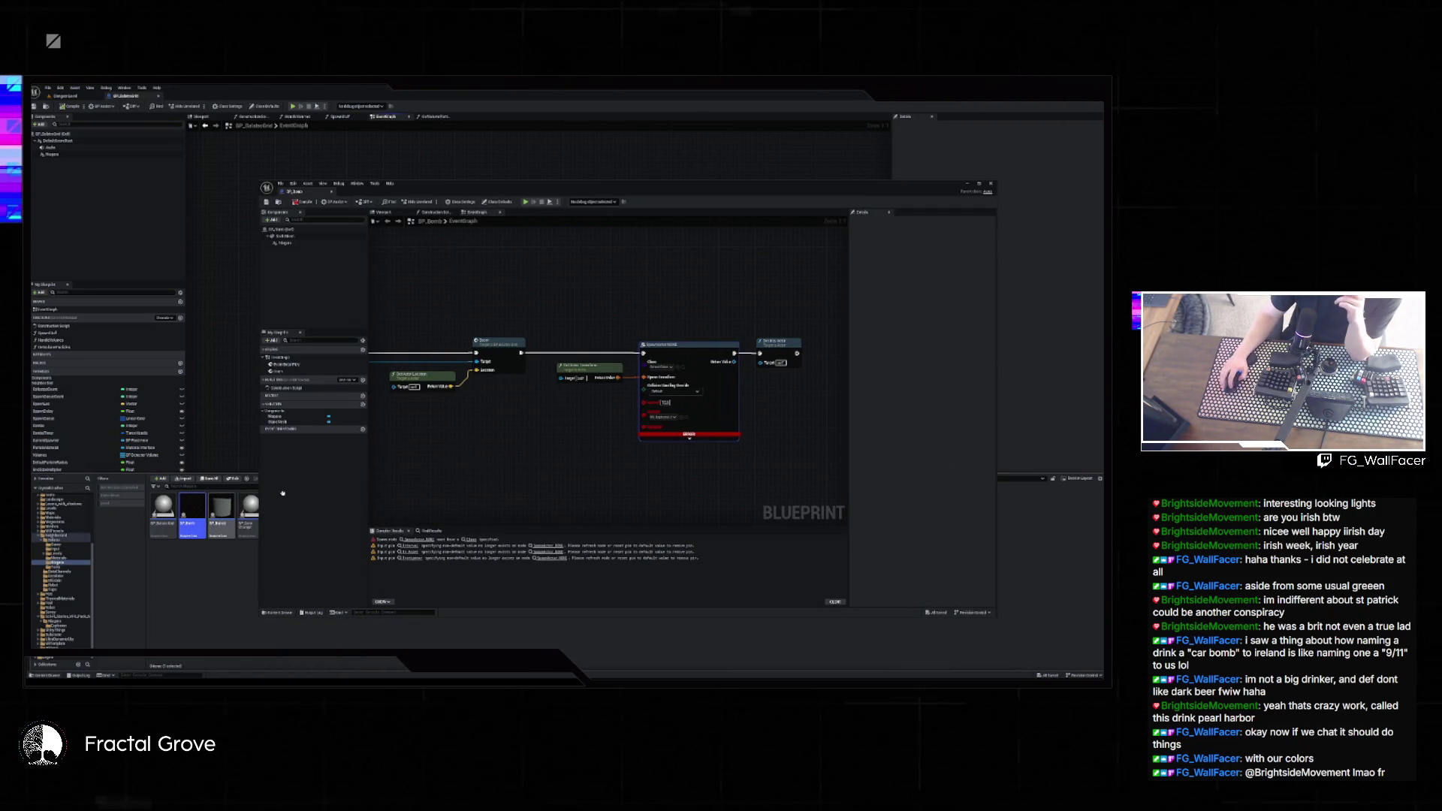
pyautogui.hotkey('ctrl', 'space')
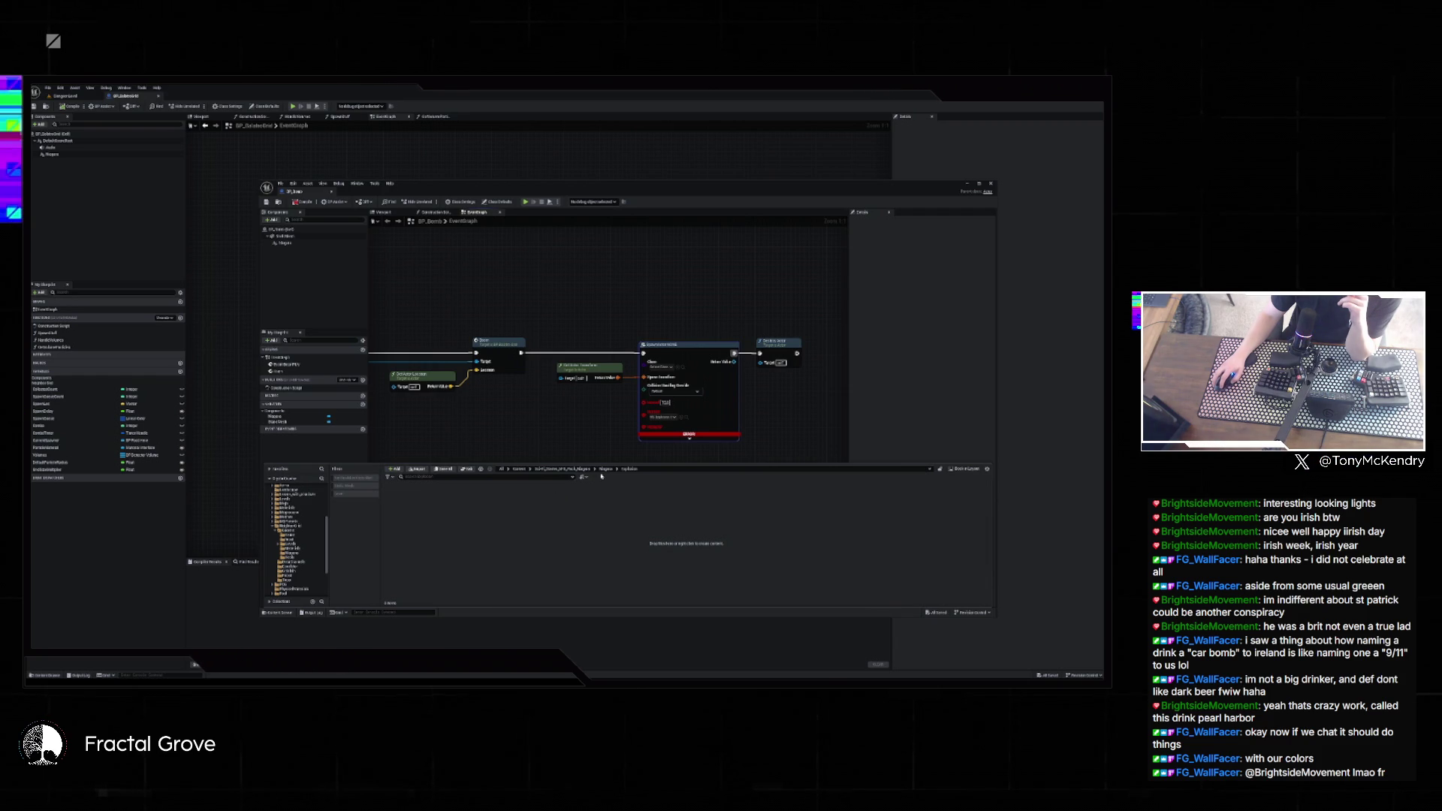
pyautogui.click(606, 469)
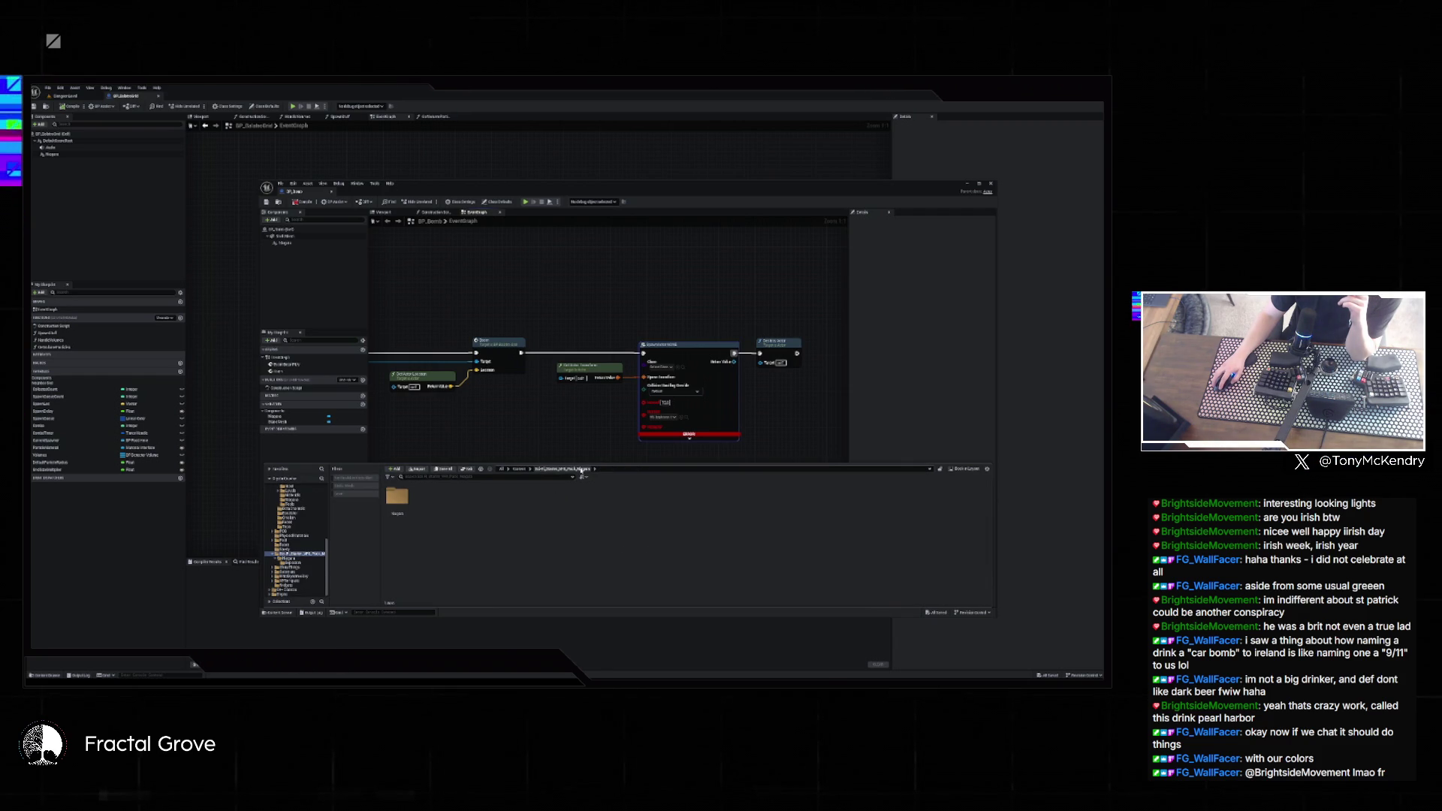
pyautogui.click(398, 498)
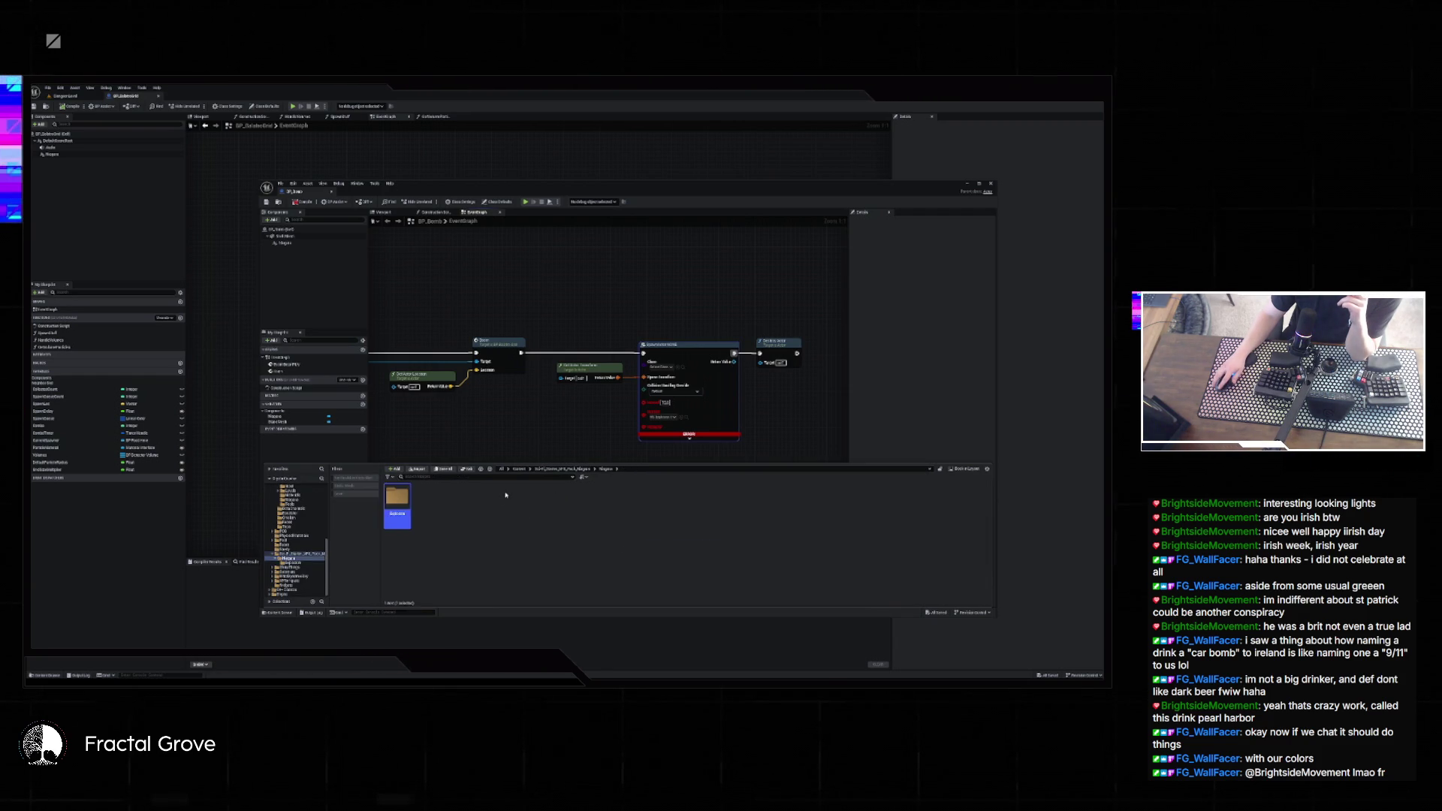
pyautogui.hotkey('alt', 'Left')
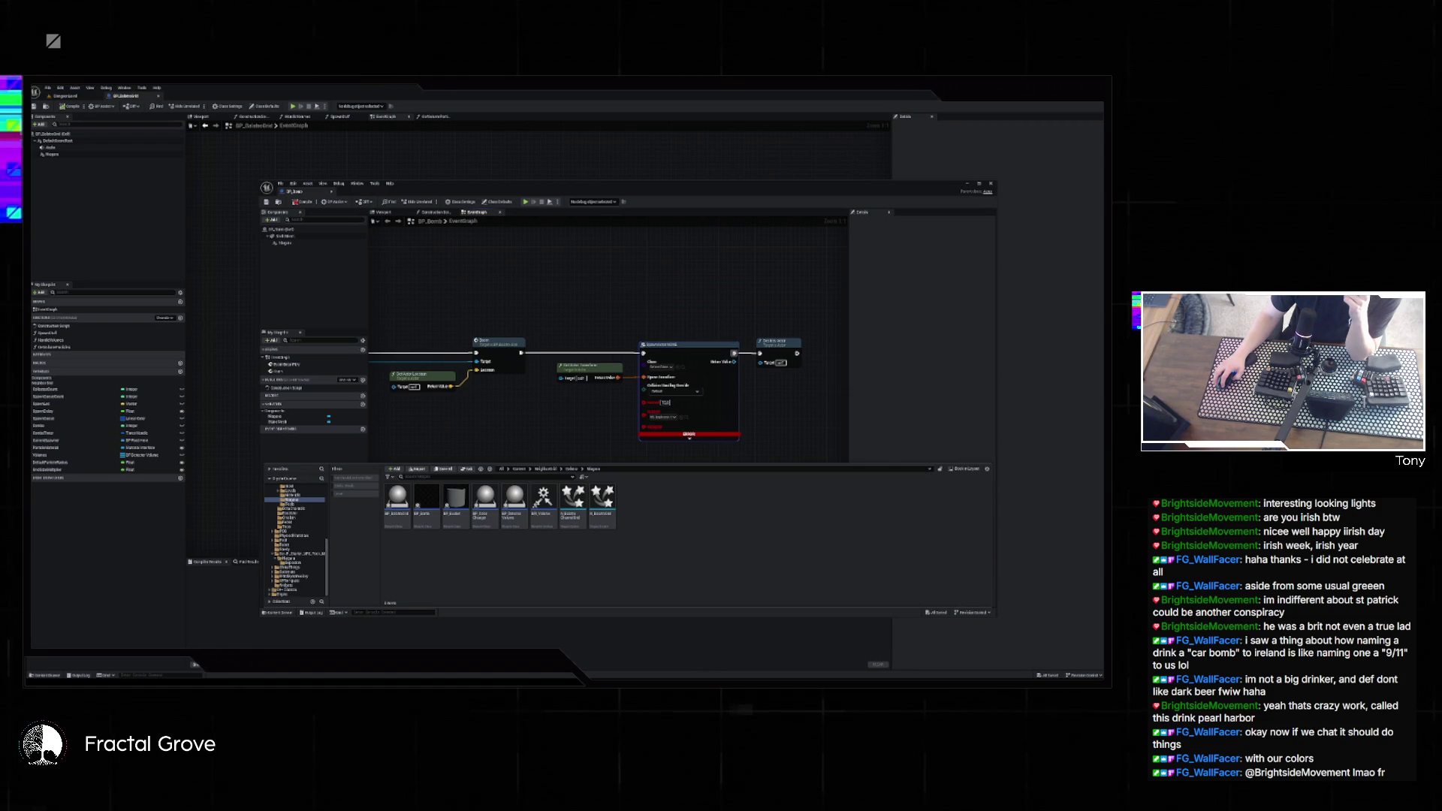
# - Launch the VFX sample project from its .uproject file and close File Explorer
pyautogui.hotkey('alt', 'Tab')
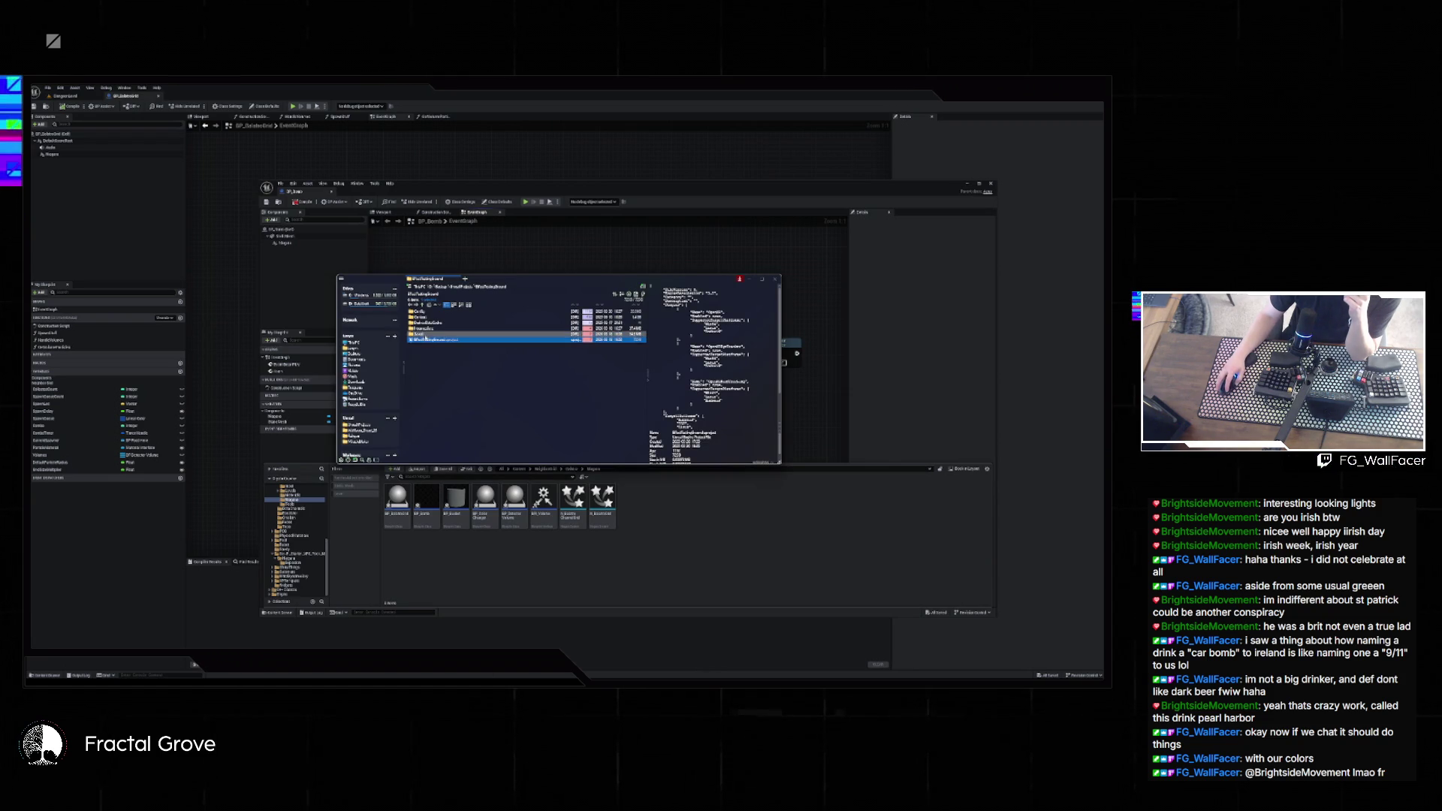
pyautogui.doubleClick(426, 339)
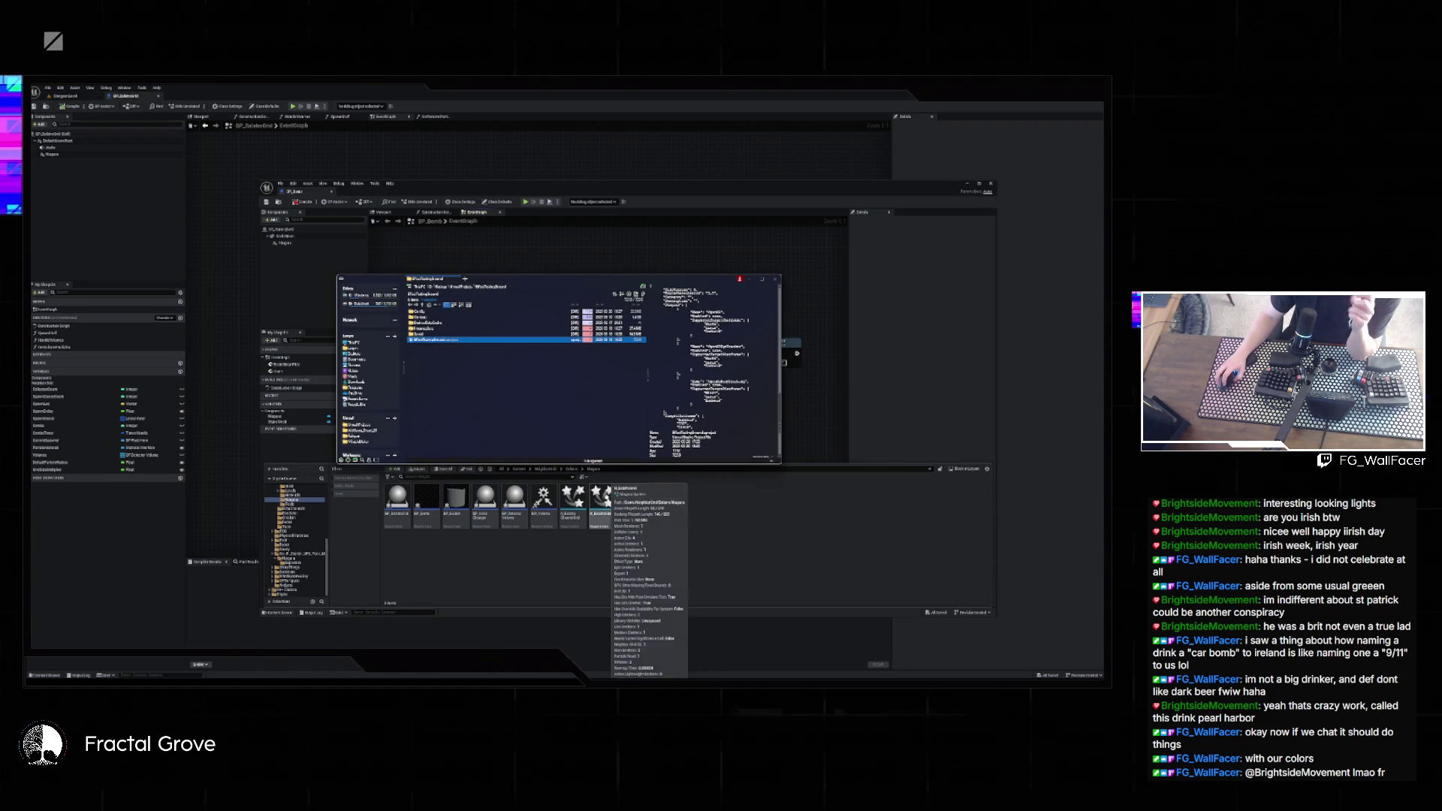
pyautogui.click(776, 279)
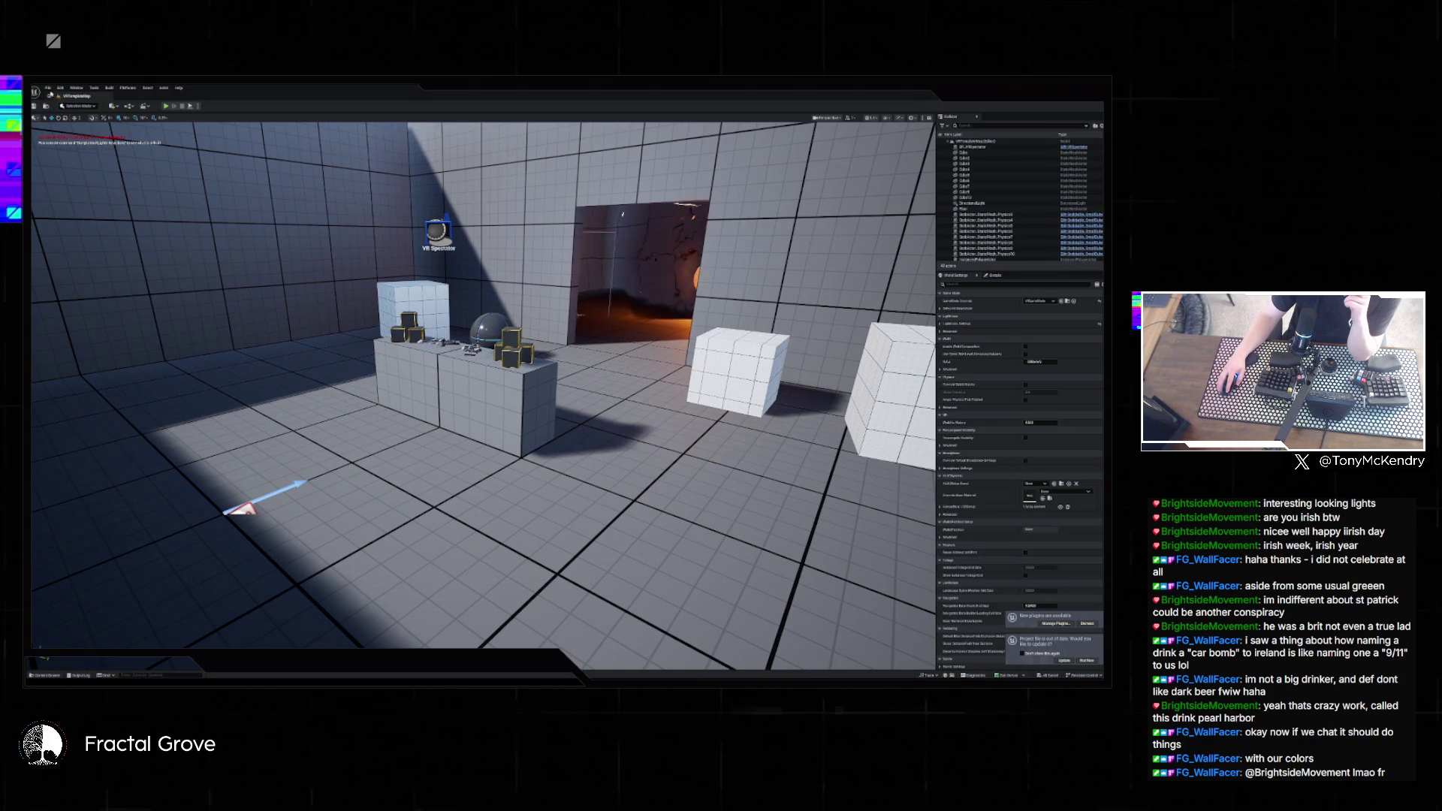
# - Check File > Recent Levels in the loaded sample project, then dismiss the list without loading
pyautogui.click(48, 88)
pyautogui.moveTo(82, 127)
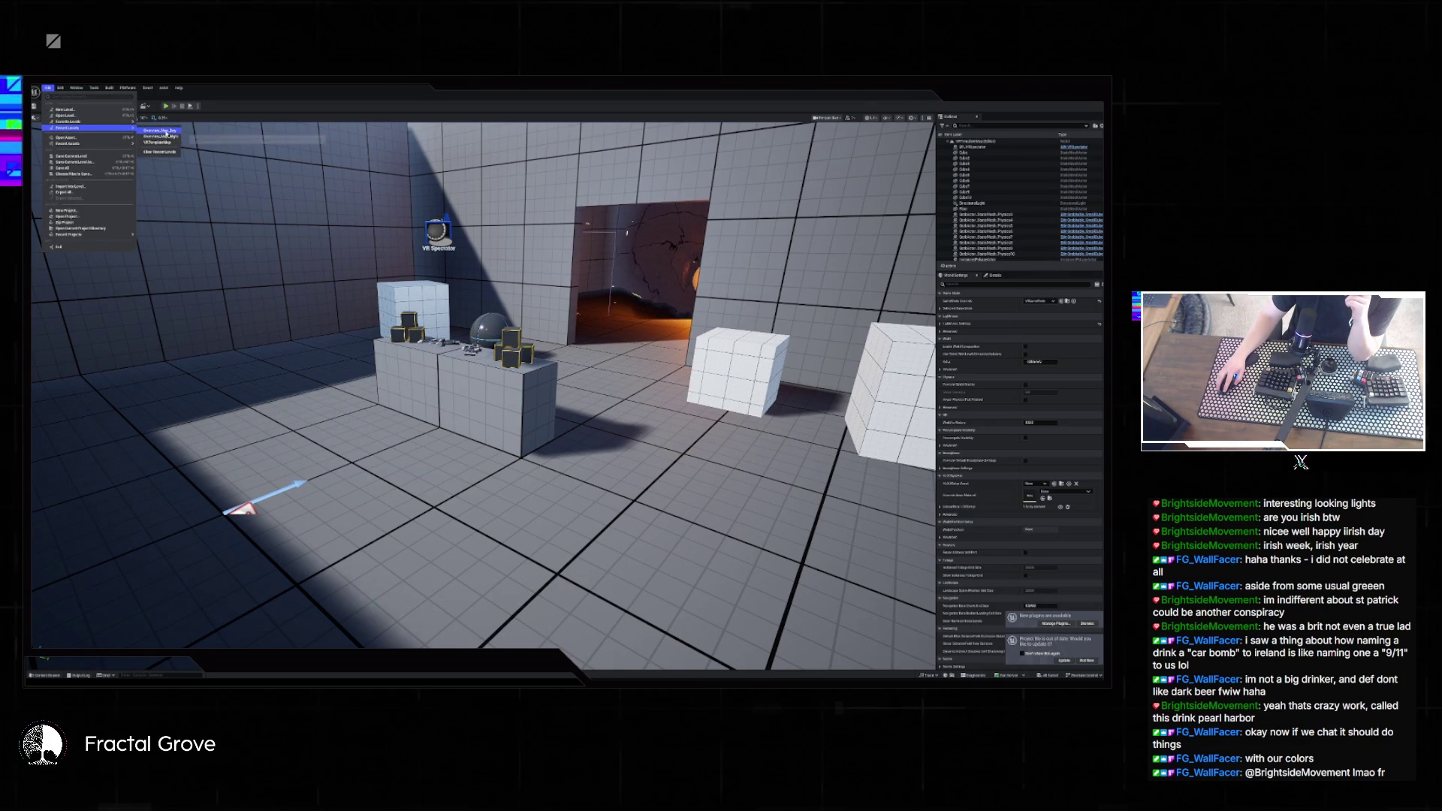
pyautogui.click(470, 294)
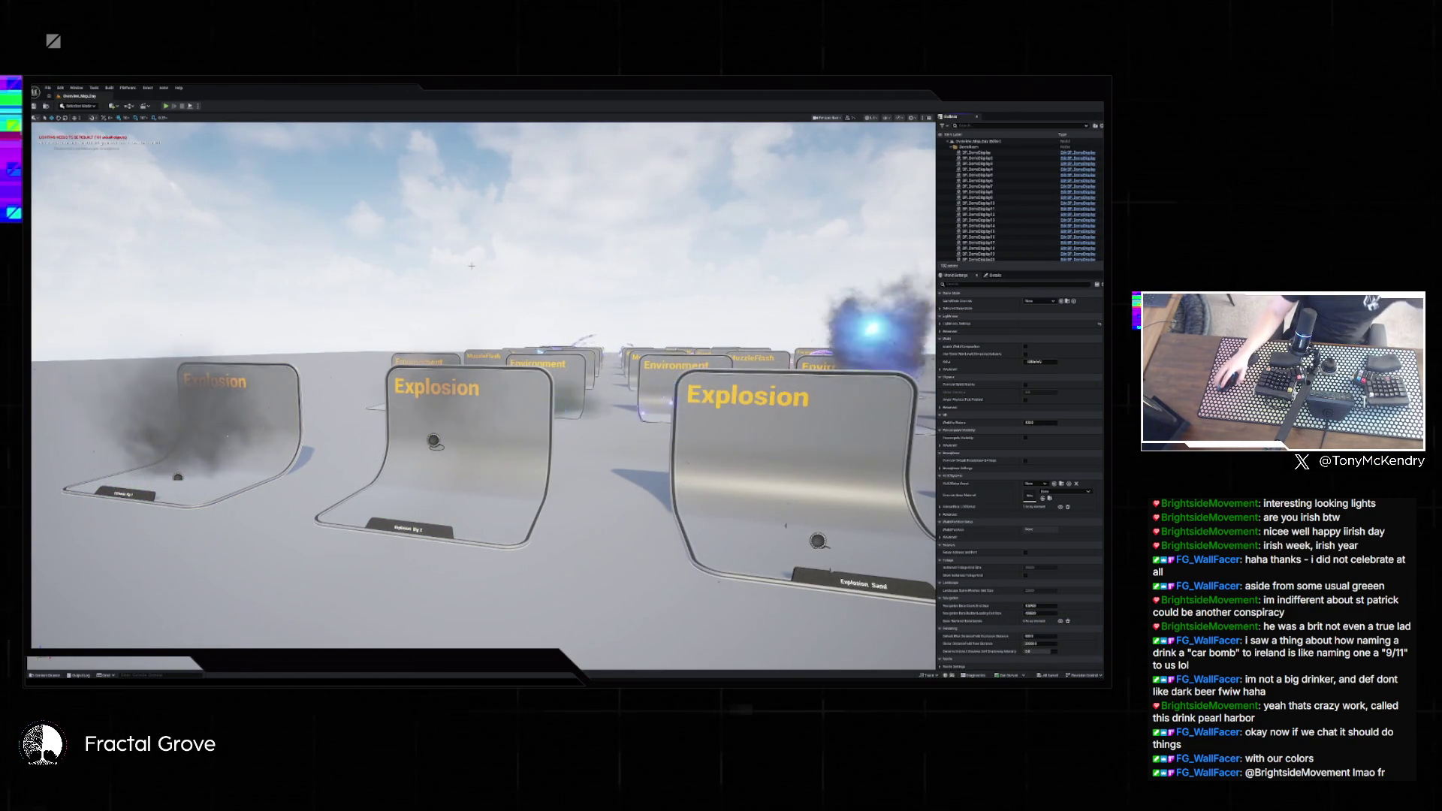
# - Fly the camera up to the front Explosion cards and select the nearest one
pyautogui.press('w')
pyautogui.press('s')
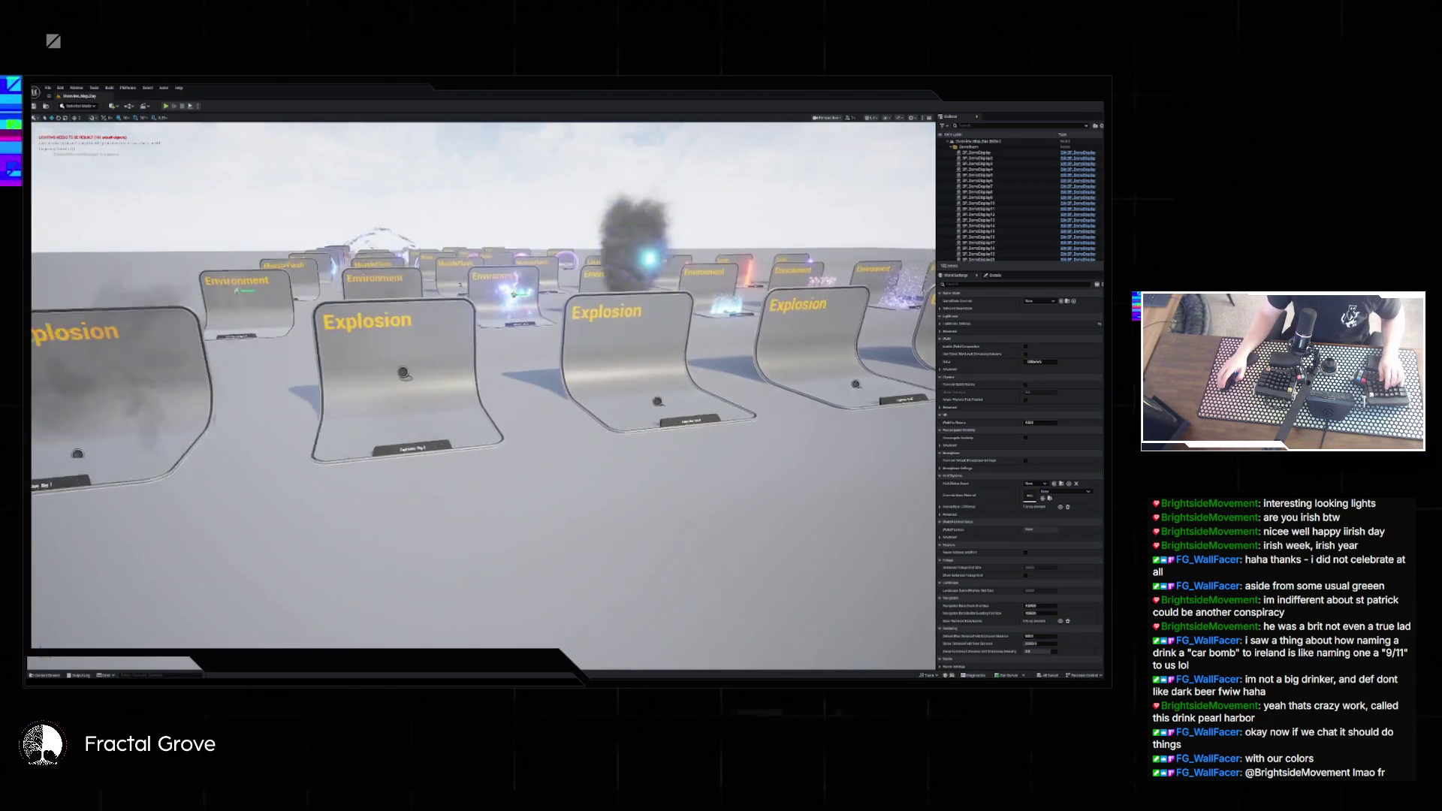
pyautogui.press('s')
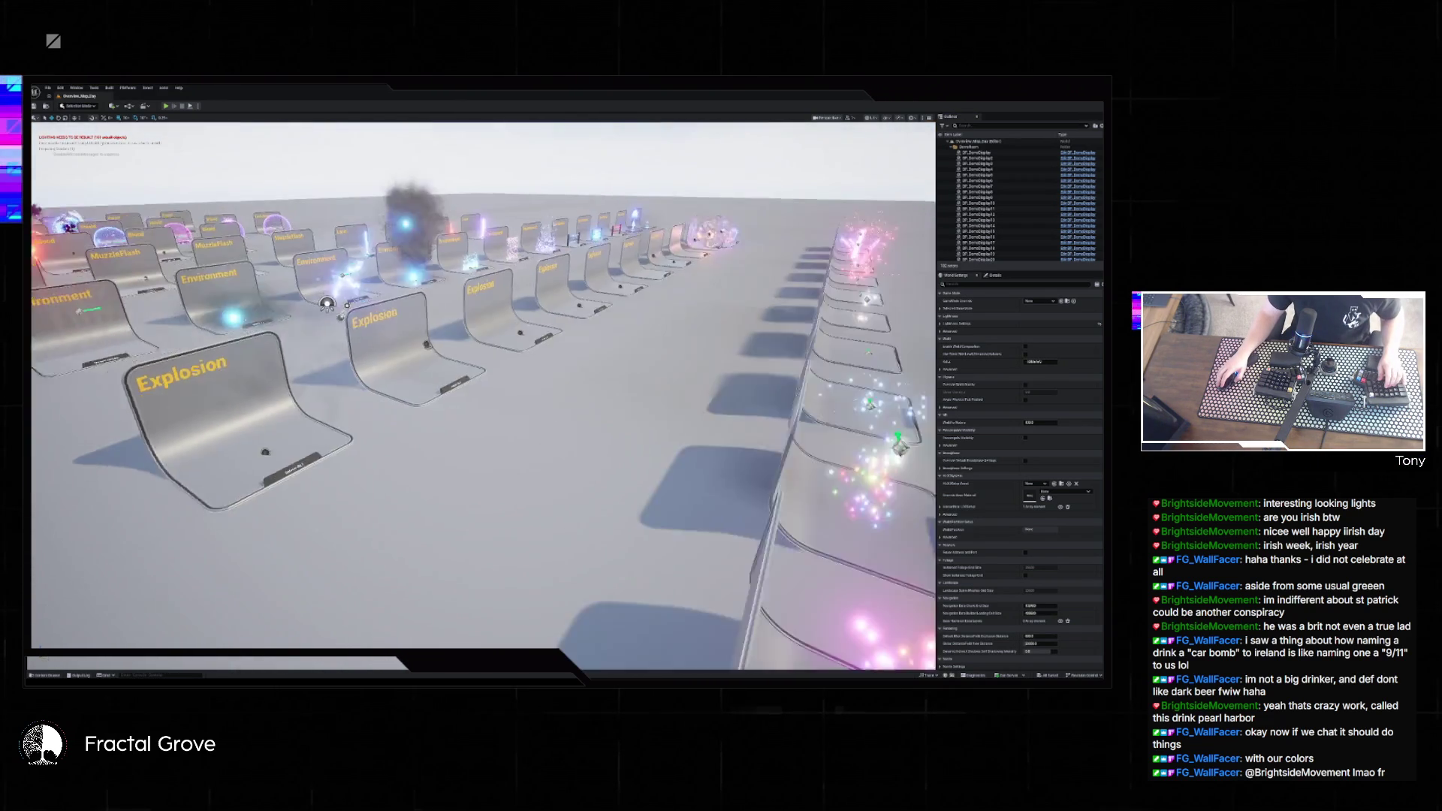
pyautogui.press('w')
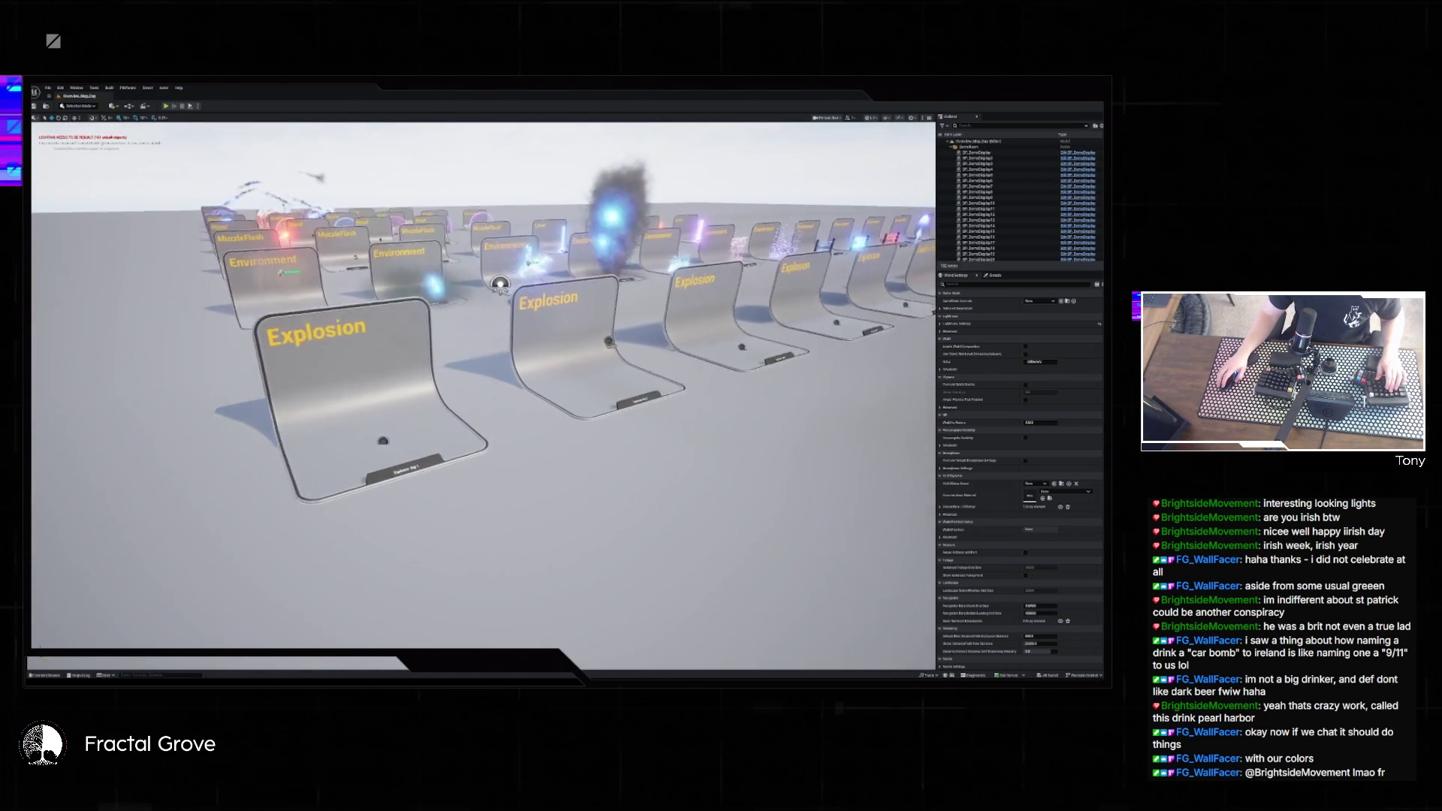
pyautogui.click(315, 391)
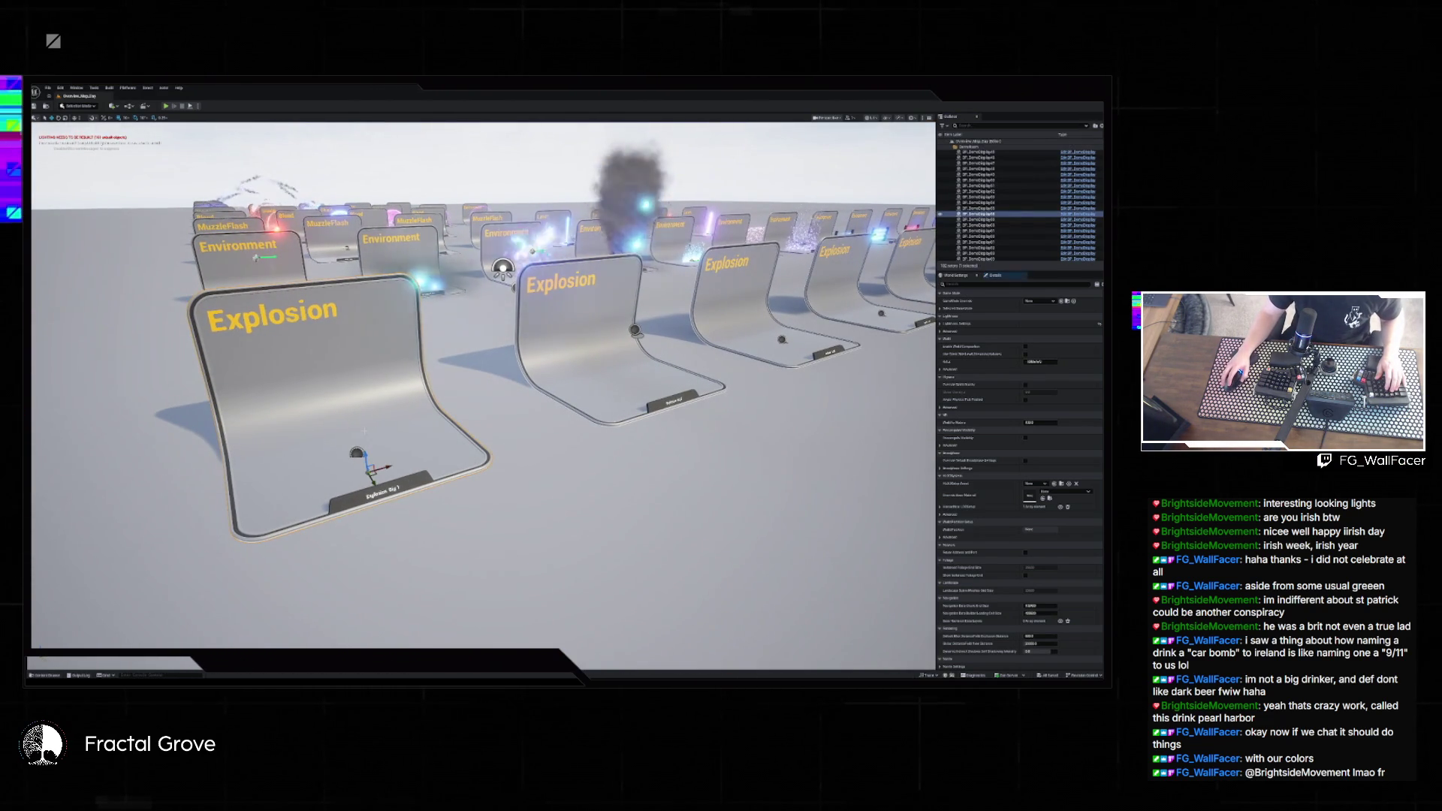
# - Bring the BP_Bomb window forward and show its content browser
pyautogui.moveTo(693, 675)
pyautogui.click(720, 659)
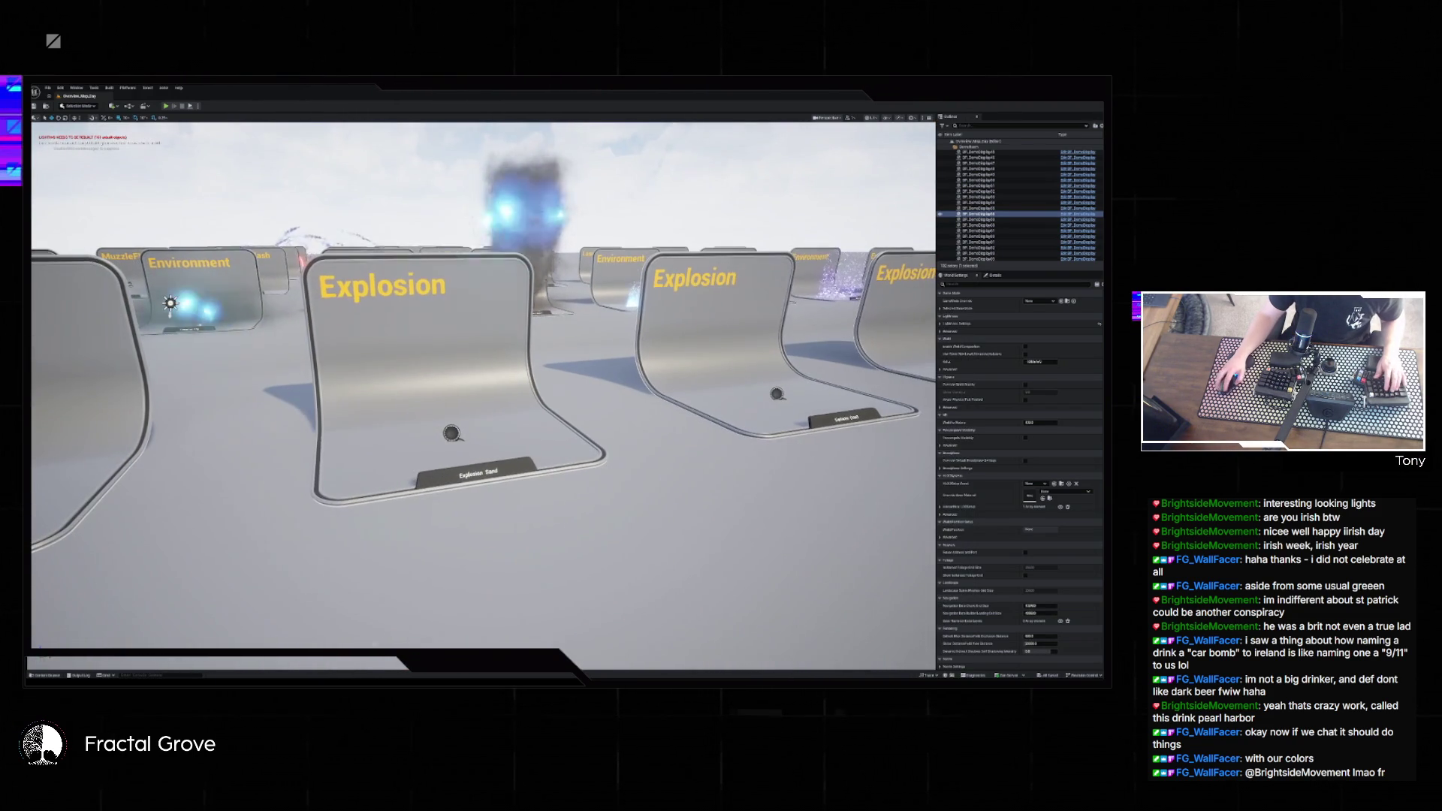
pyautogui.hotkey('ctrl', 'space')
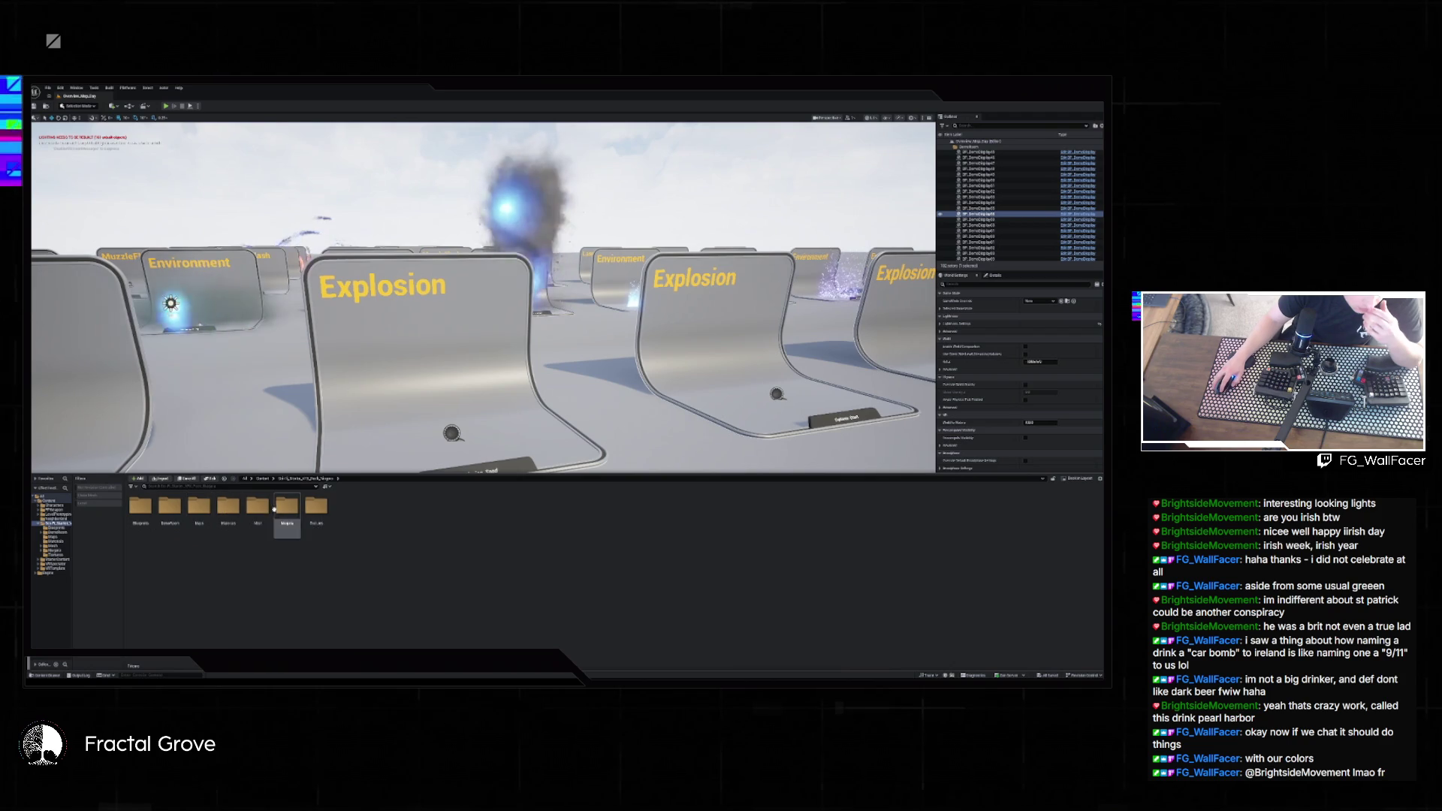
# - Open the Niagara > Explosion folder in the content browser
pyautogui.doubleClick(274, 510)
pyautogui.click(197, 514)
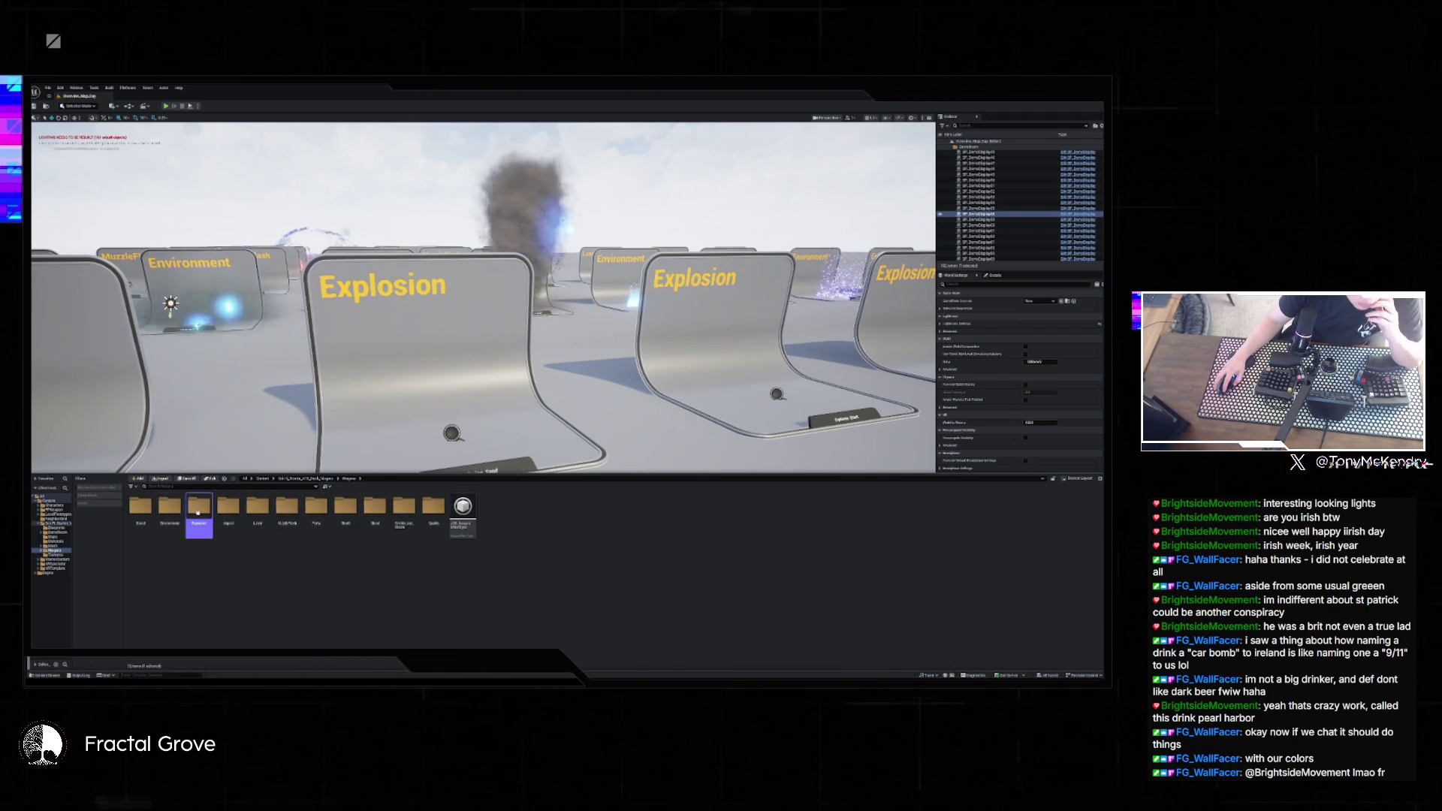
pyautogui.doubleClick(198, 513)
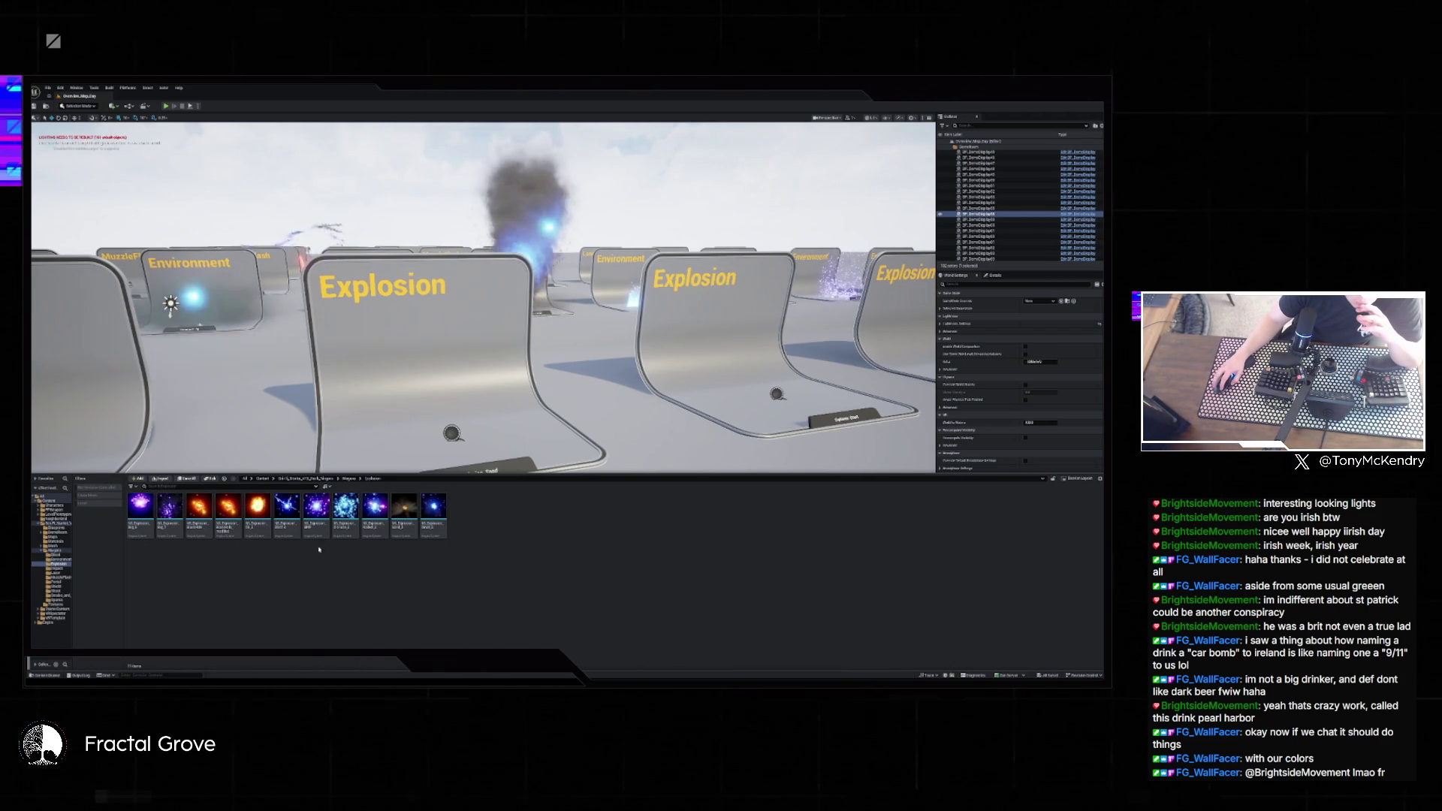
# - Migrate the second explosion effect and its dependencies into the destination Content folder
pyautogui.rightClick(173, 517)
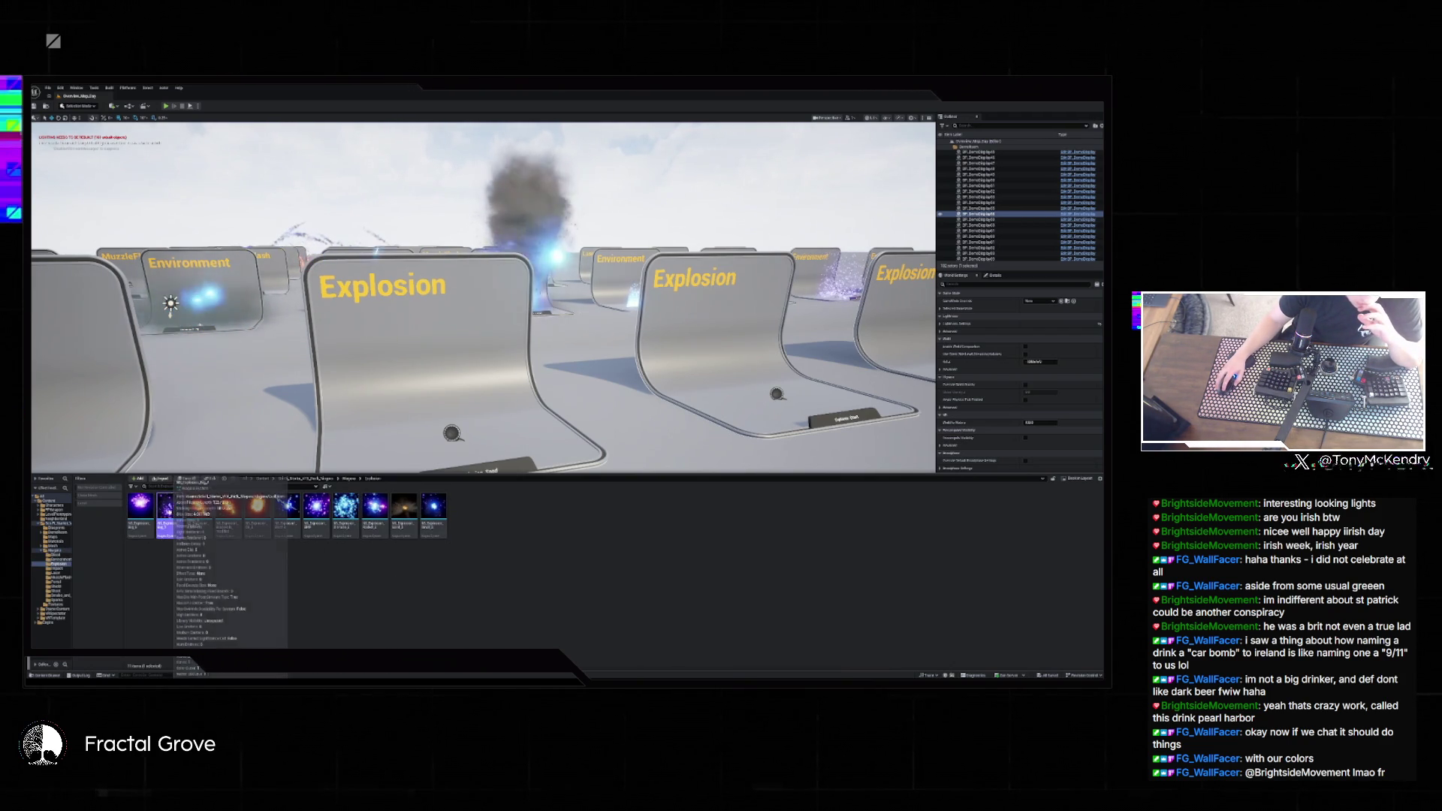
pyautogui.moveTo(206, 568)
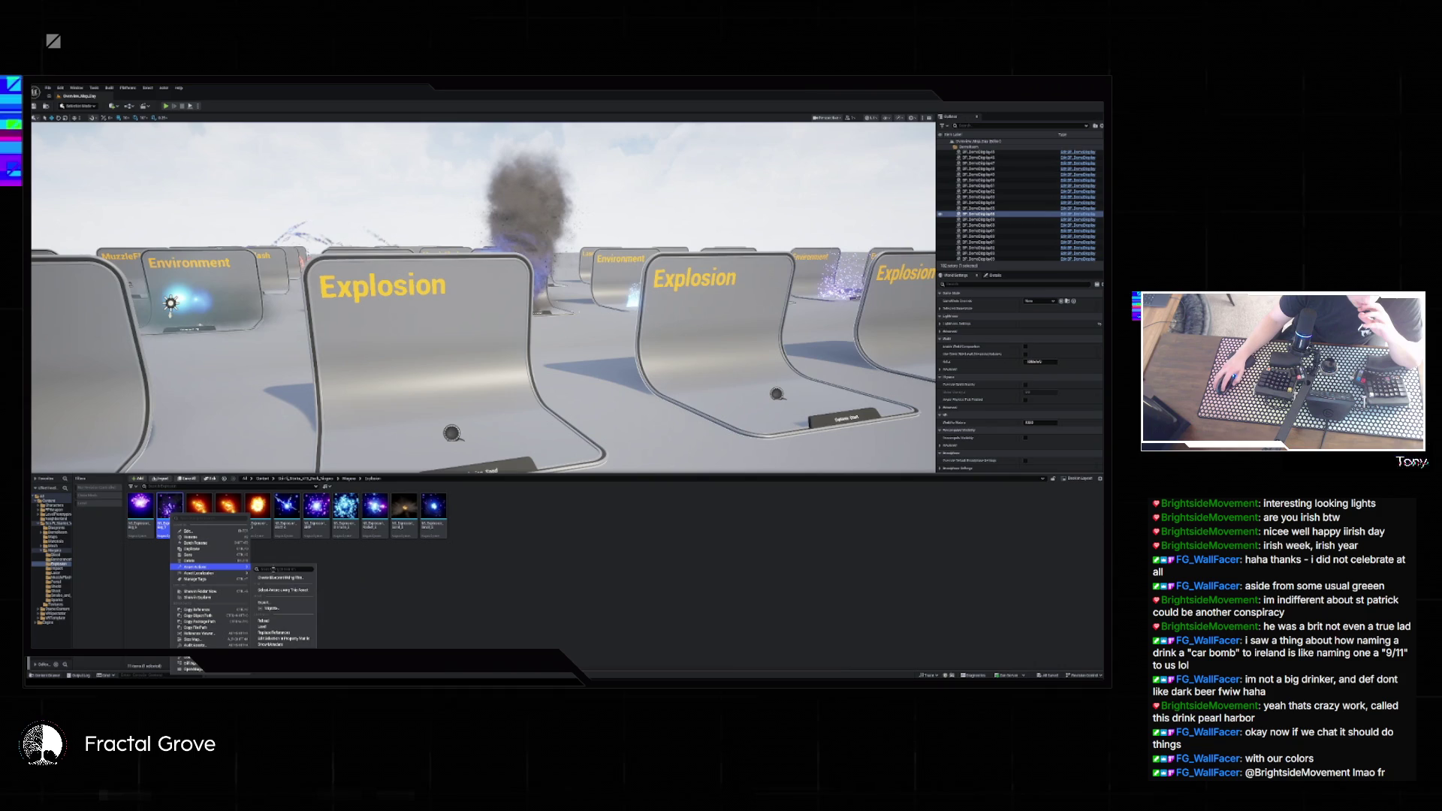
pyautogui.click(269, 608)
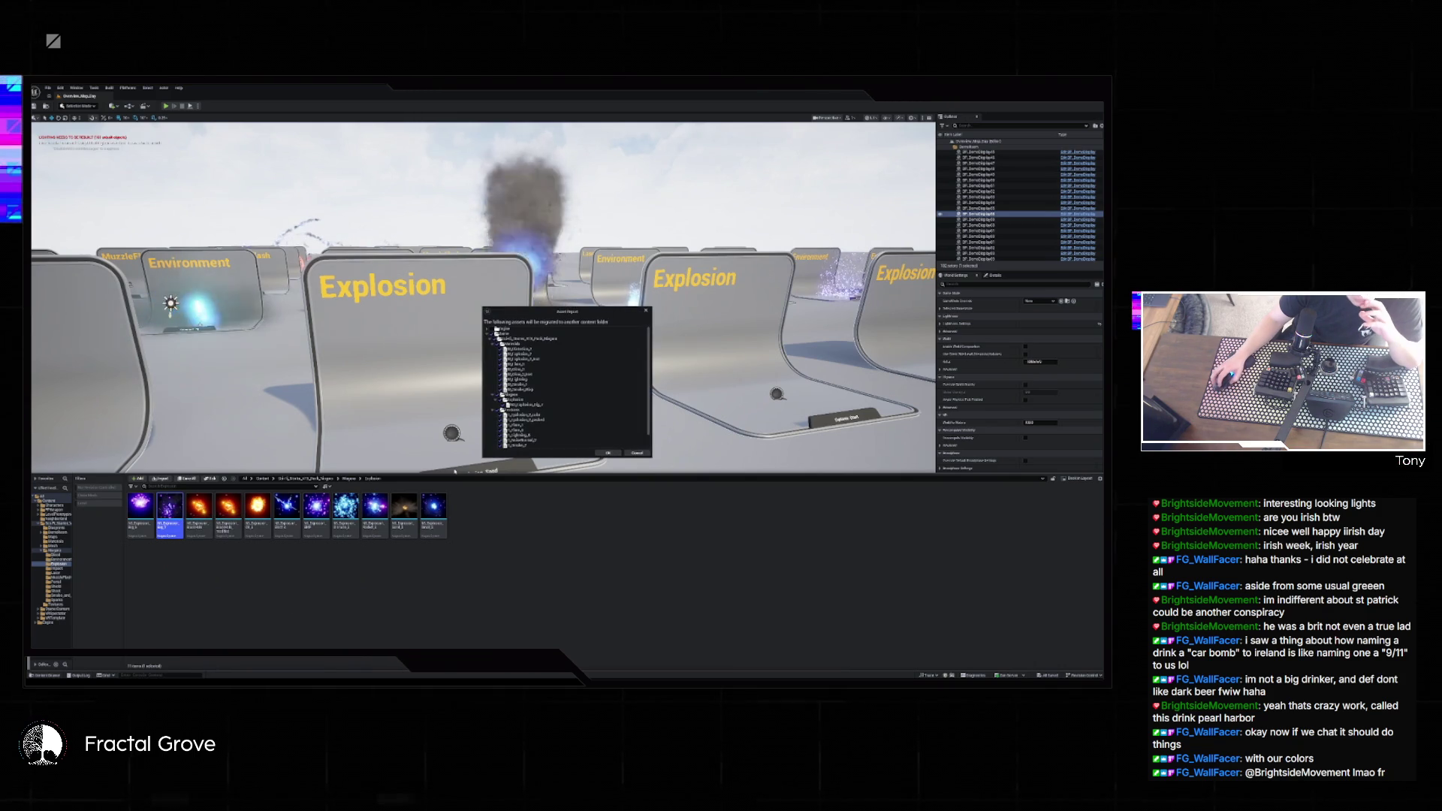
pyautogui.scroll(-1, 556, 371)
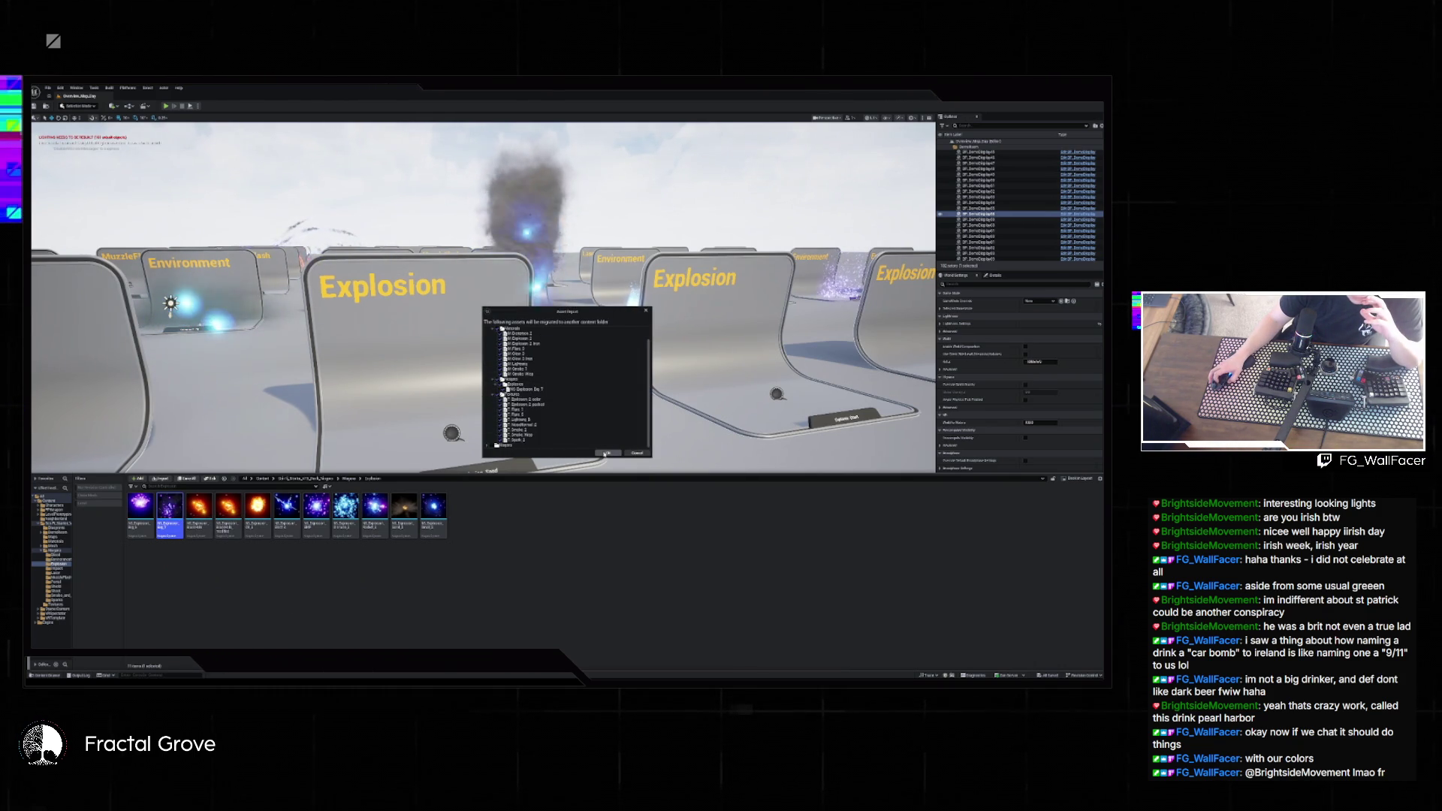
pyautogui.click(604, 454)
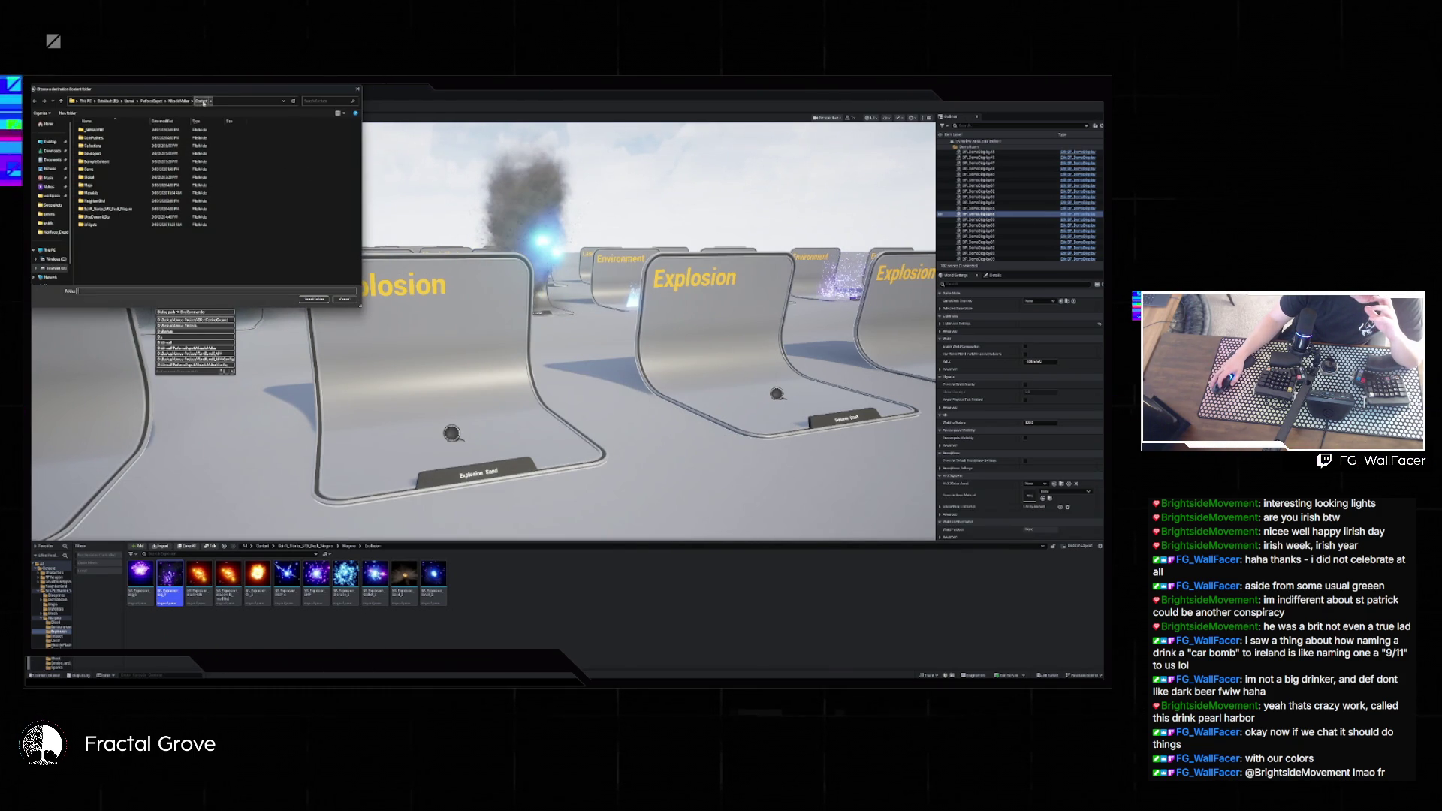
pyautogui.click(315, 299)
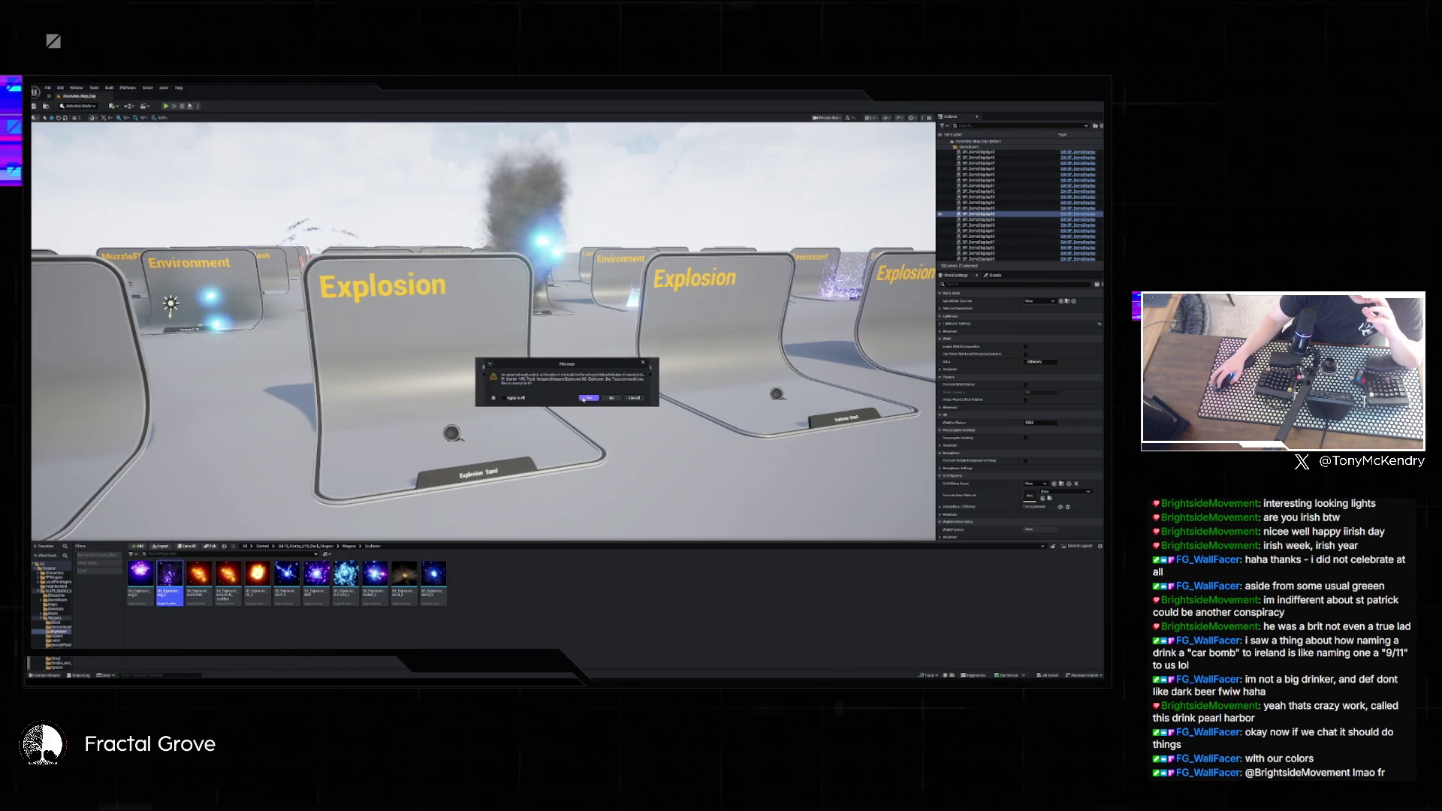
pyautogui.click(586, 399)
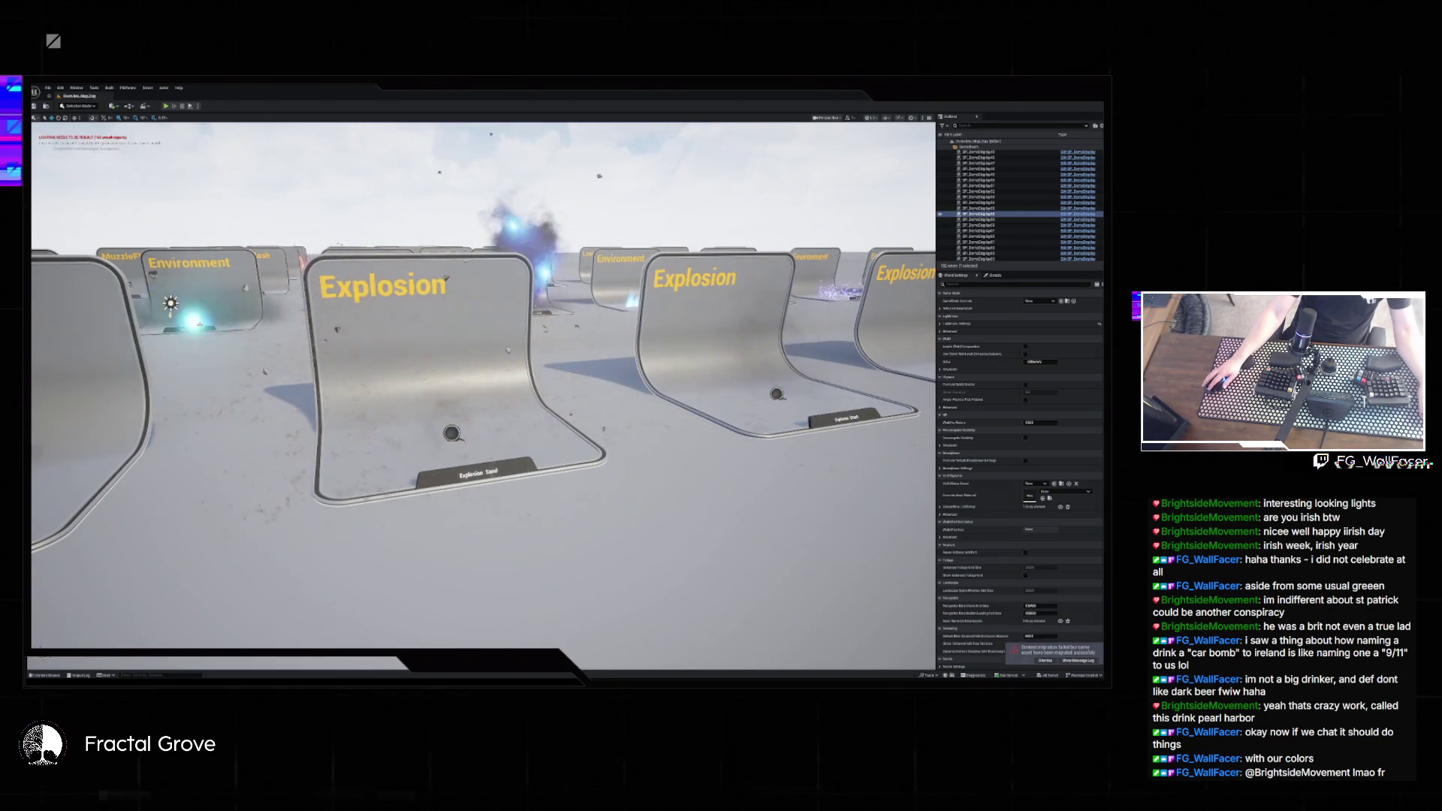
# - Switch to the Plinko editor and briefly play-test the pegboard level
pyautogui.hotkey('alt', 'Tab')
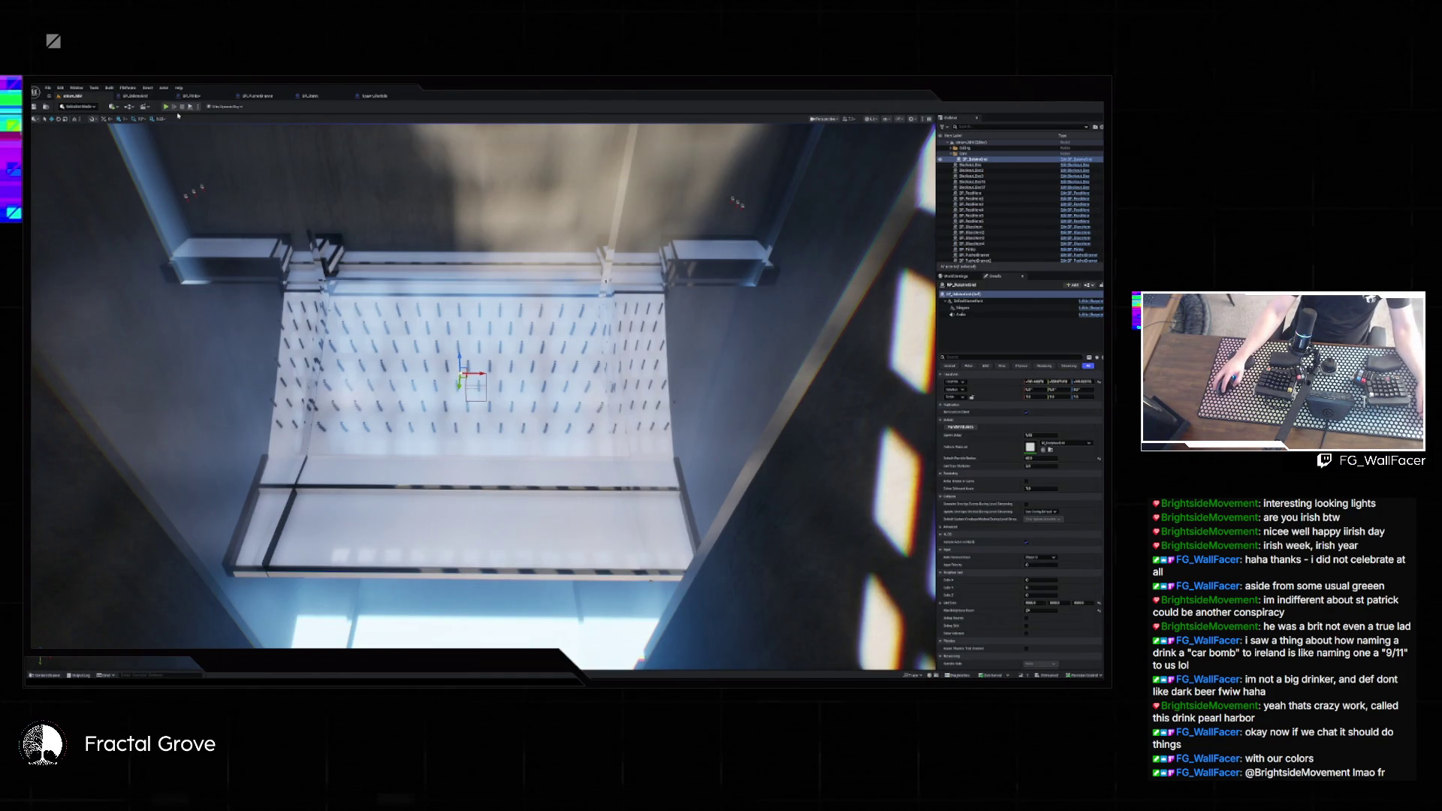
pyautogui.hotkey('alt', 'p')
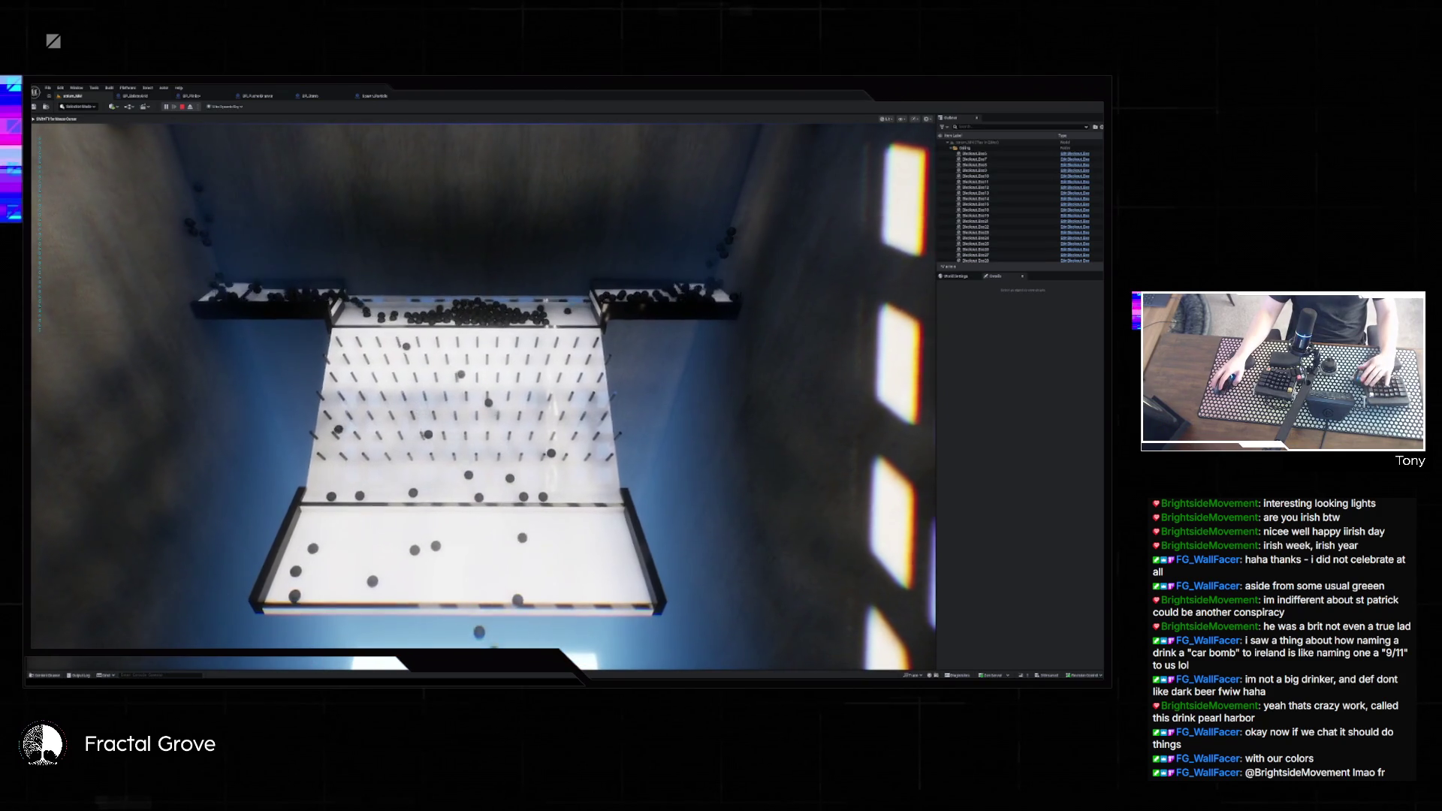
pyautogui.press('Escape')
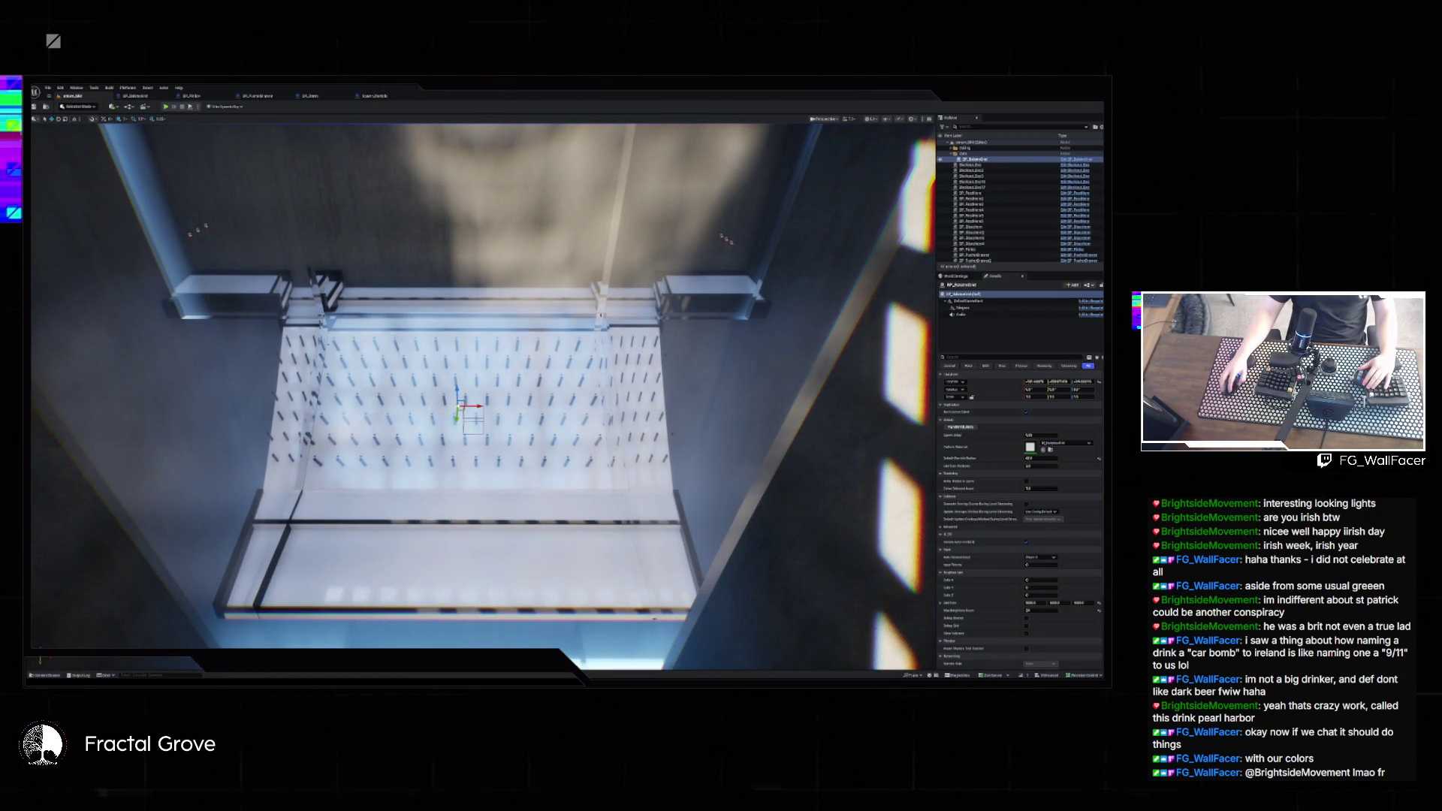
# - In the Content Drawer, go to Niagara > Explosion and open the Explosion Niagara system
pyautogui.click(56, 674)
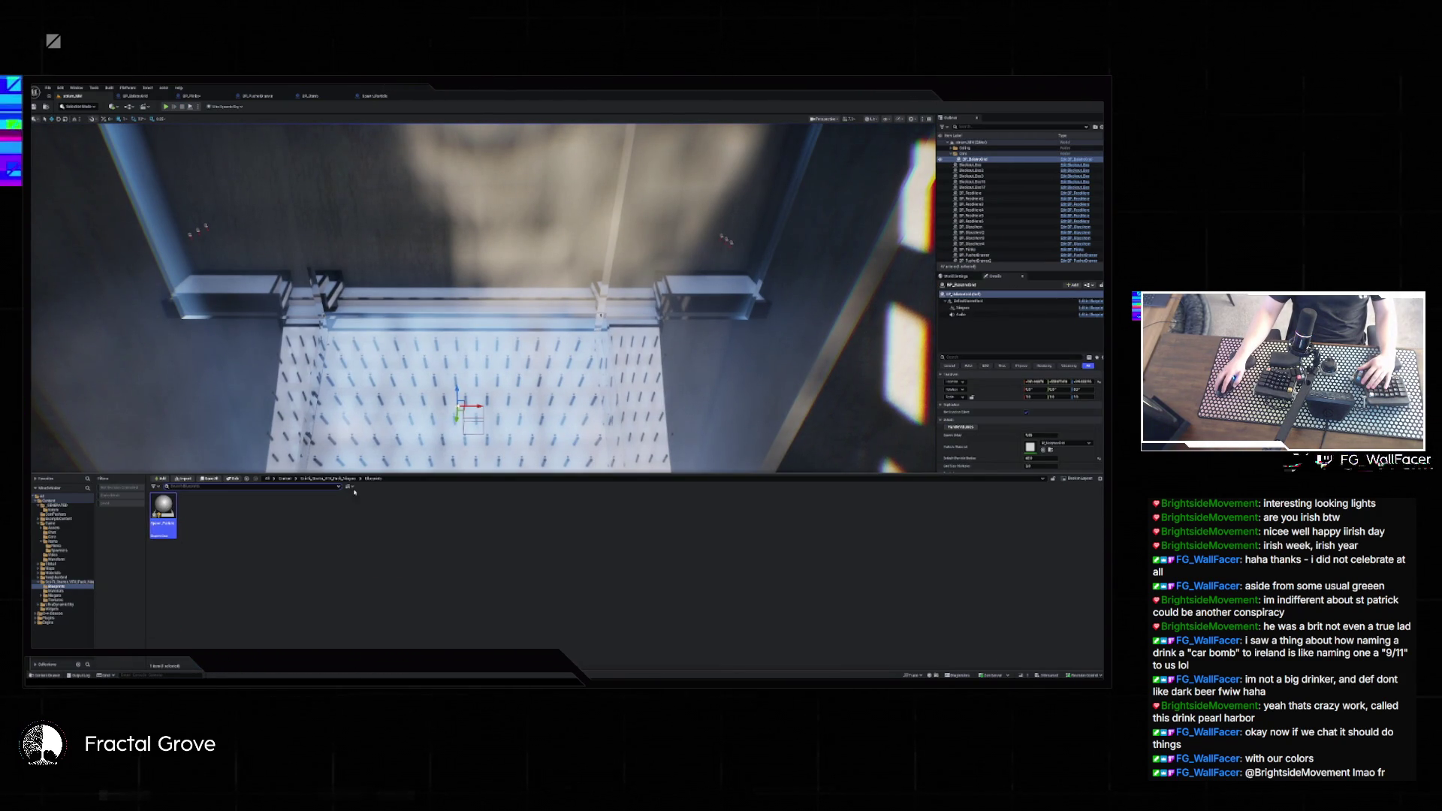
pyautogui.click(330, 479)
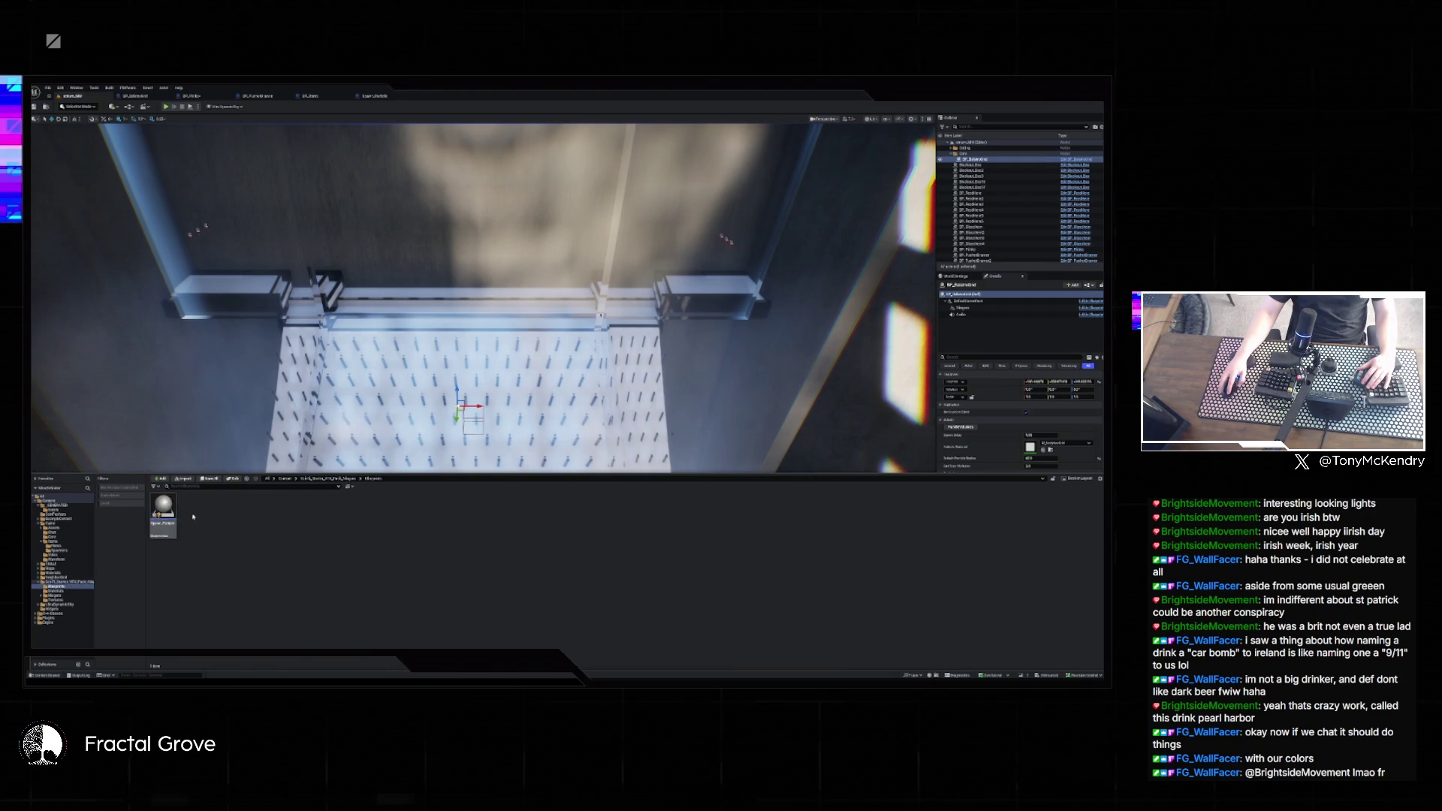
pyautogui.doubleClick(222, 507)
pyautogui.doubleClick(163, 508)
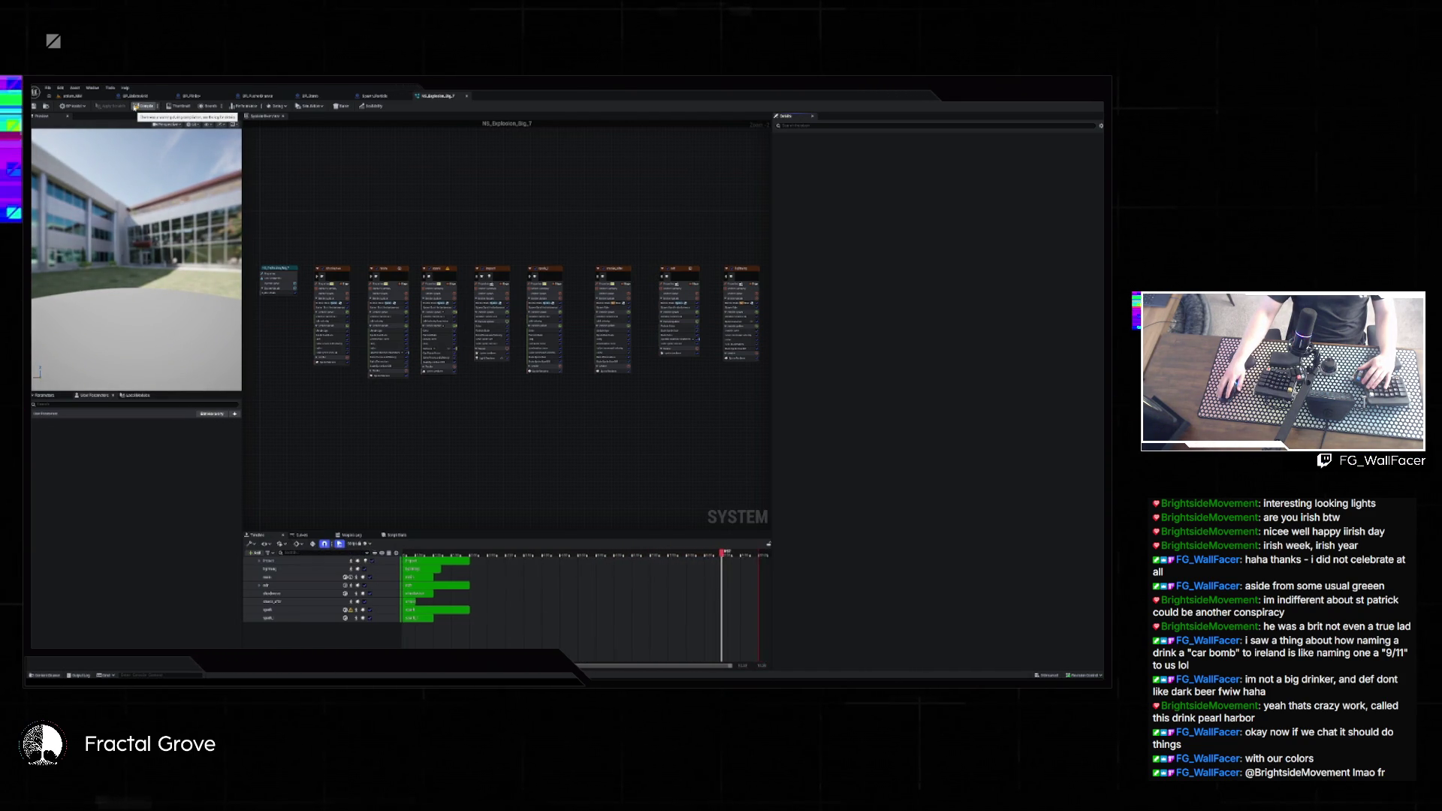
# - Compile the Explosion Niagara system and save it with its three related assets
pyautogui.click(135, 106)
pyautogui.click(353, 535)
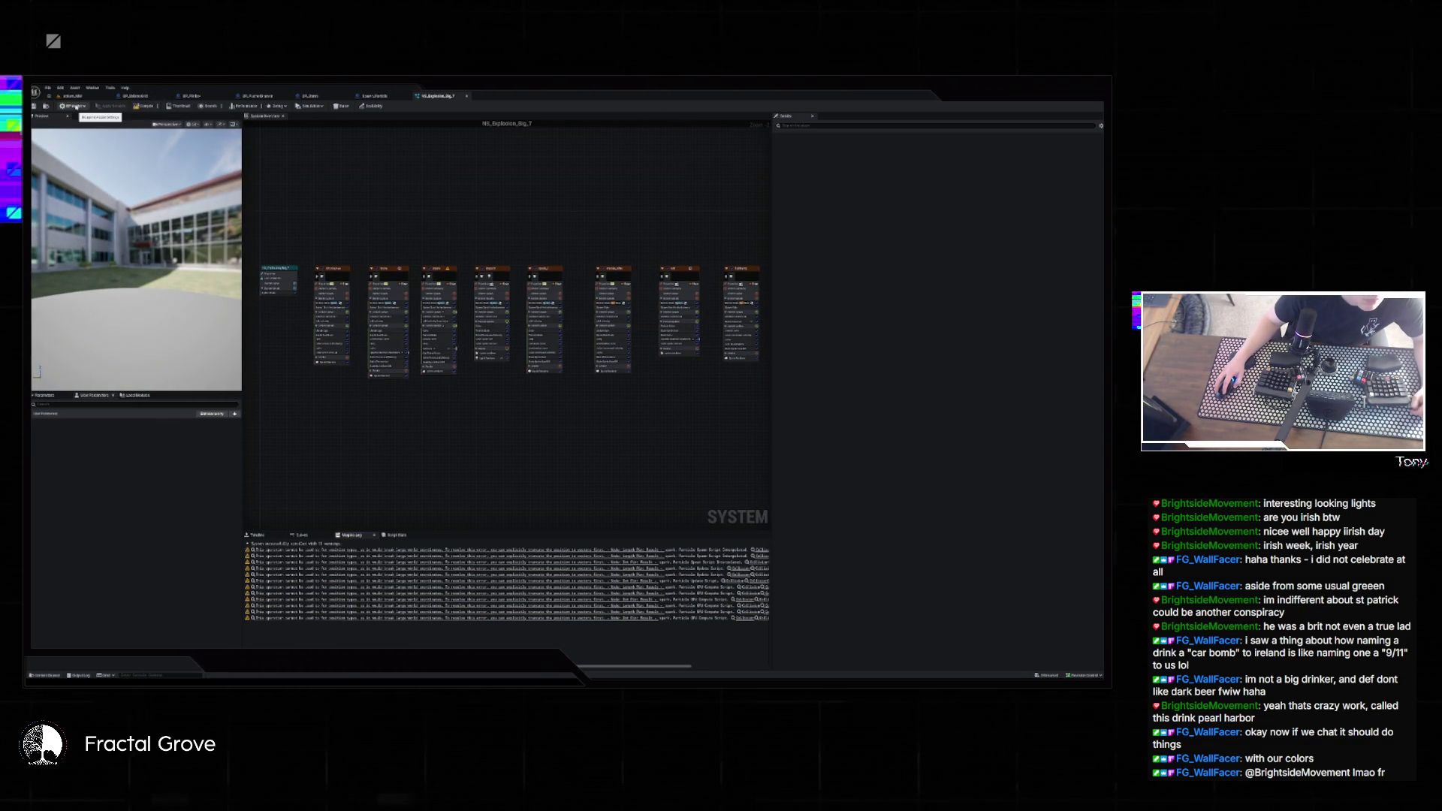
pyautogui.hotkey('ctrl', 'shift', 's')
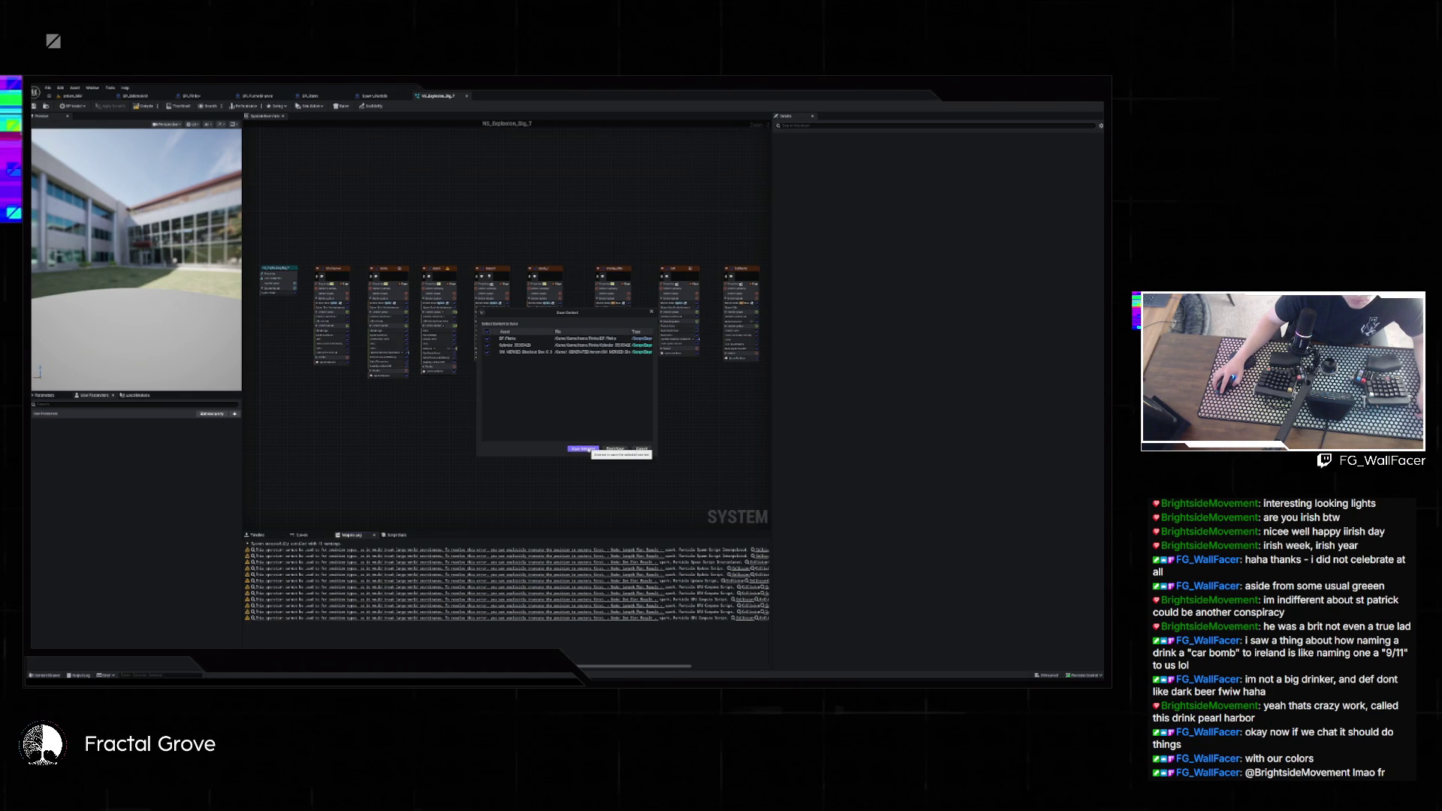
pyautogui.click(585, 449)
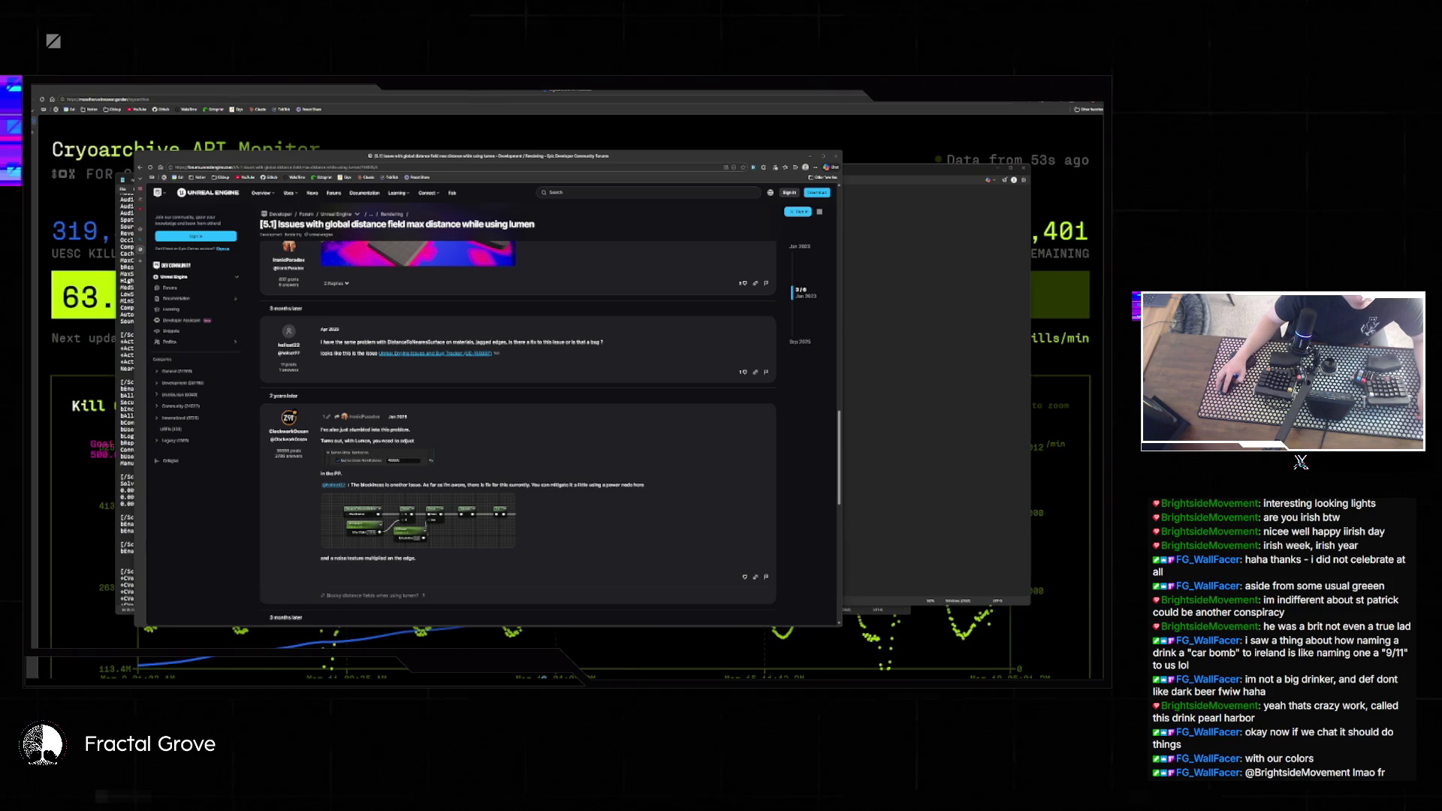
# - Preview the other project's .uproject file in its folder, then return to Unreal Editor
pyautogui.hotkey('alt', 'Tab')
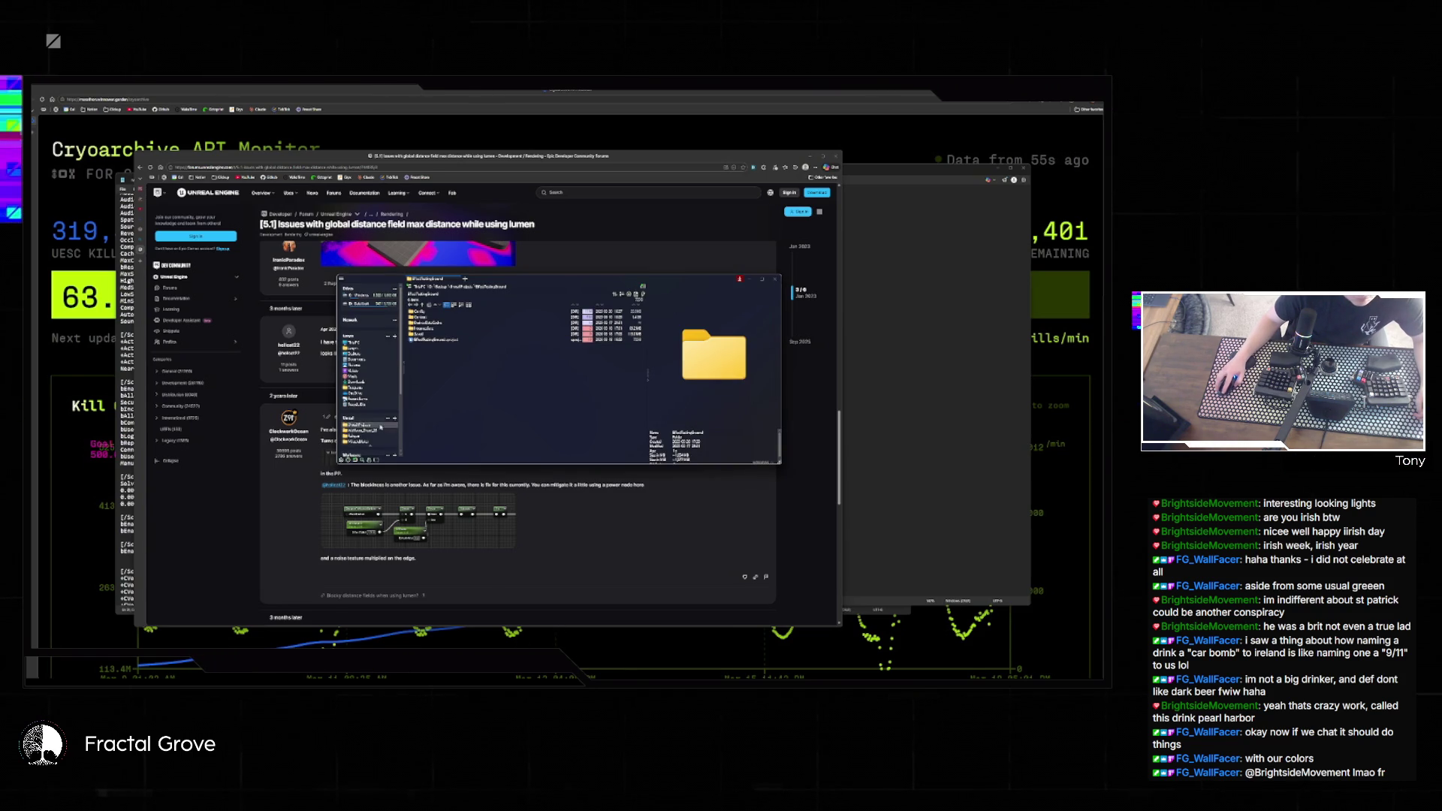
pyautogui.click(366, 441)
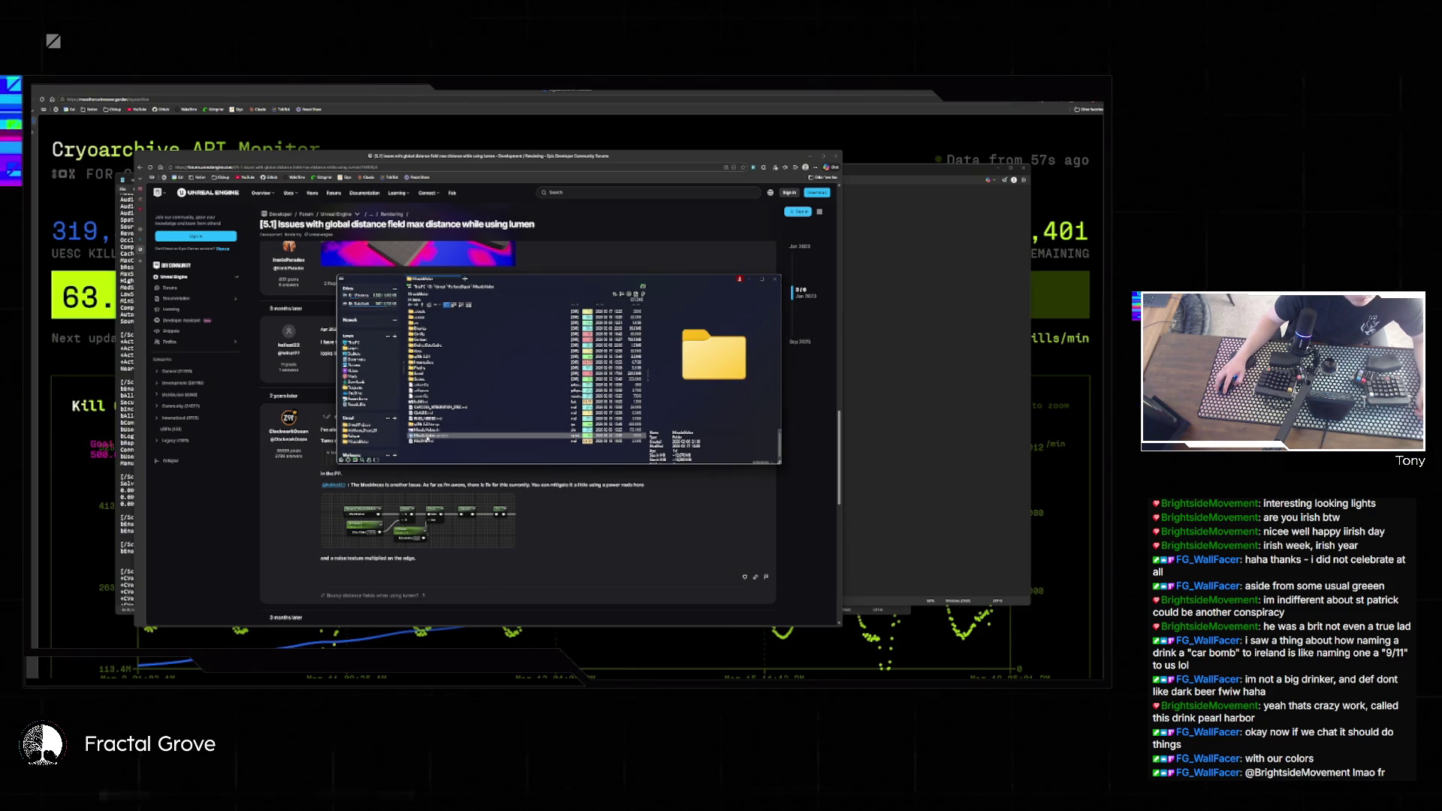
pyautogui.click(428, 435)
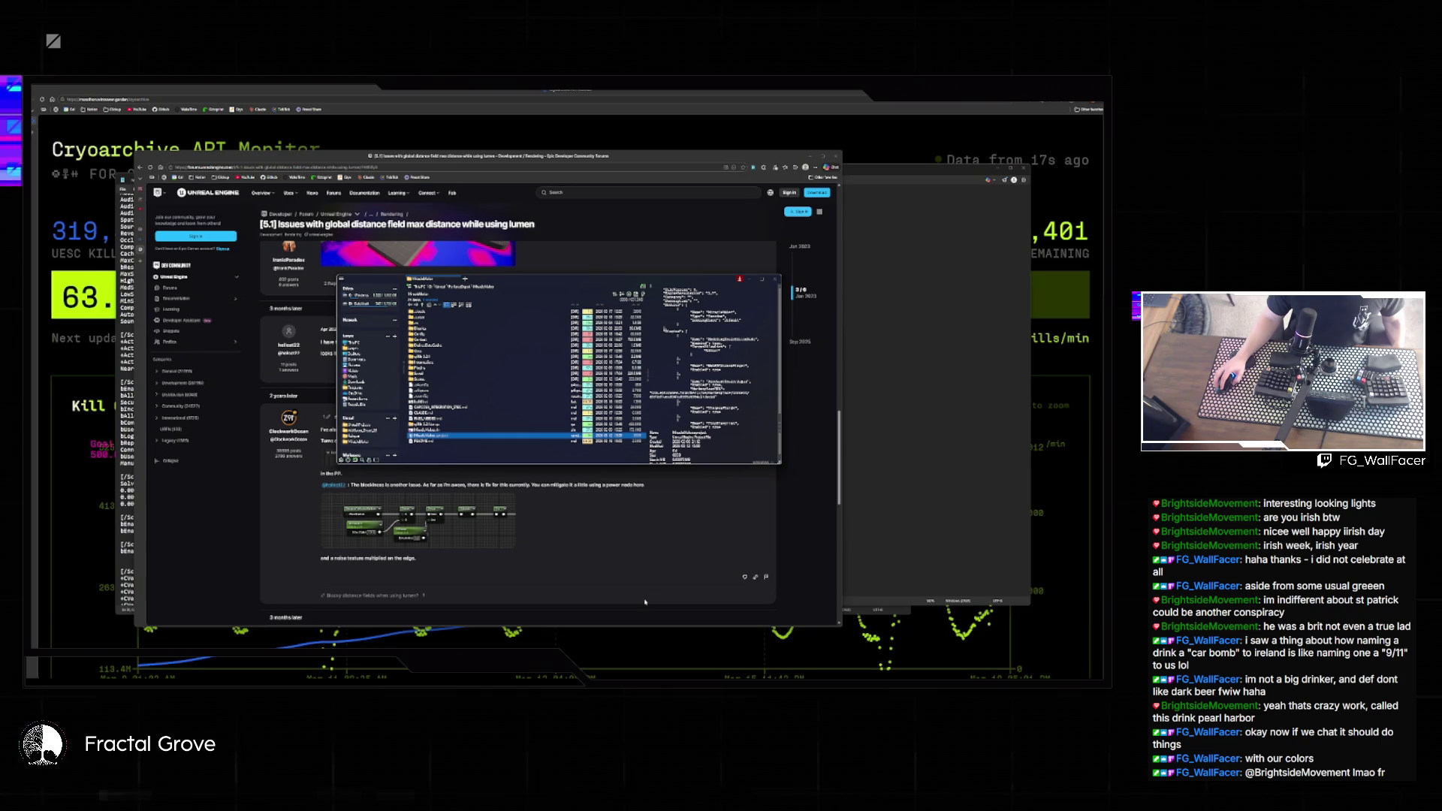
pyautogui.moveTo(699, 686)
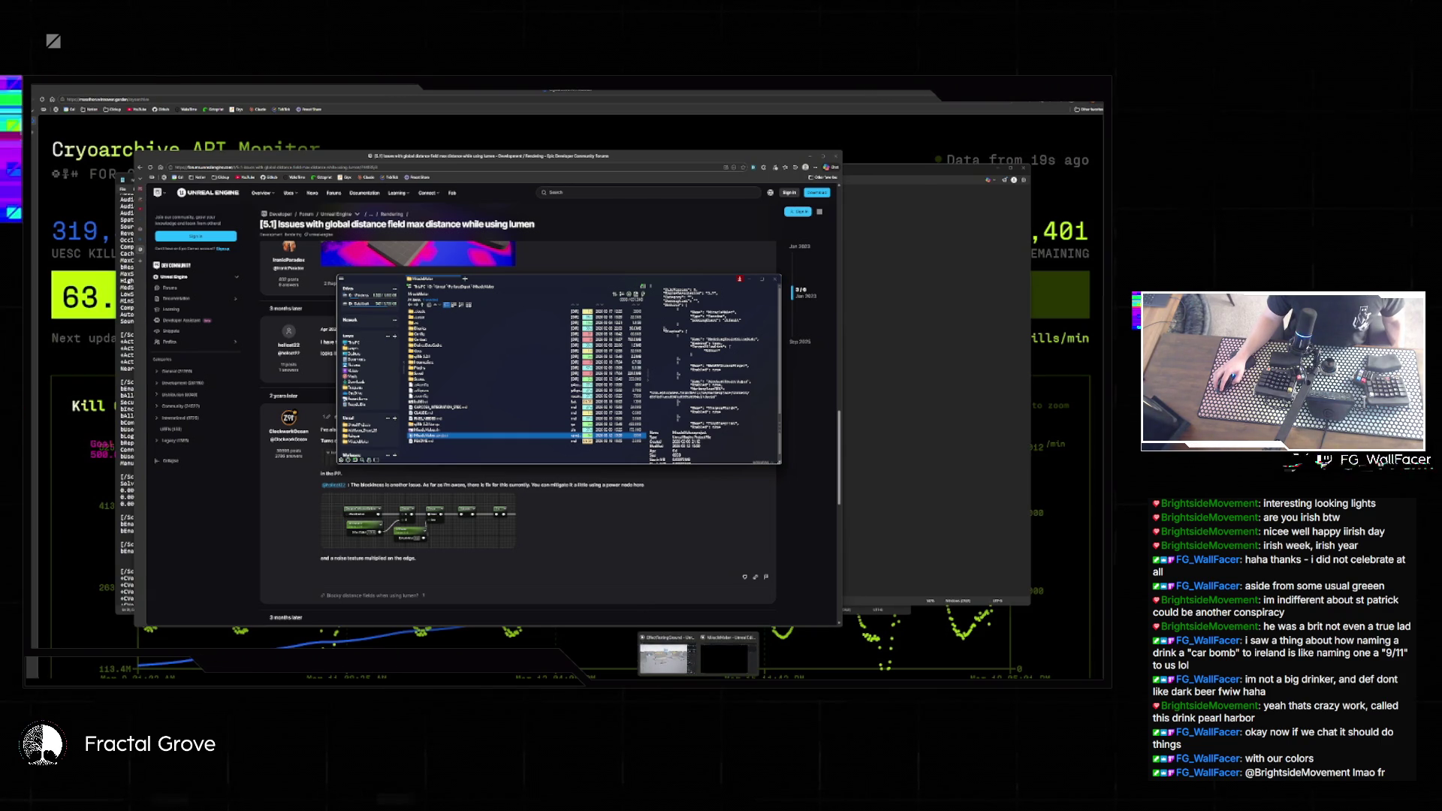
pyautogui.click(724, 658)
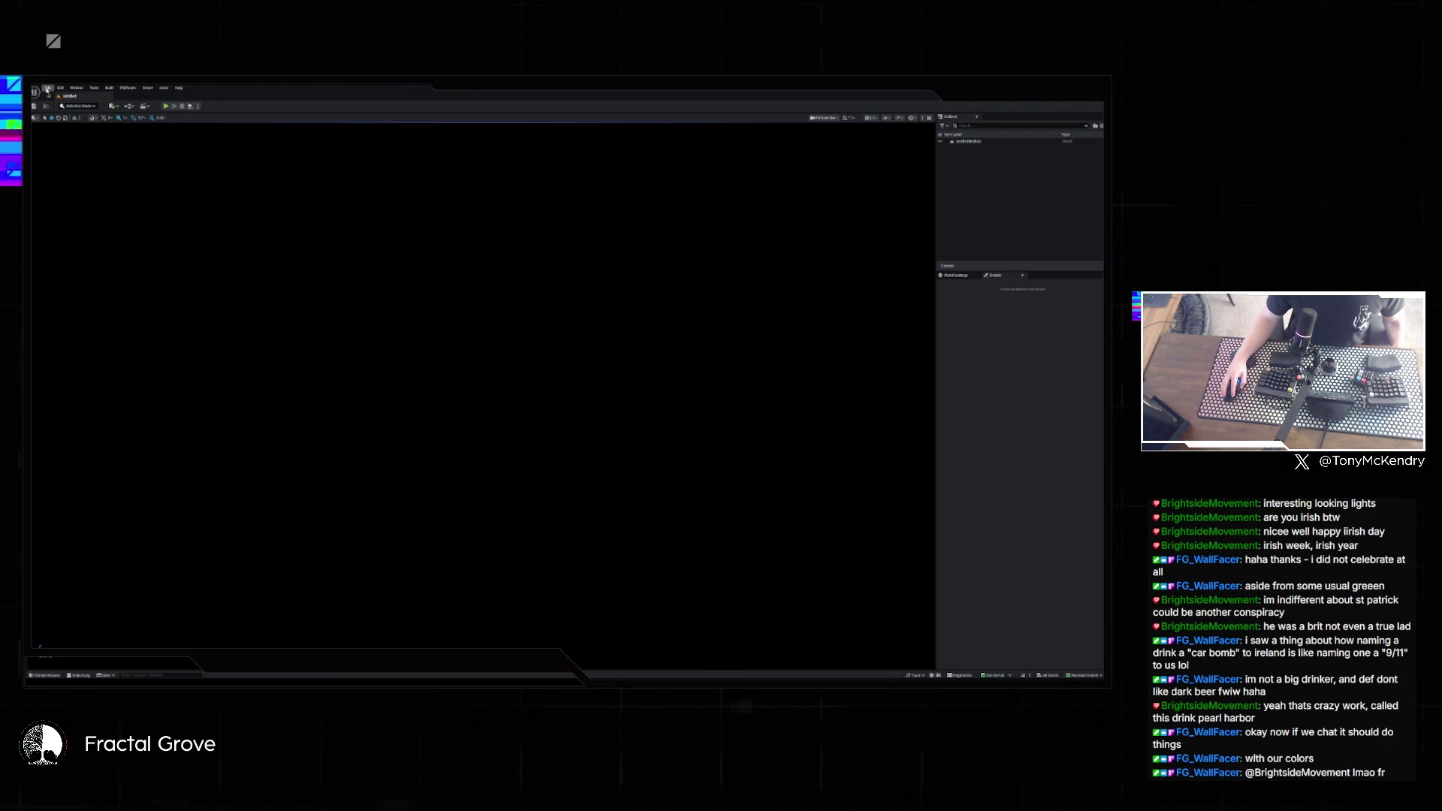
# - Reopen the pegboard level from Recent Levels, play-test it, then switch to EffectTestingGround
pyautogui.click(46, 89)
pyautogui.moveTo(58, 123)
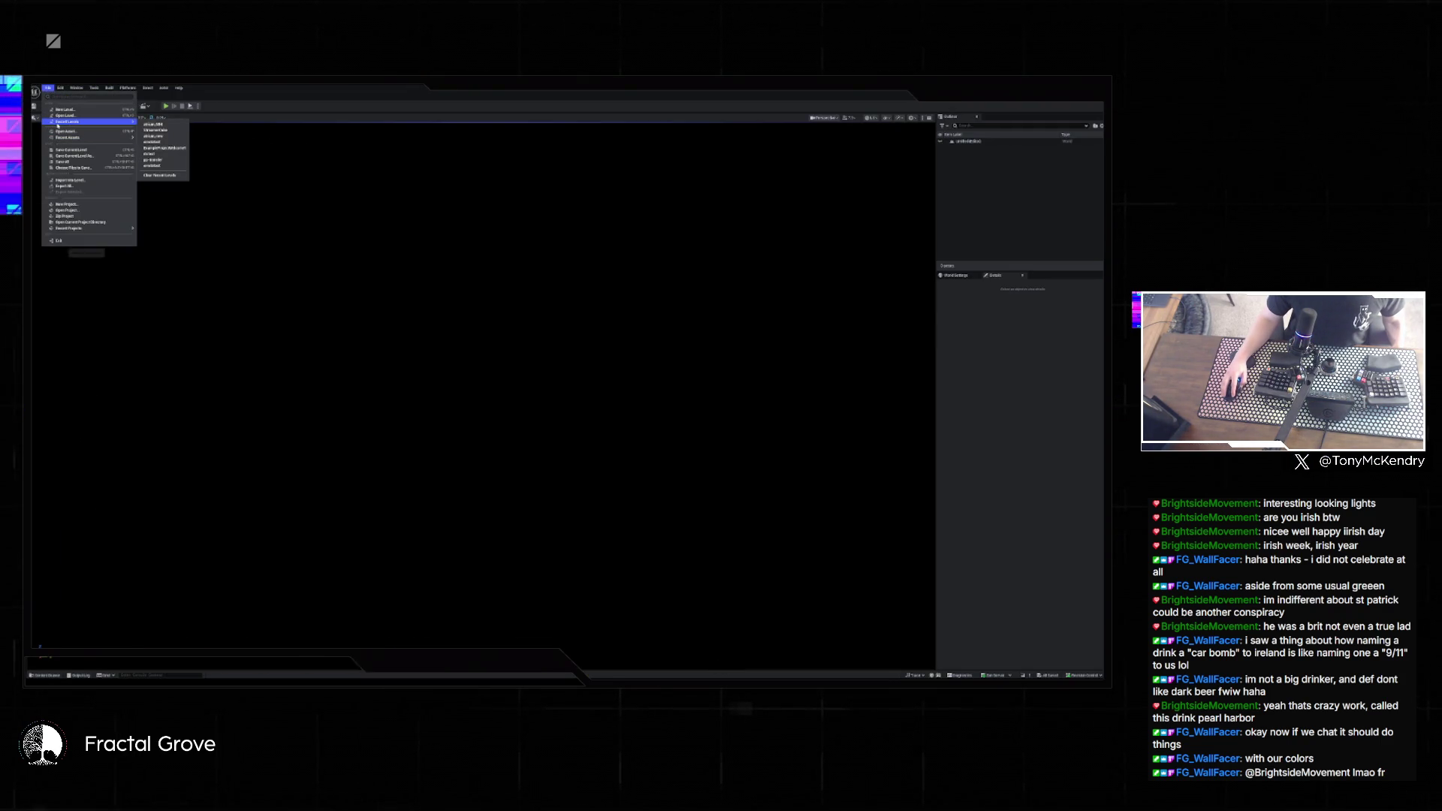
pyautogui.click(168, 128)
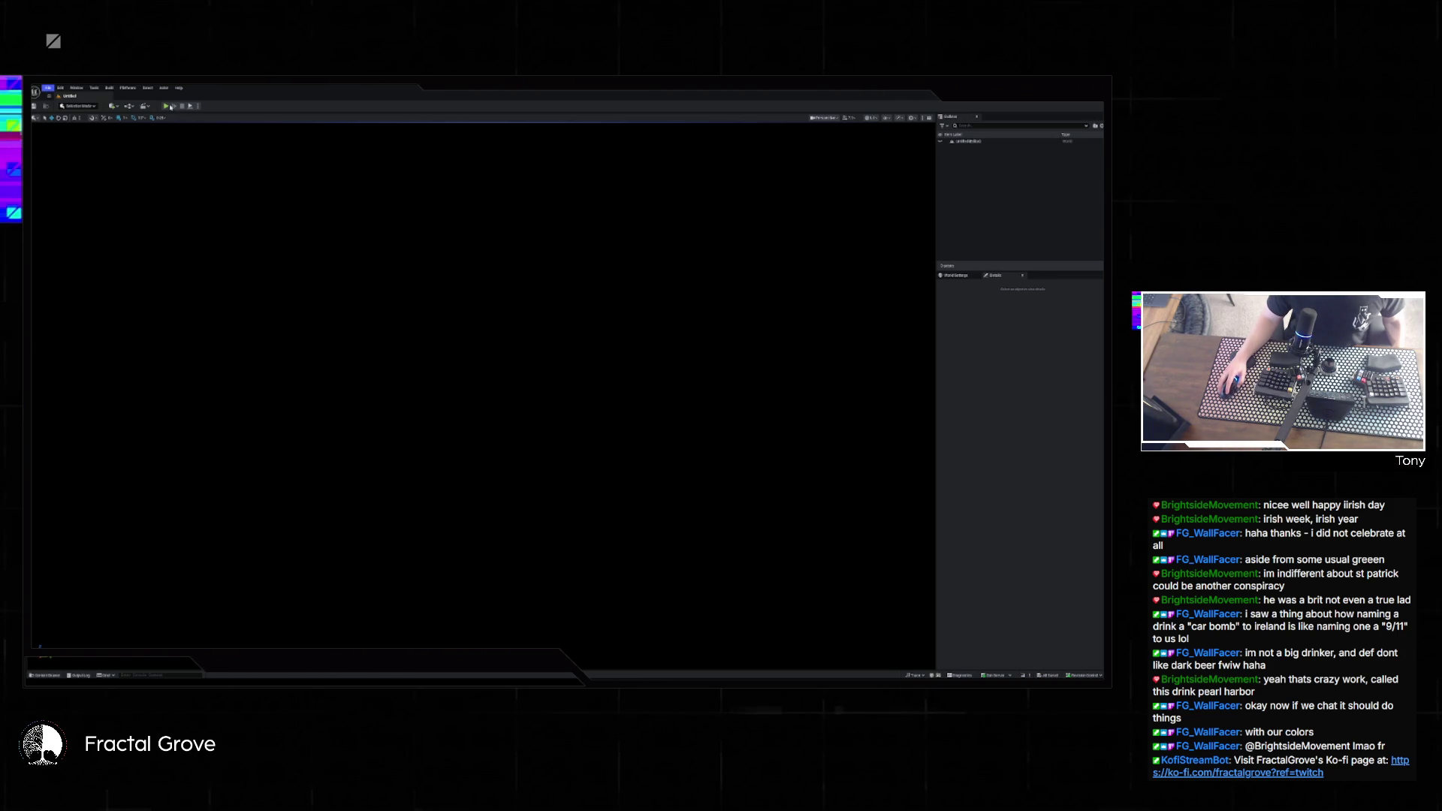
pyautogui.click(168, 107)
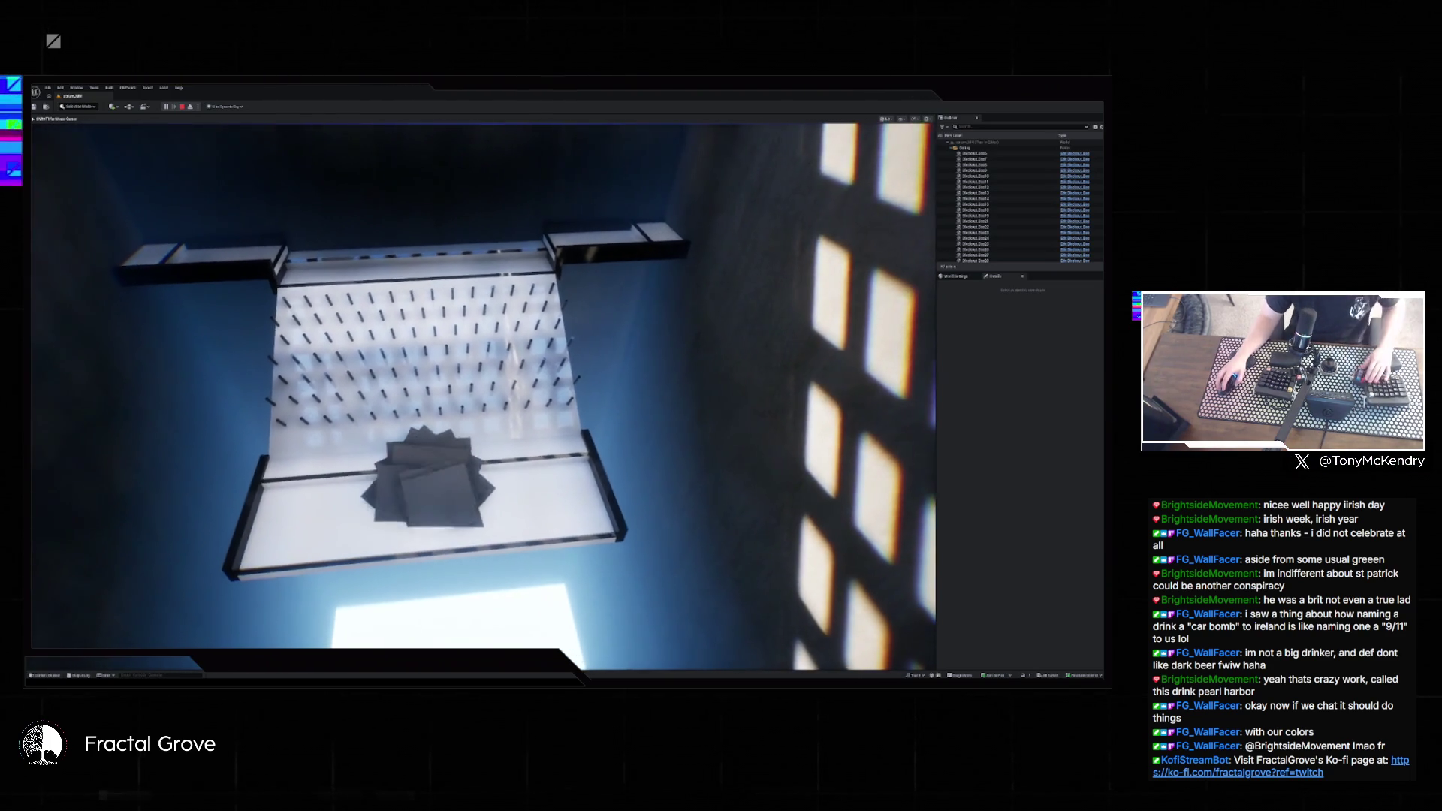
pyautogui.press('Escape')
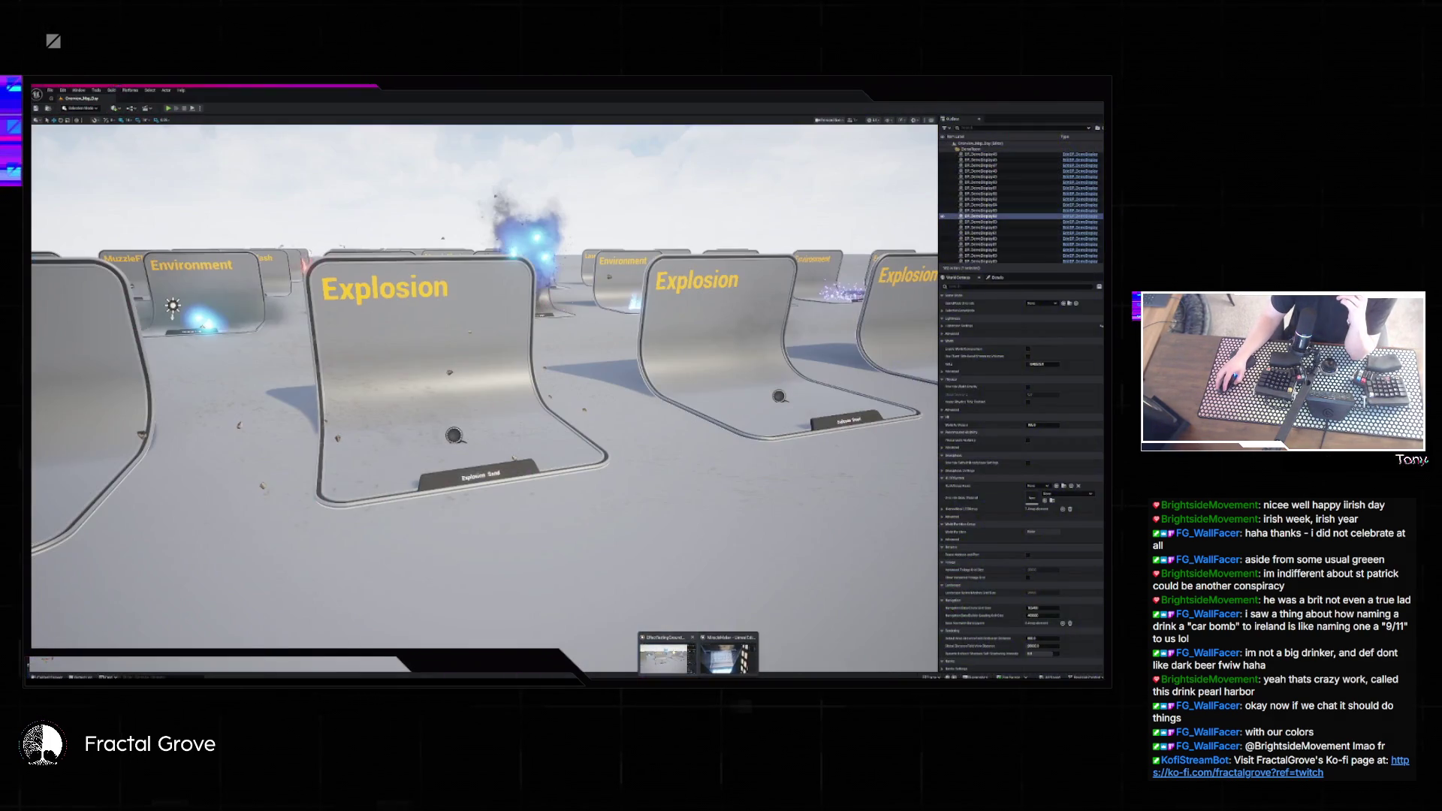
pyautogui.click(665, 657)
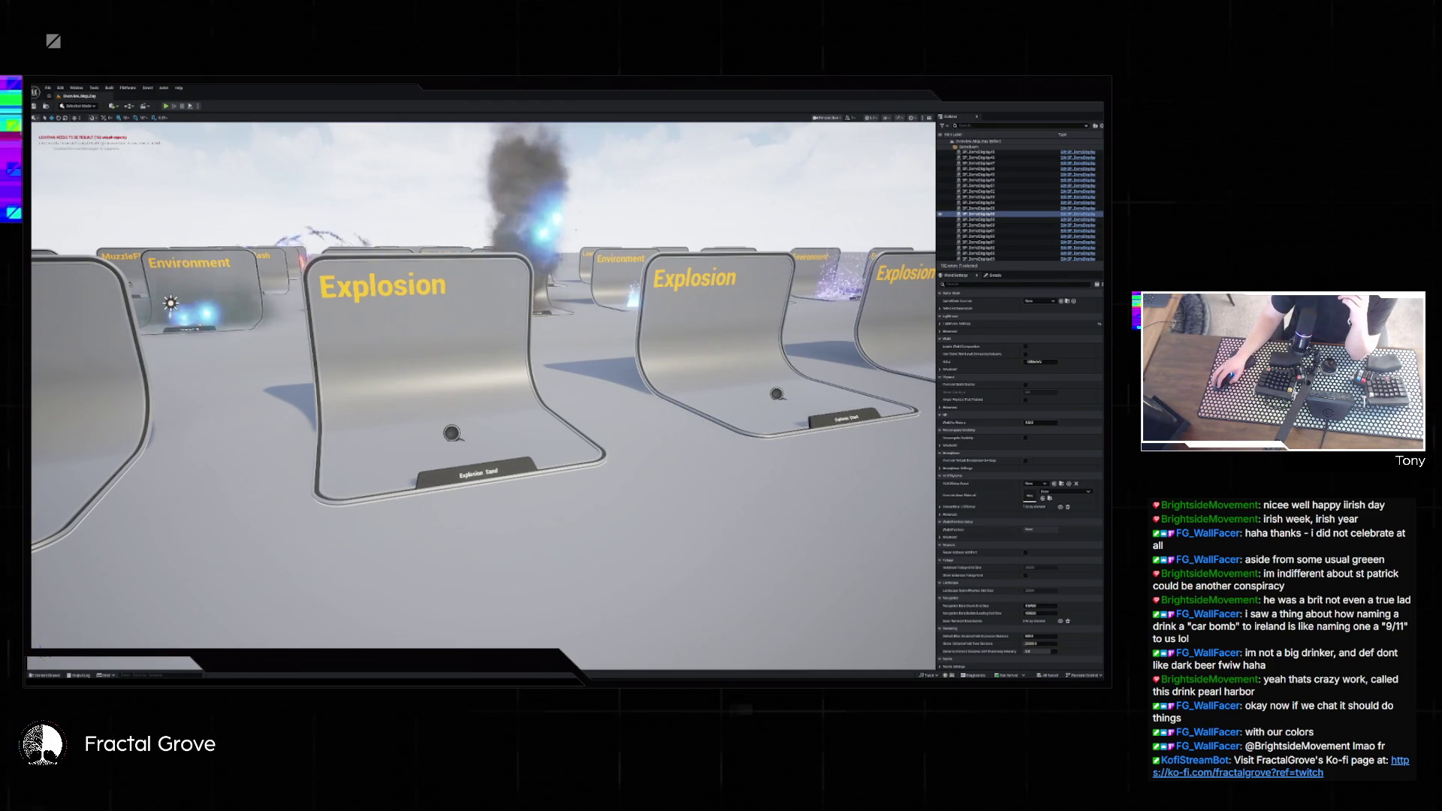
# - Show the Content Drawer and check an explosion asset's action menu
pyautogui.moveTo(698, 674)
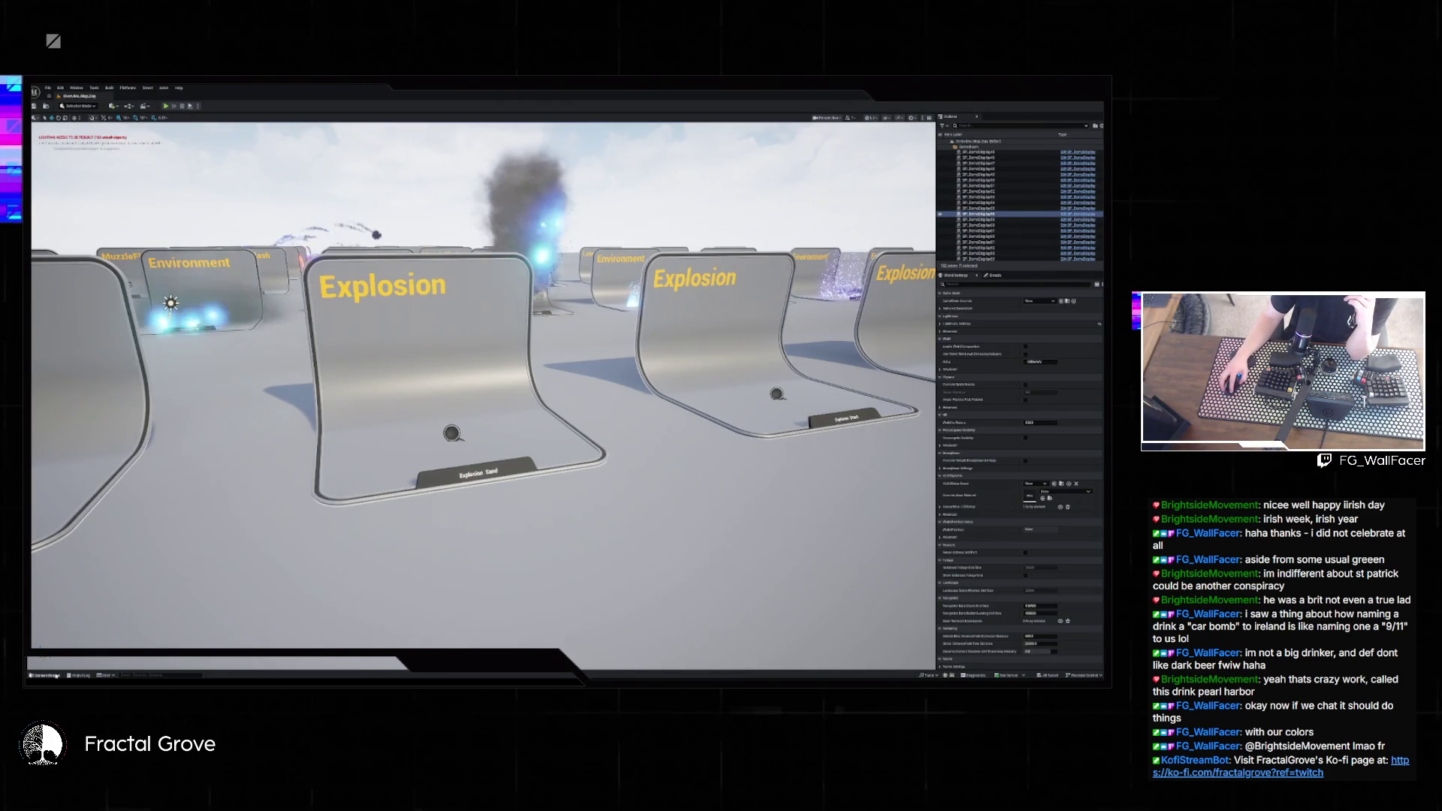
pyautogui.hotkey('ctrl', 'space')
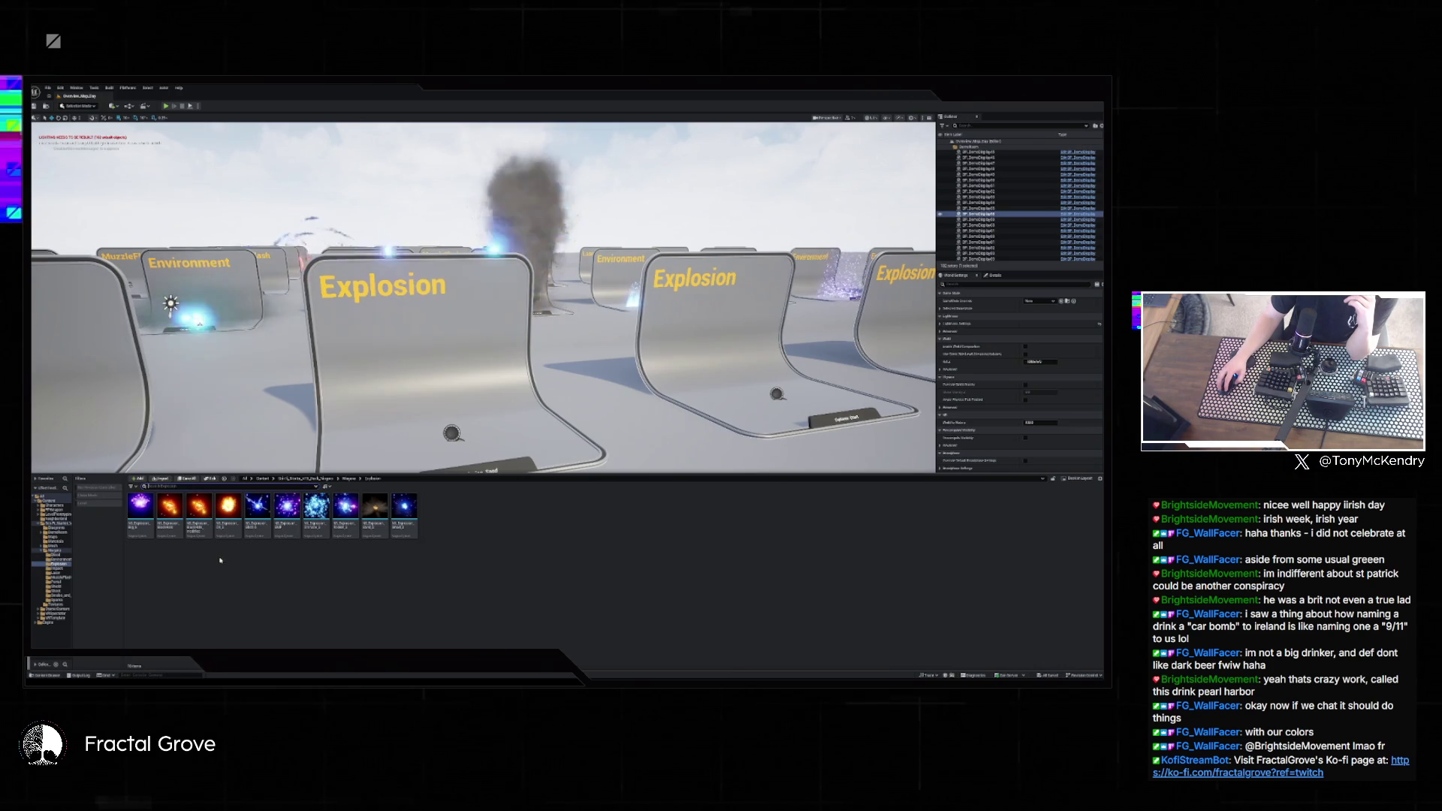
pyautogui.rightClick(225, 562)
pyautogui.press('Escape')
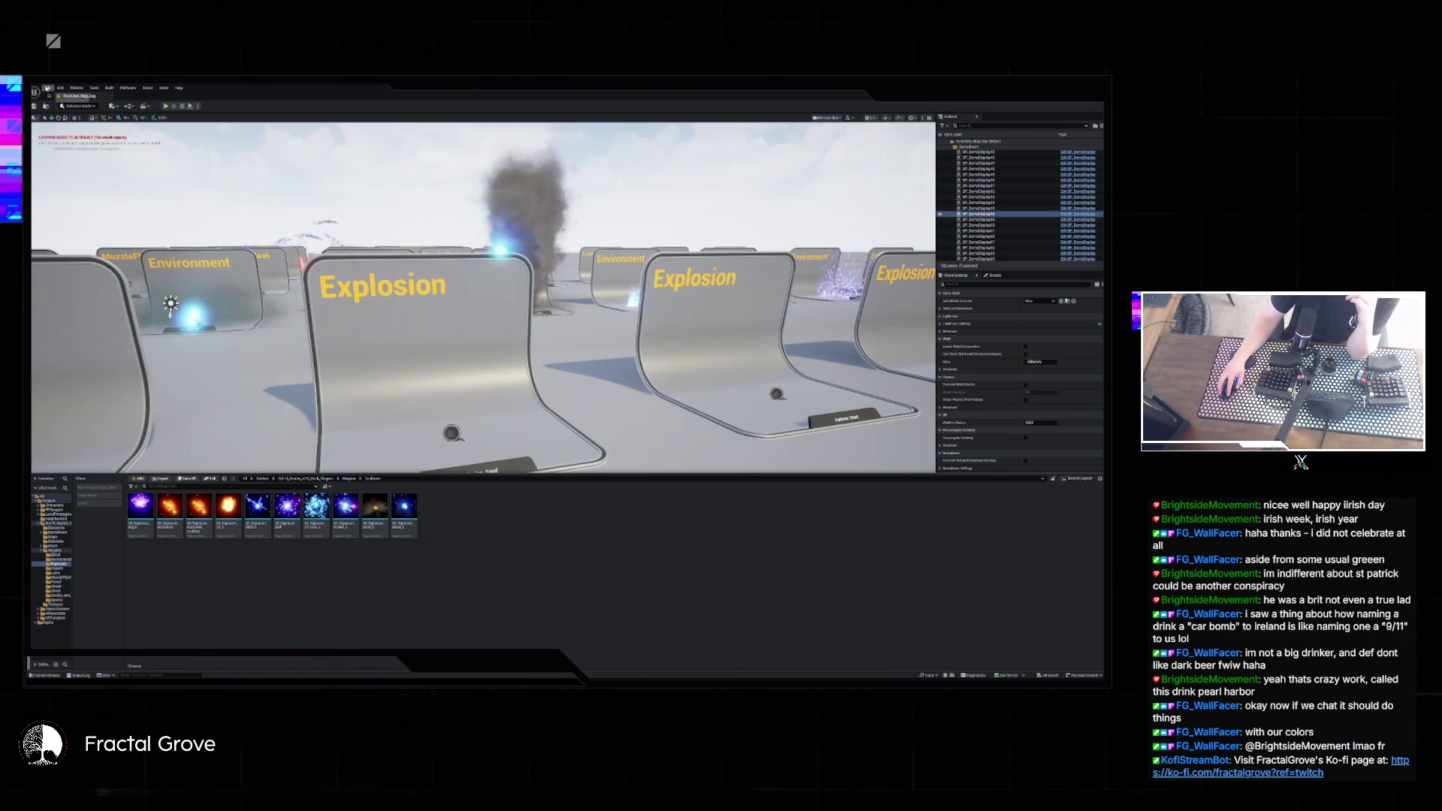
# - Load the Overview_Map_Day level and check the explosion asset folder's options
pyautogui.click(48, 88)
pyautogui.moveTo(60, 129)
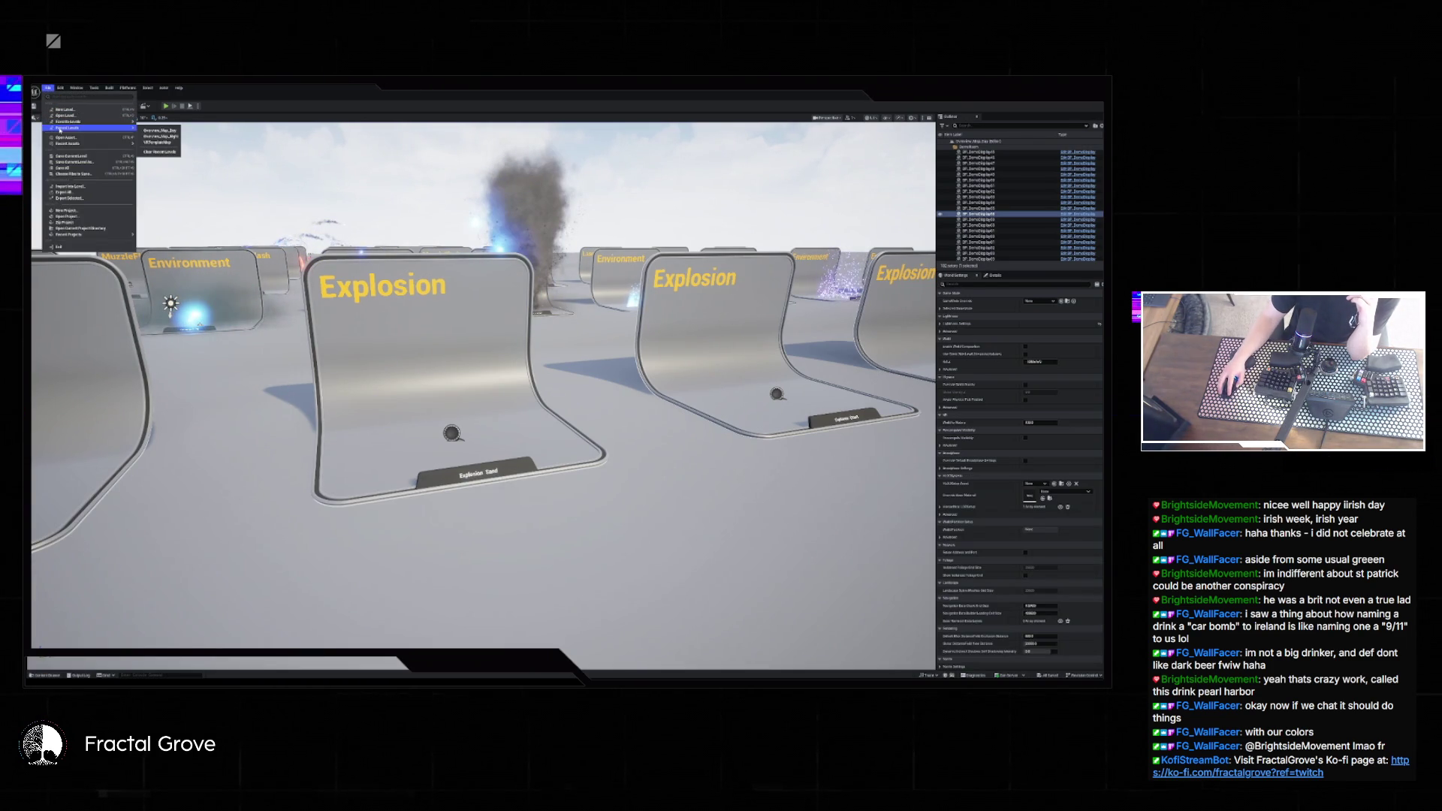
pyautogui.click(163, 132)
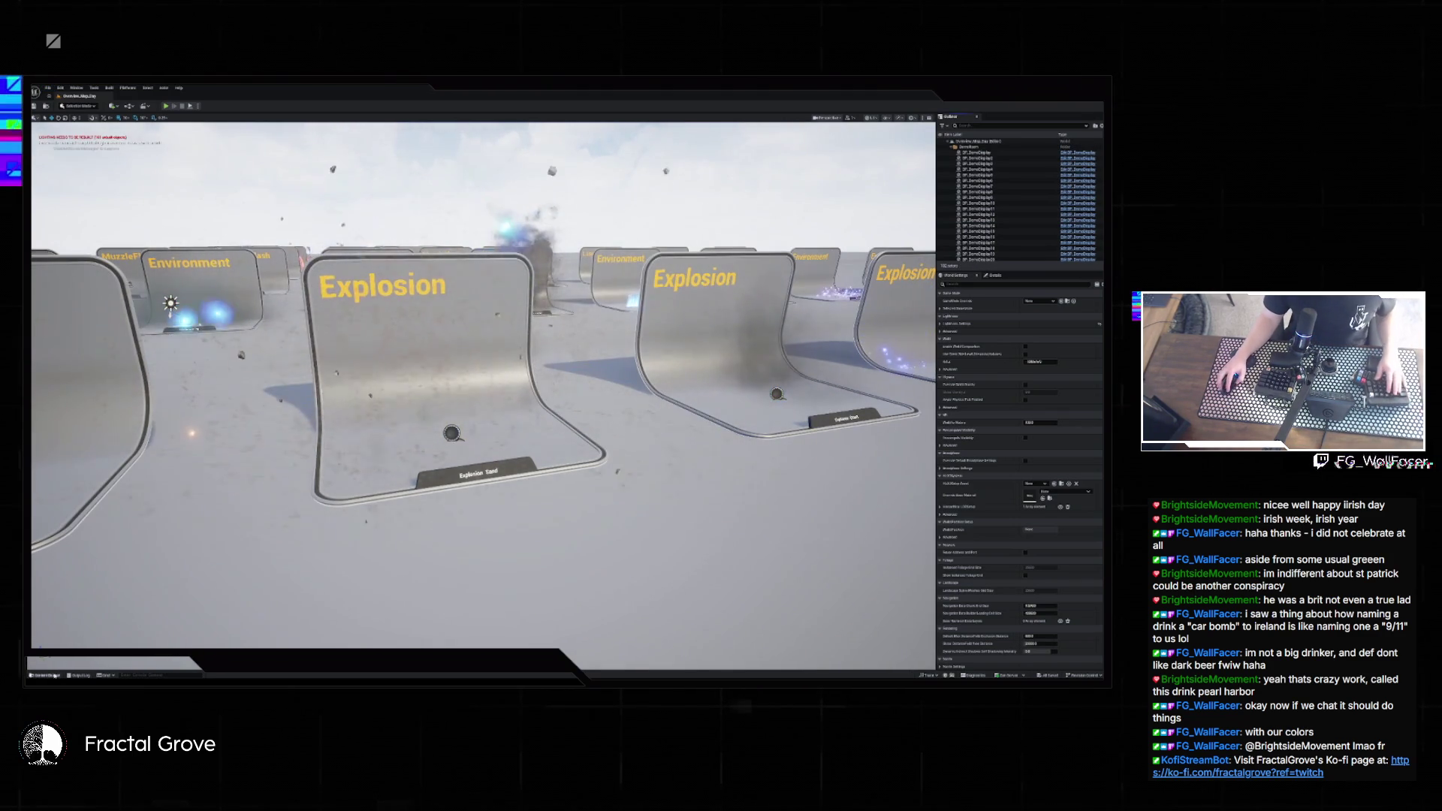
pyautogui.hotkey('ctrl', 'space')
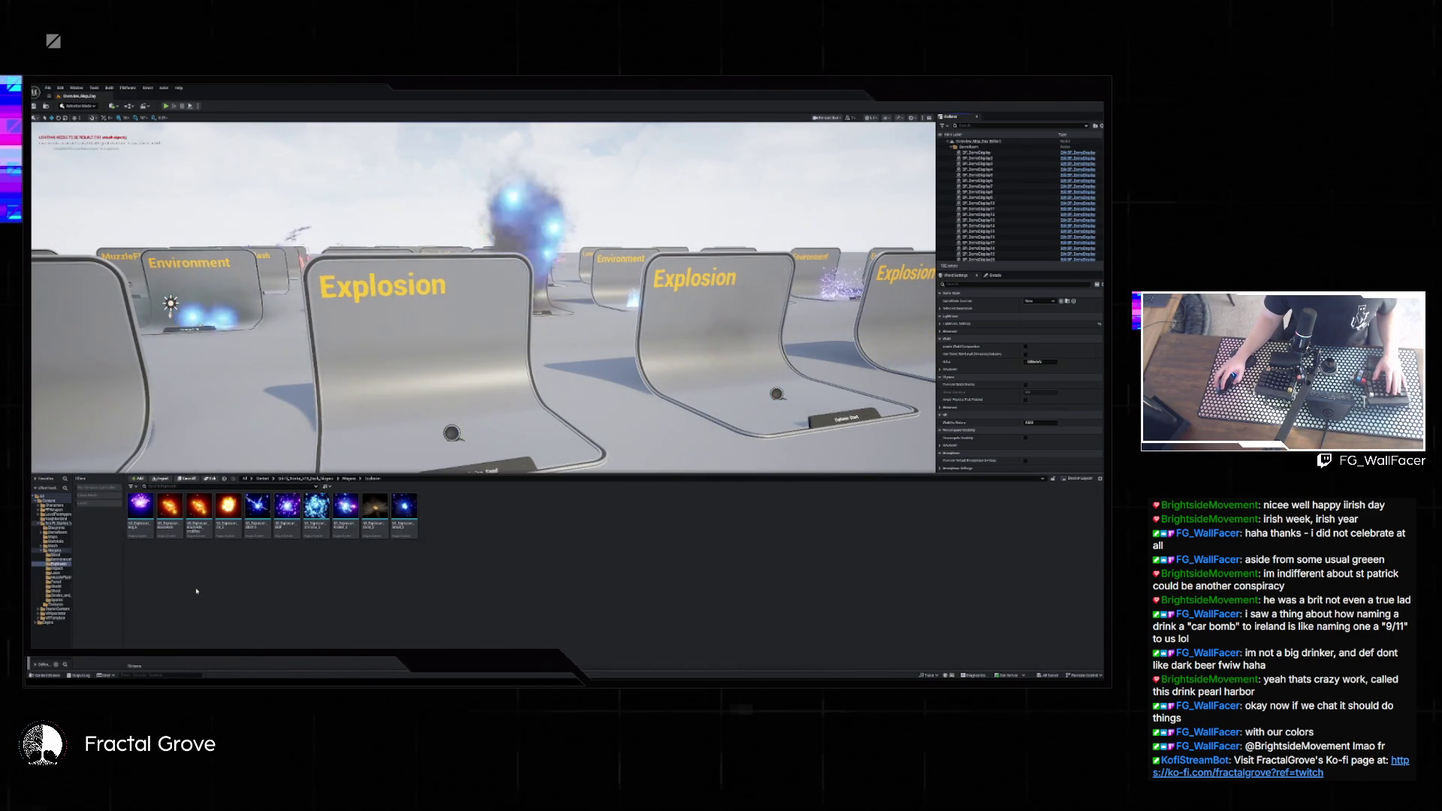
pyautogui.rightClick(404, 564)
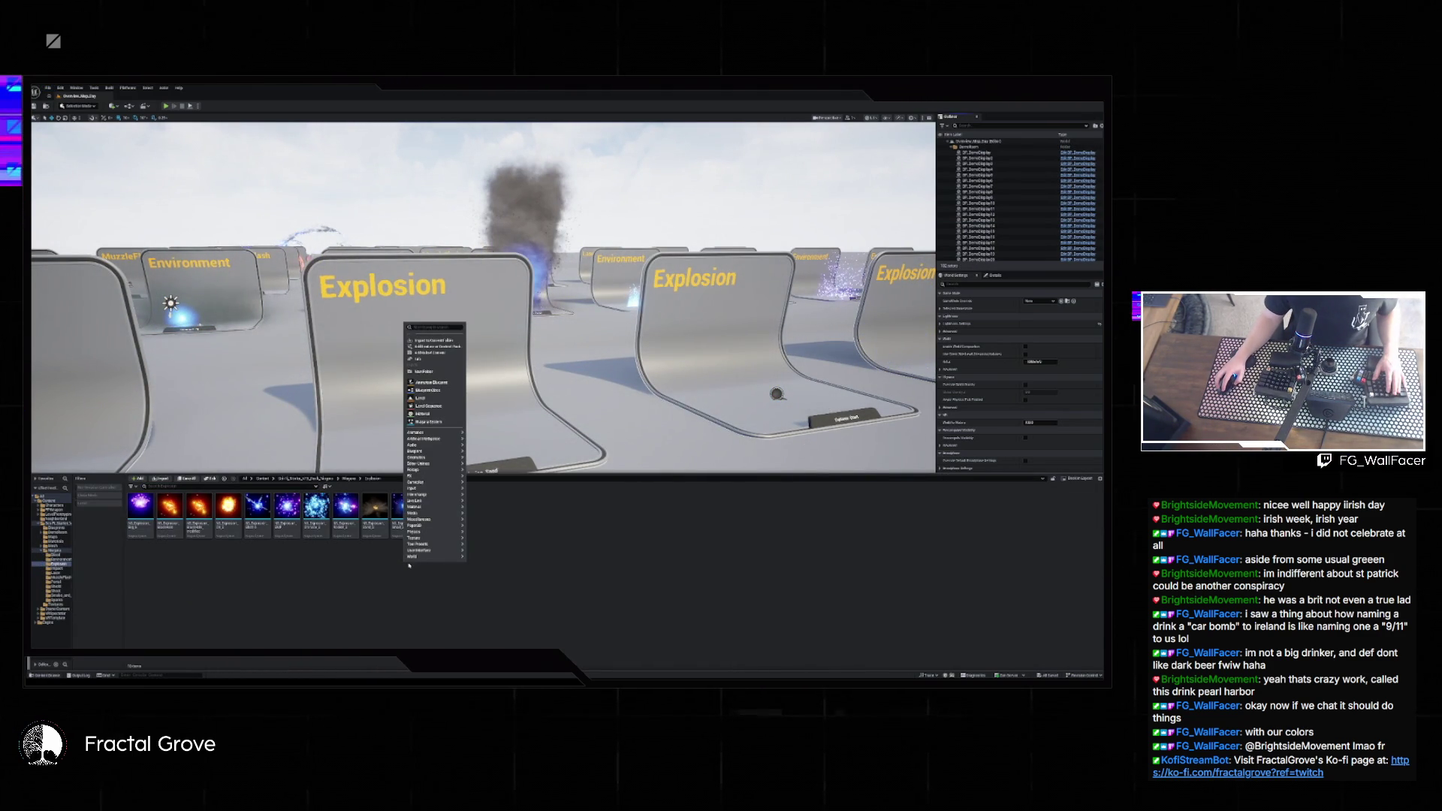
pyautogui.press('Escape')
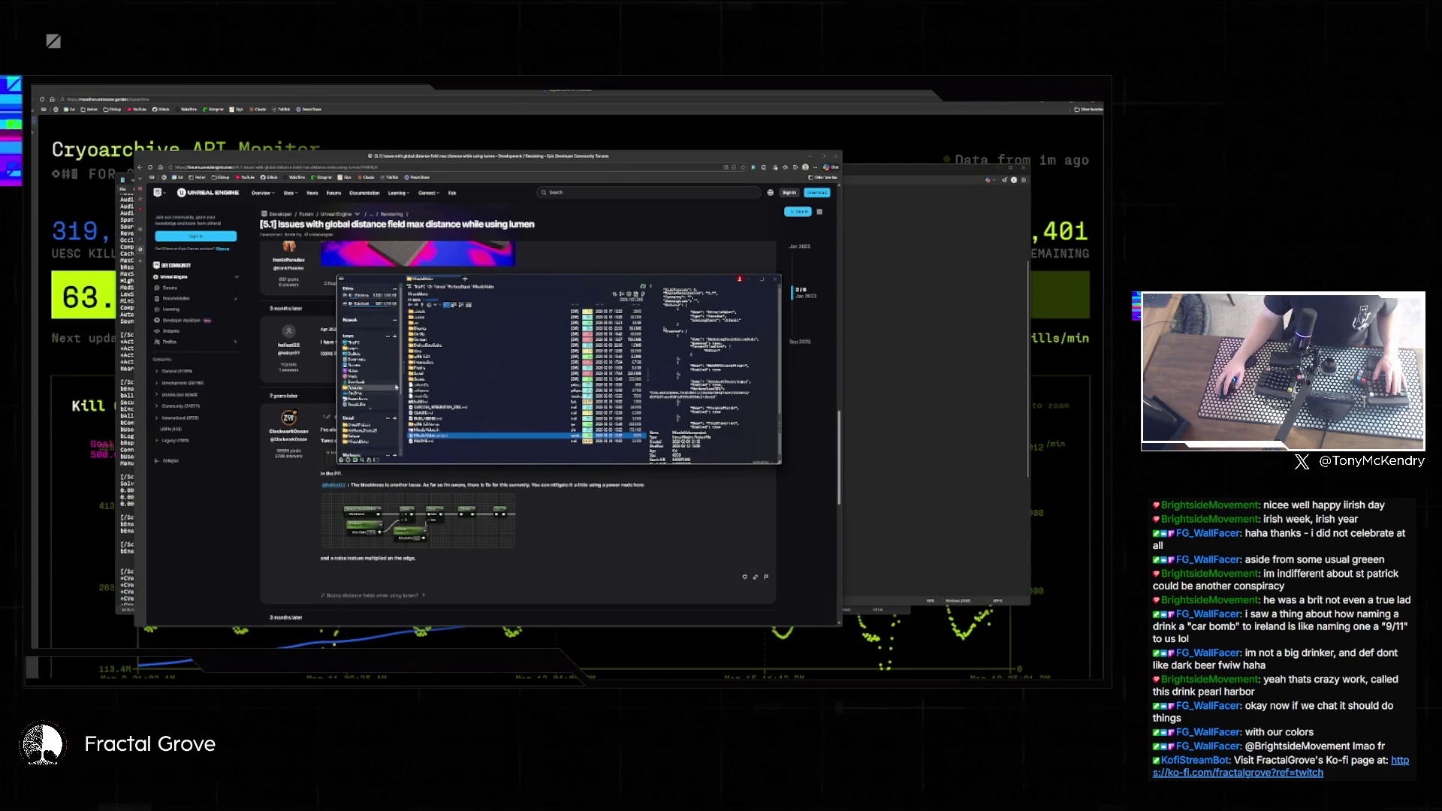
# - Go up to the parent folder and back into the project folder
pyautogui.hotkey('alt', 'Up')
pyautogui.hotkey('alt', 'Left')
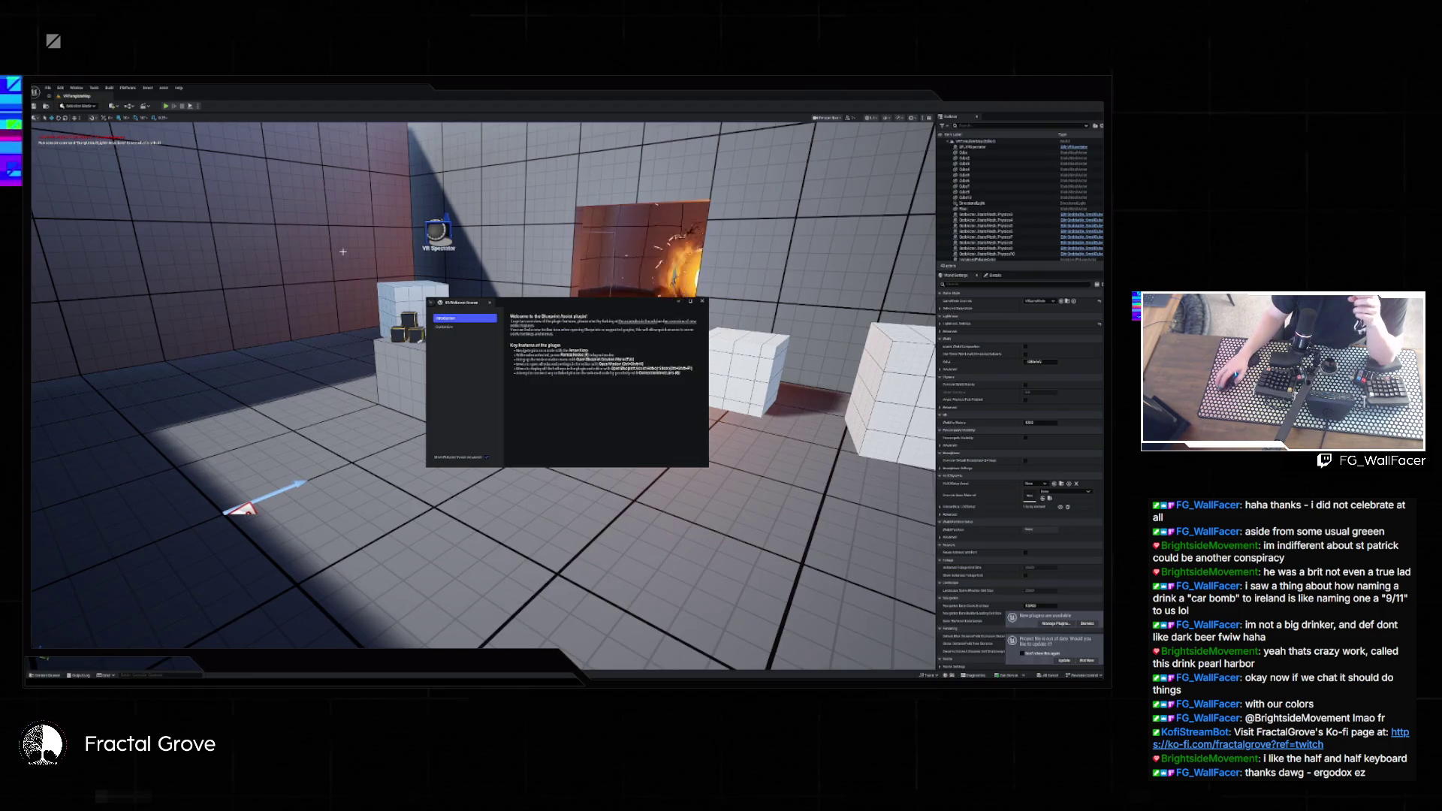
# - Start a Migrate on the second explosion effect asset in the Content Drawer
pyautogui.click(48, 88)
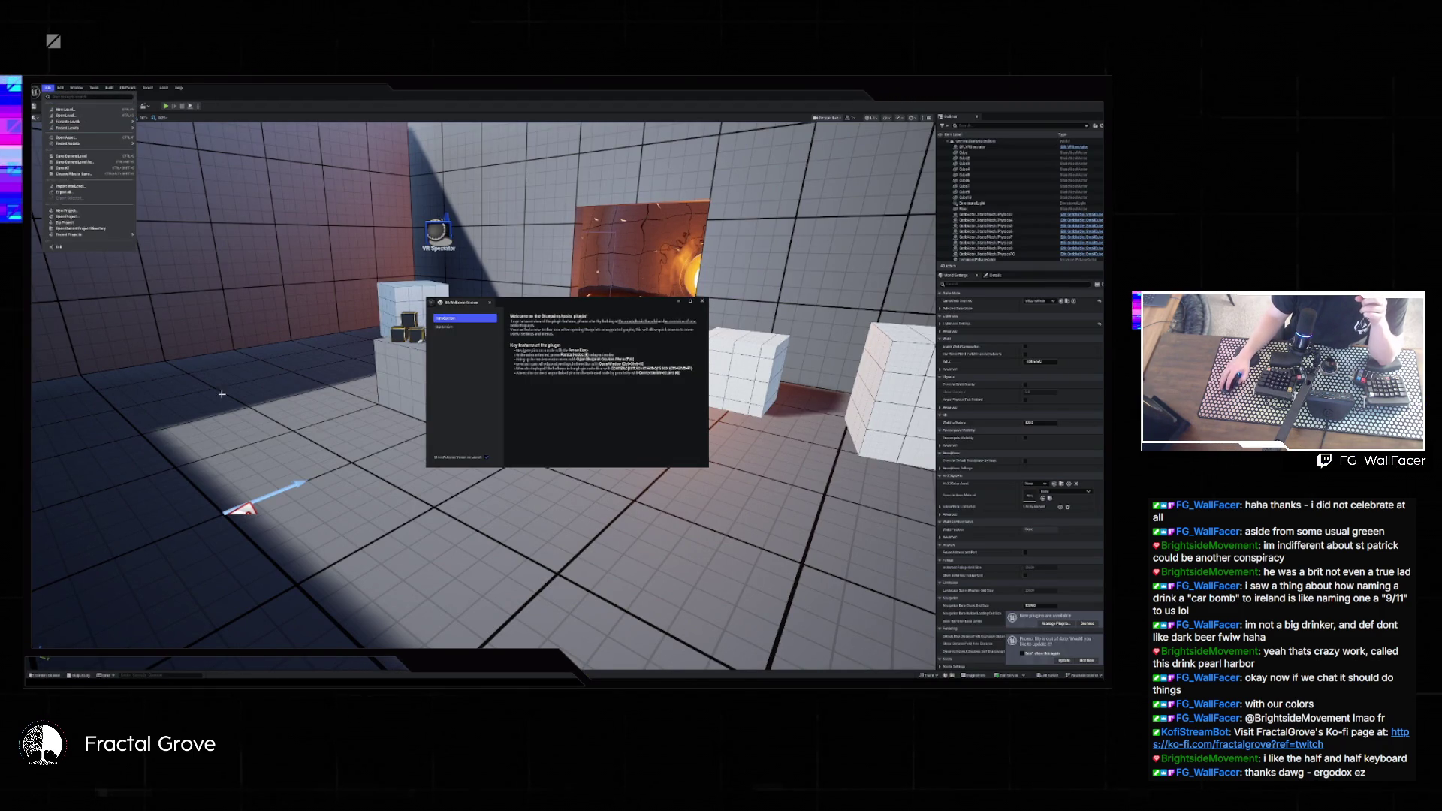
pyautogui.click(47, 675)
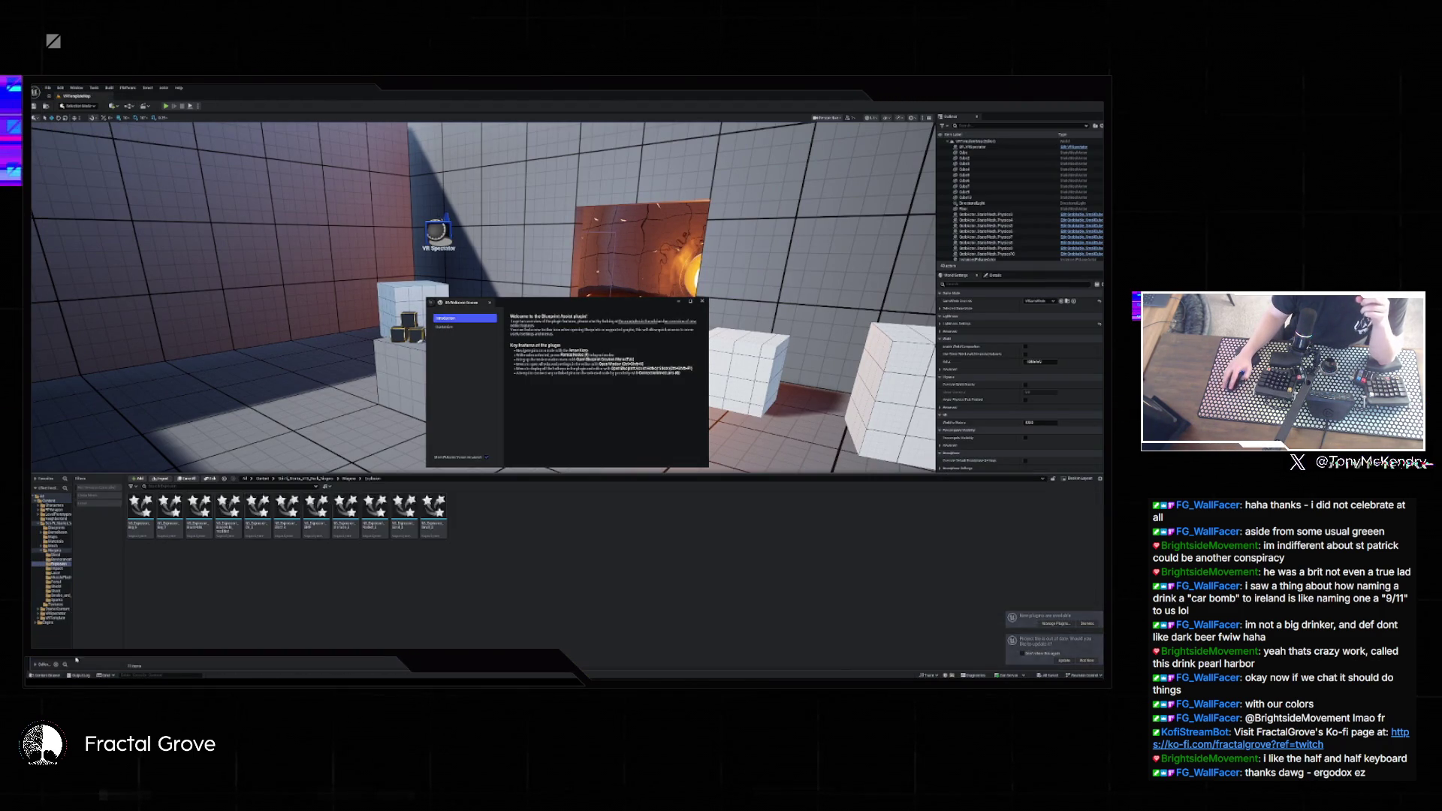
pyautogui.rightClick(171, 507)
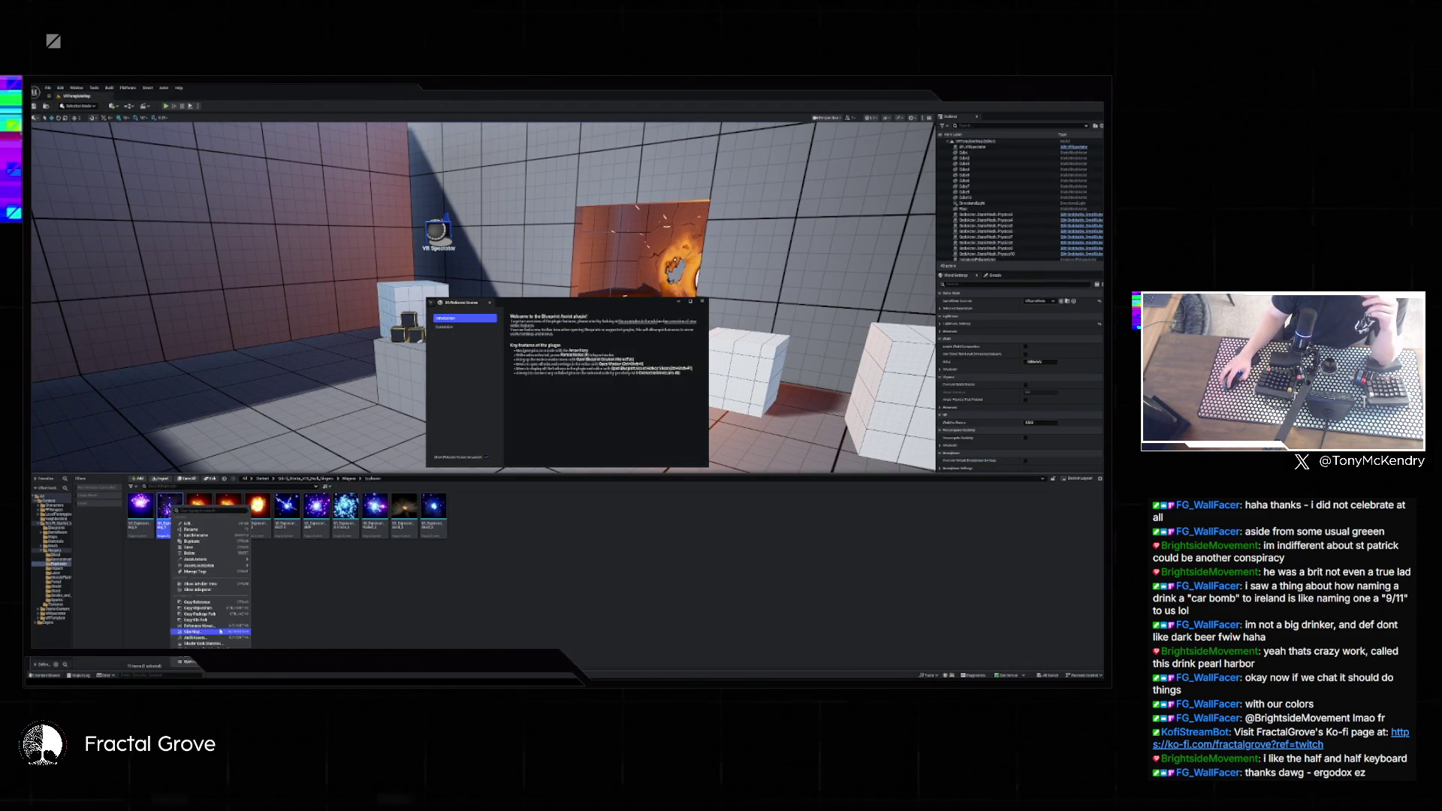
pyautogui.moveTo(199, 560)
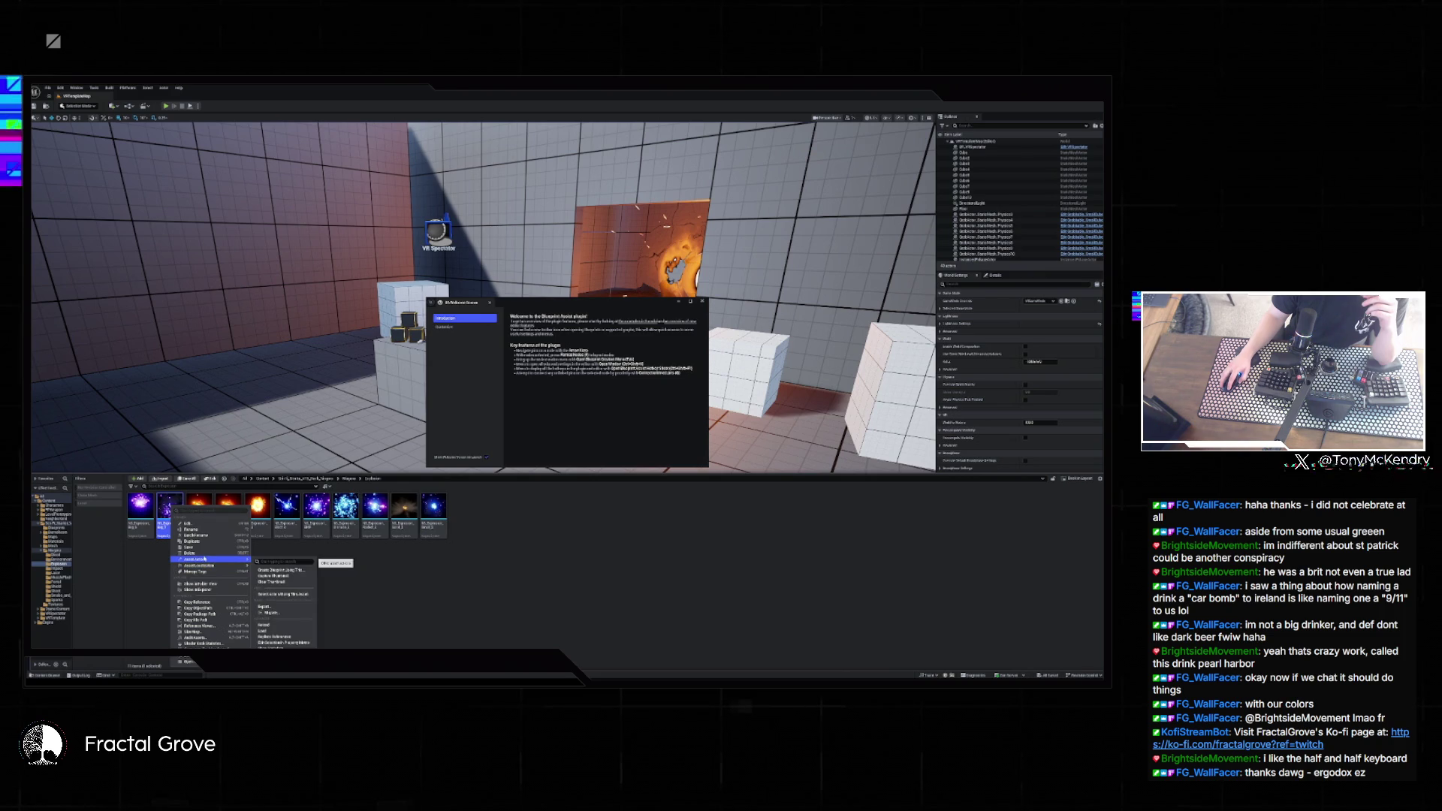
pyautogui.click(278, 613)
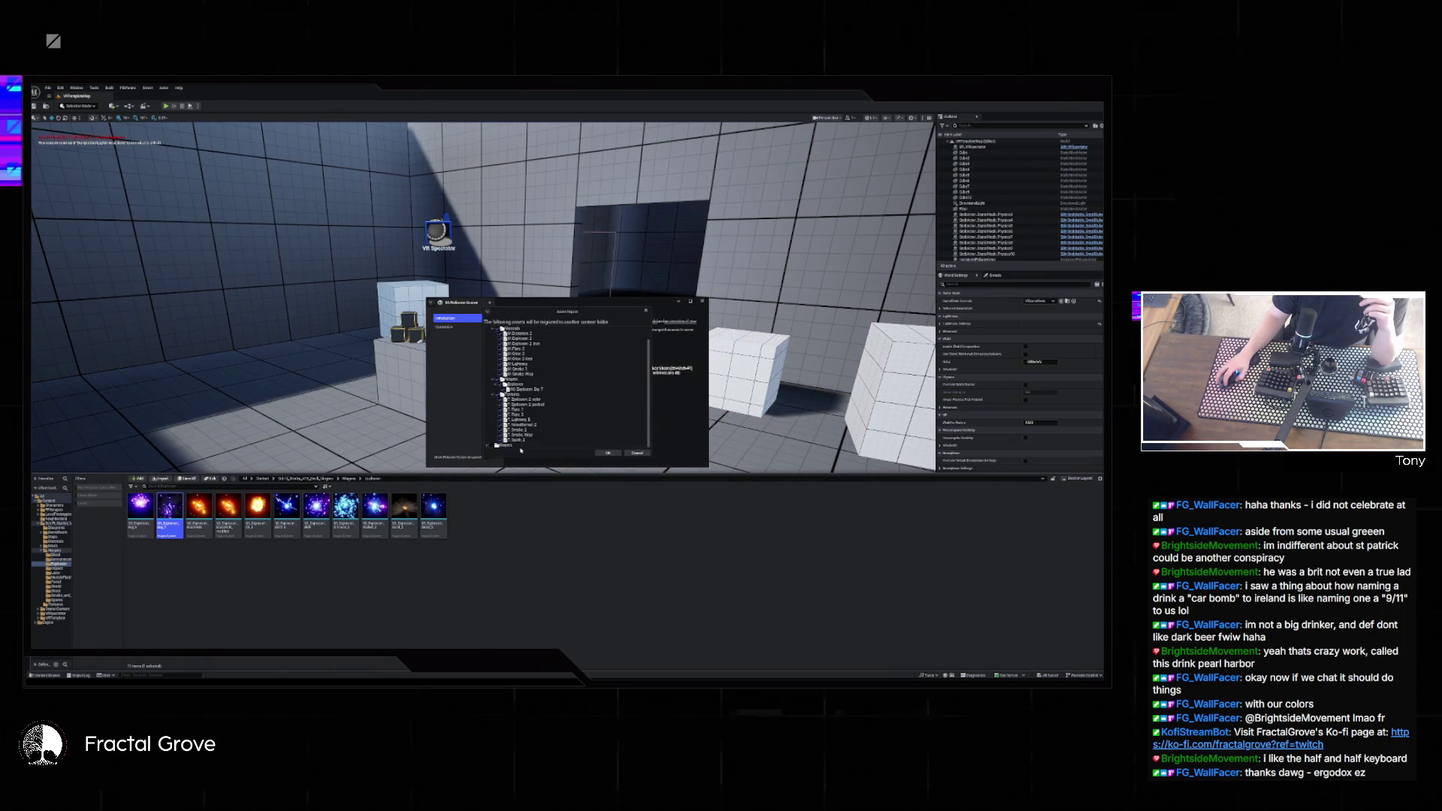
# - Confirm the asset report, pick the destination project's Content folder, and accept the overwrite
pyautogui.click(487, 446)
pyautogui.scroll(-3, 537, 435)
pyautogui.scroll(5, 537, 435)
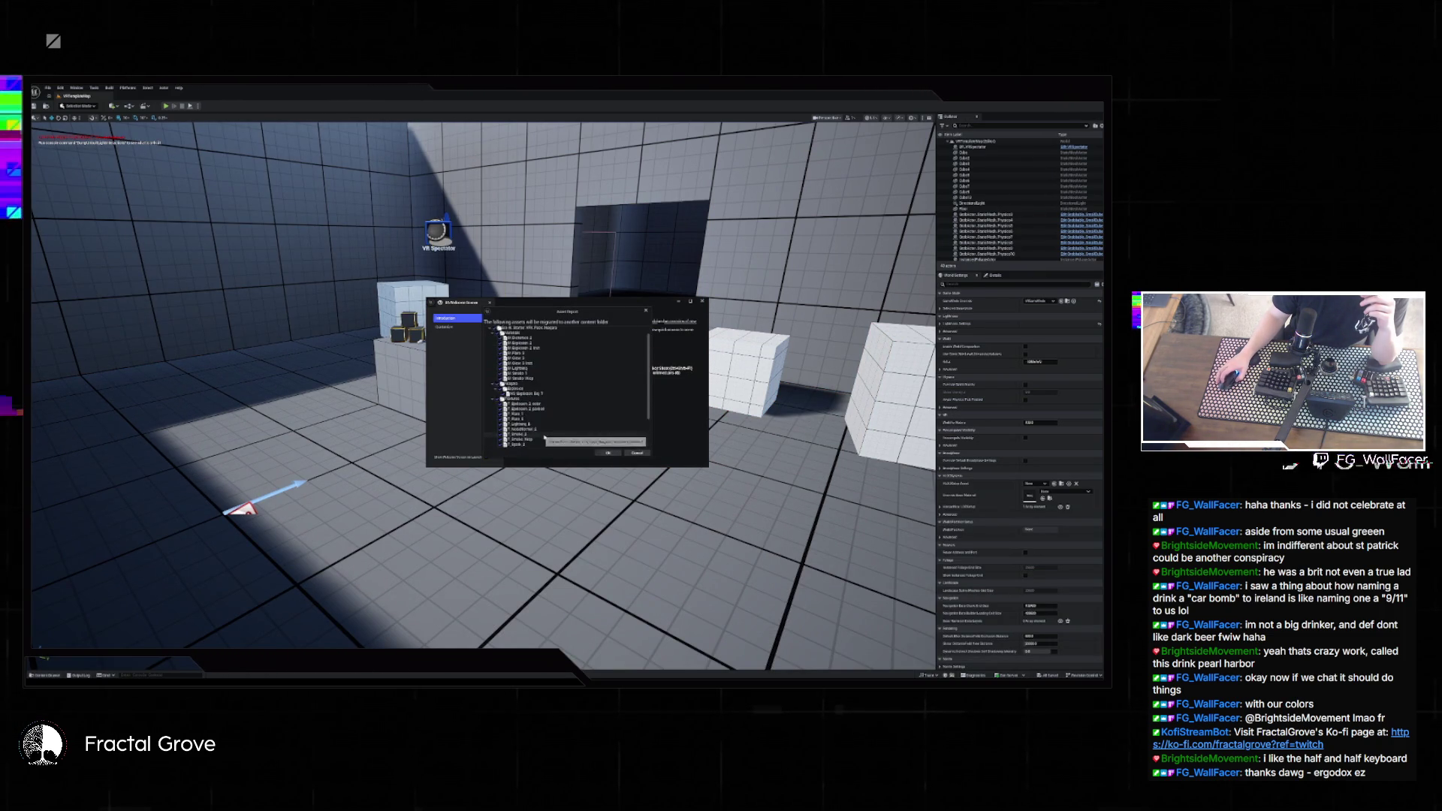
pyautogui.click(606, 454)
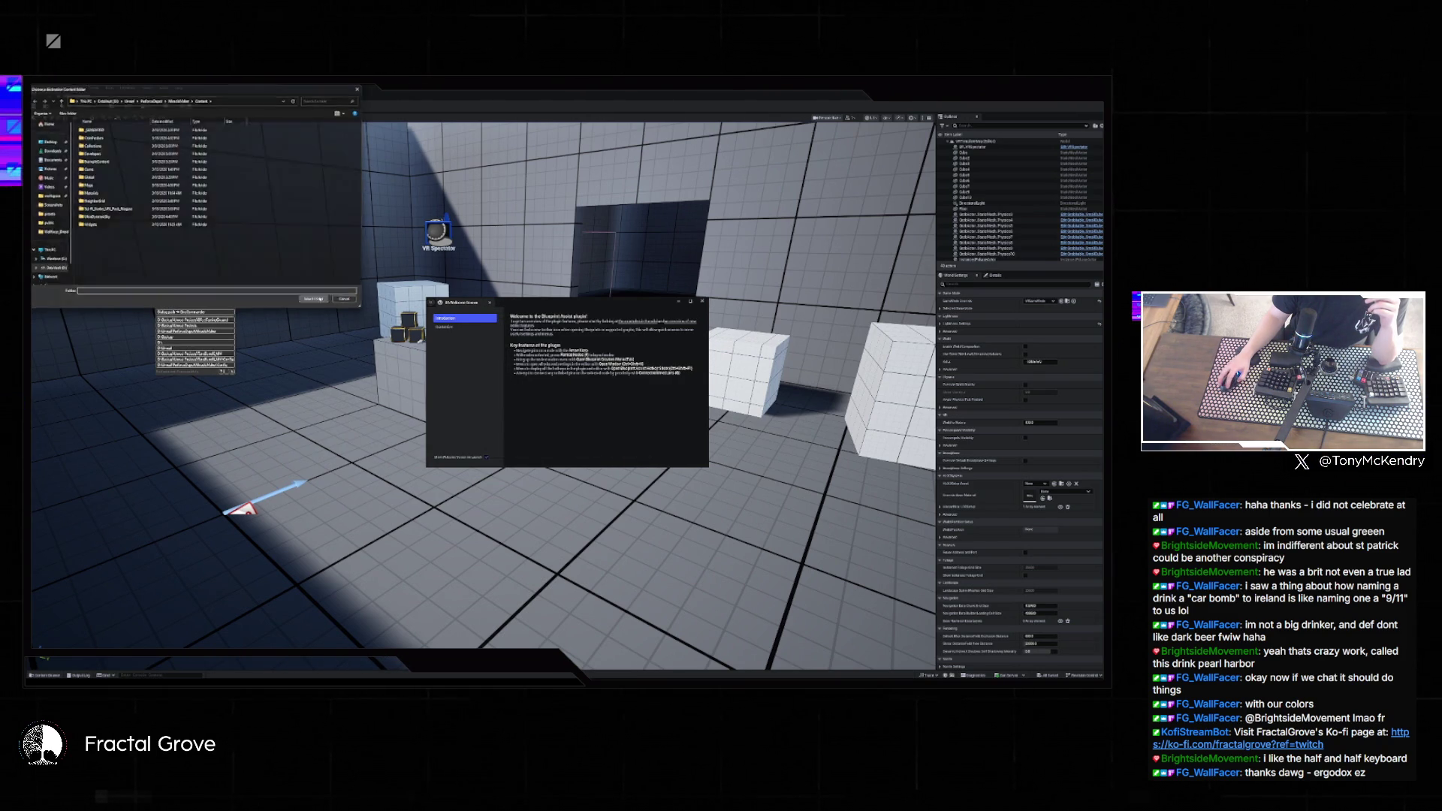
pyautogui.click(314, 299)
pyautogui.click(587, 398)
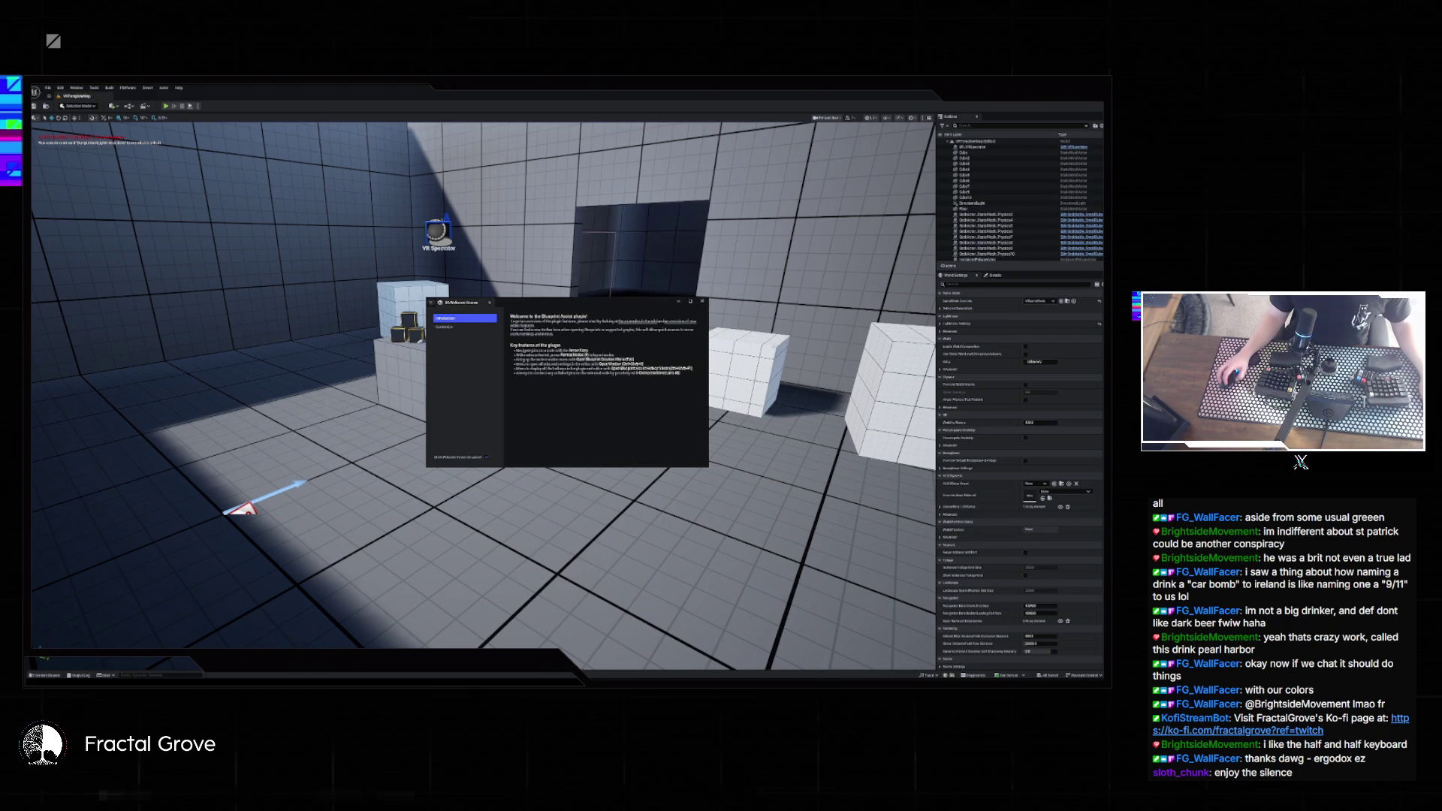
pyautogui.press('super+2')
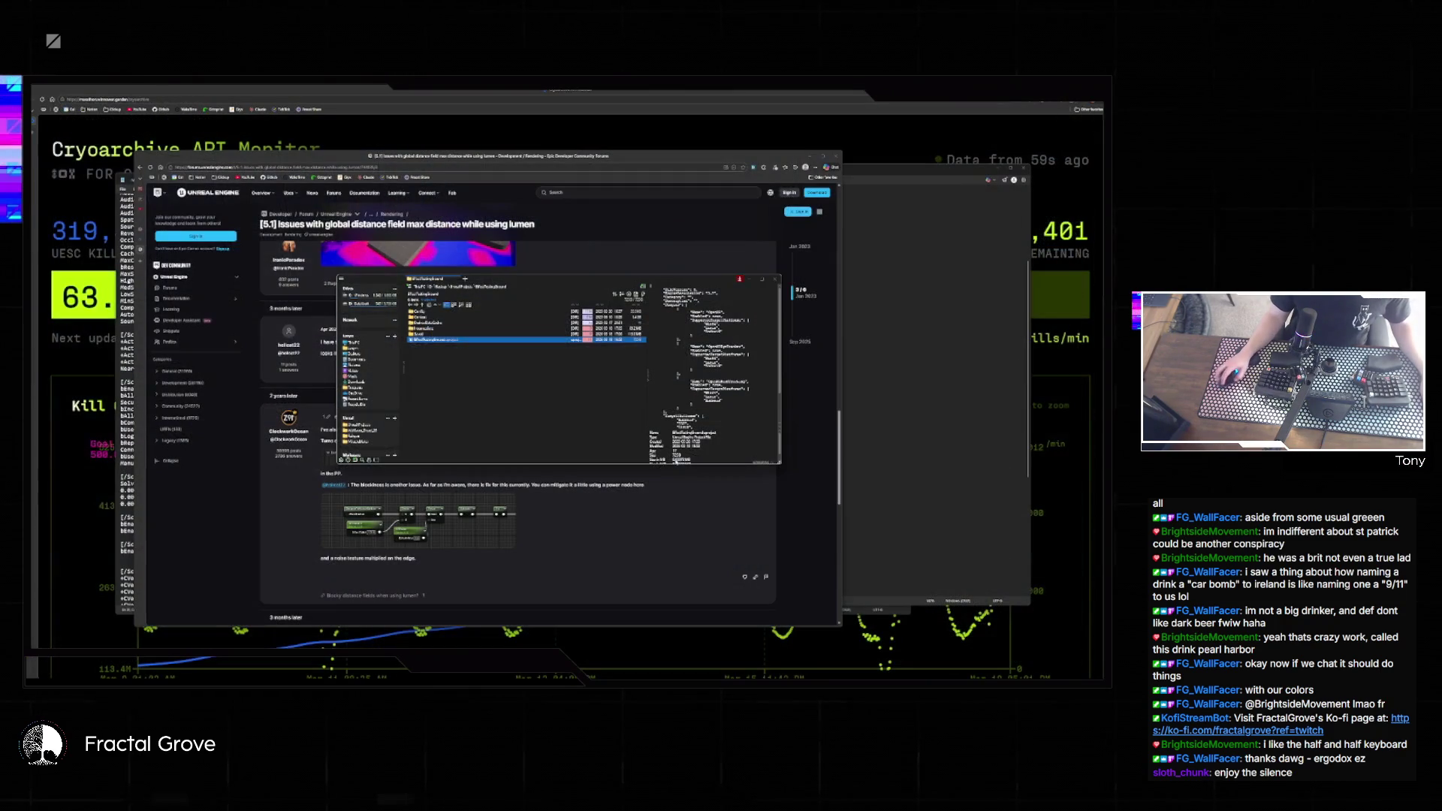
# - Launch the destination project from its .uproject file and dismiss the Blueprint Assist welcome dialog
pyautogui.press('BackSpace')
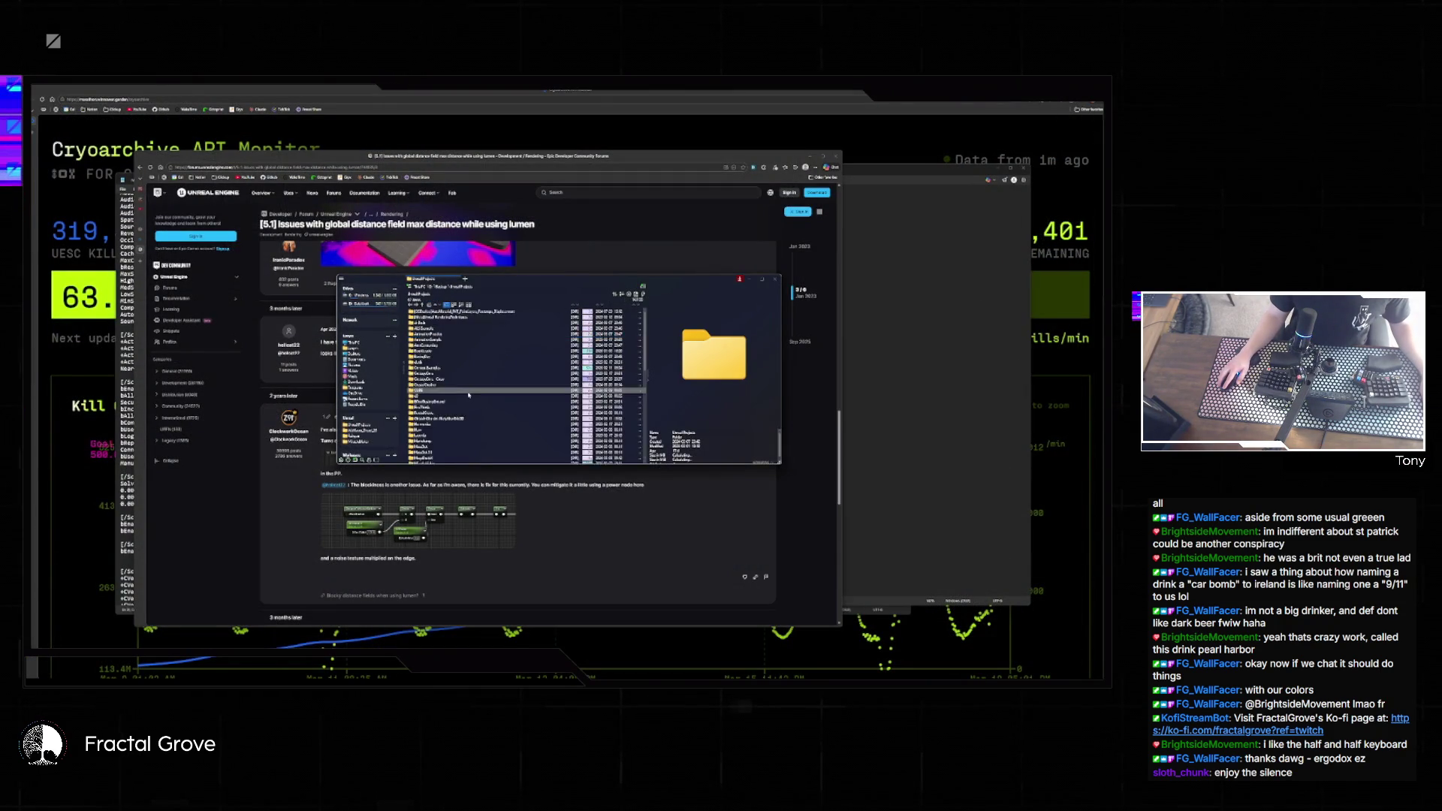
pyautogui.click(466, 435)
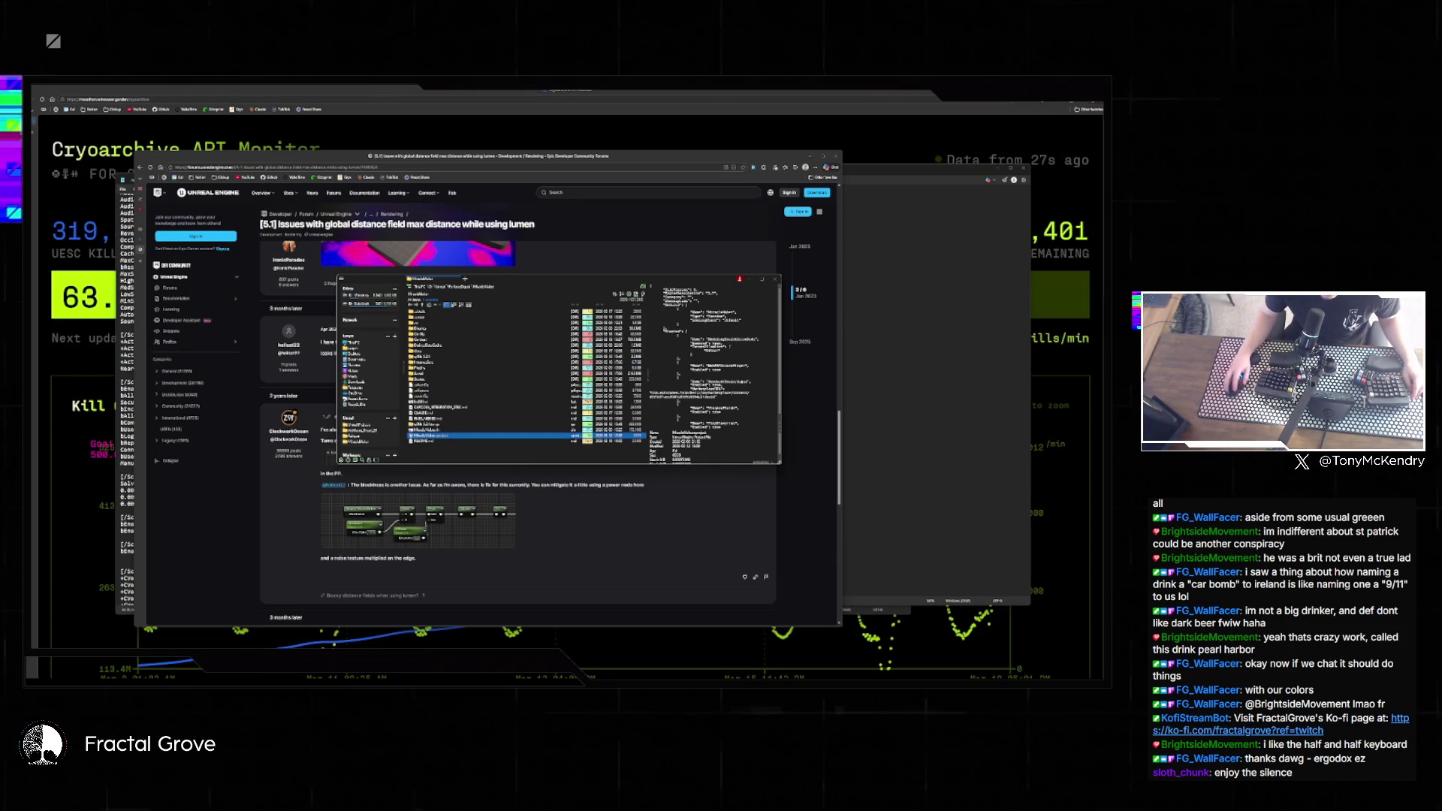
pyautogui.hotkey('alt', 'Tab')
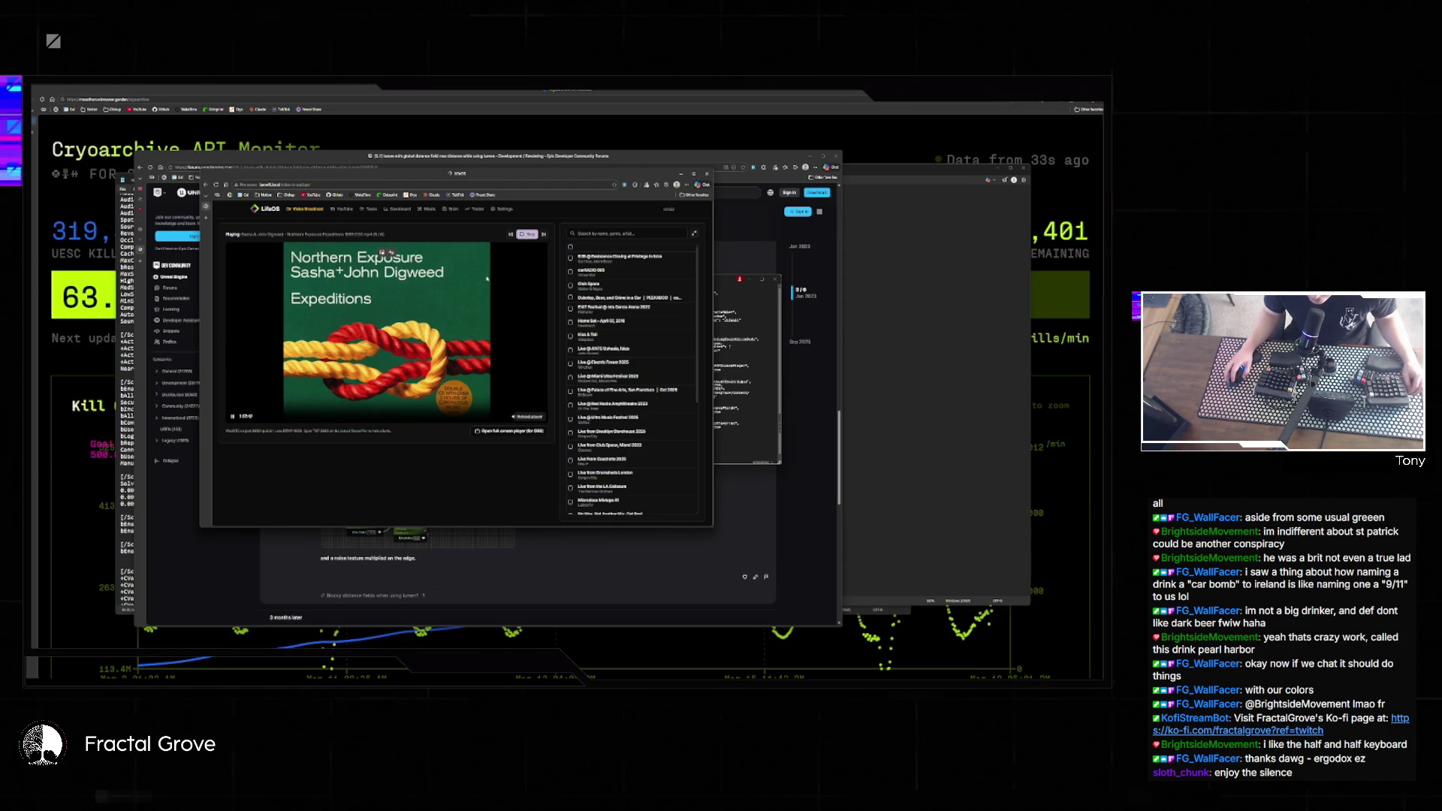
pyautogui.hotkey('alt', 'Tab')
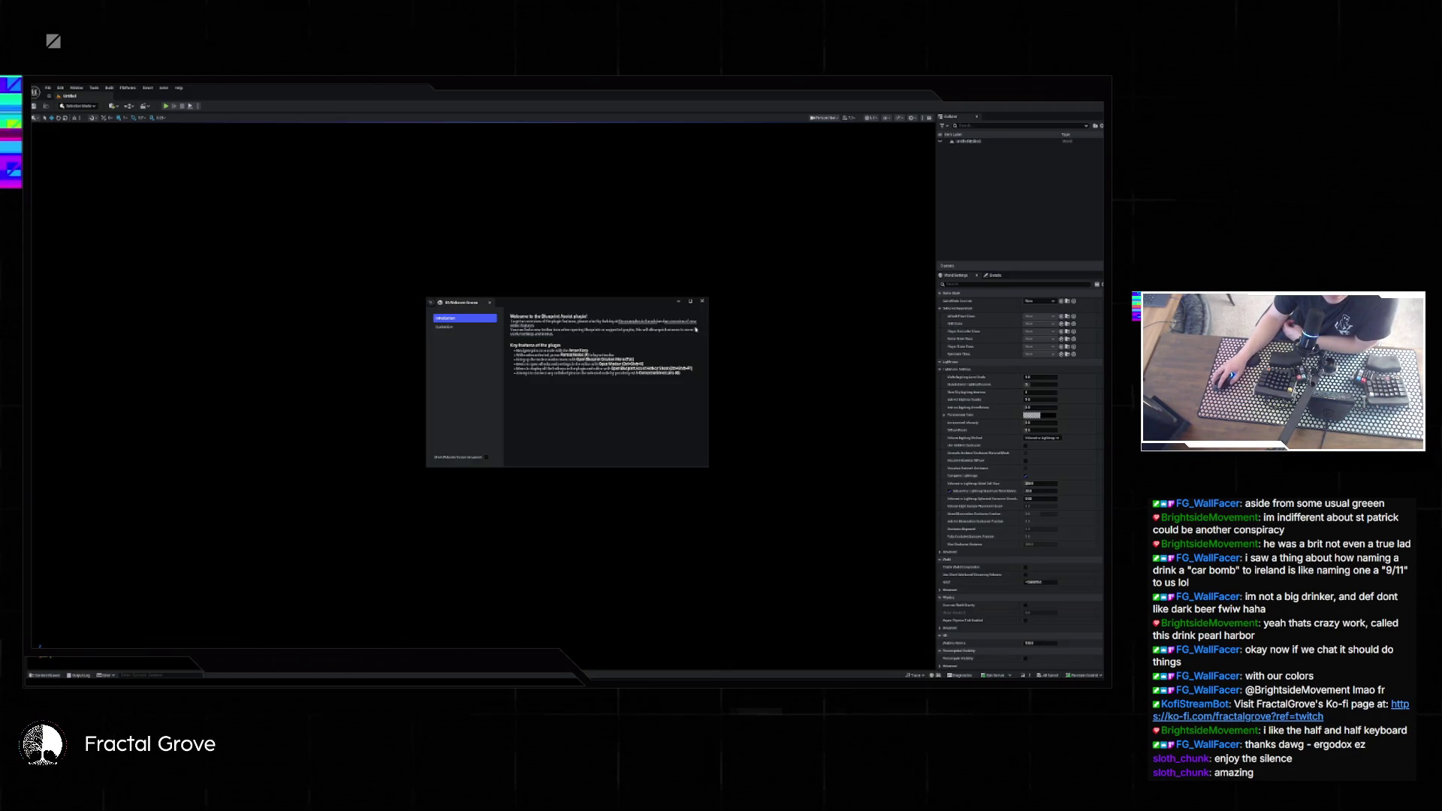
pyautogui.click(702, 301)
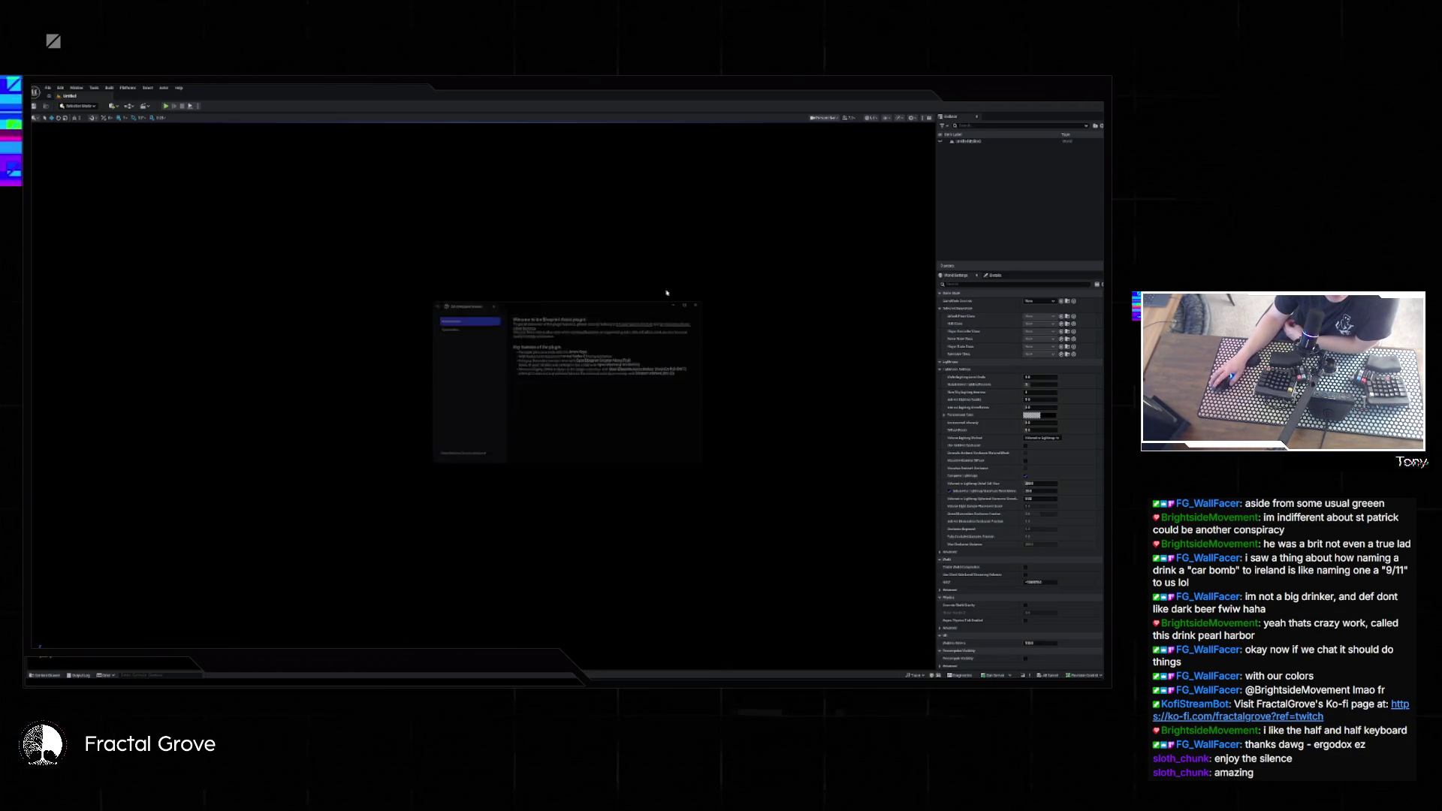
# - Open the StreamerCube level from File > Recent Levels
pyautogui.click(48, 87)
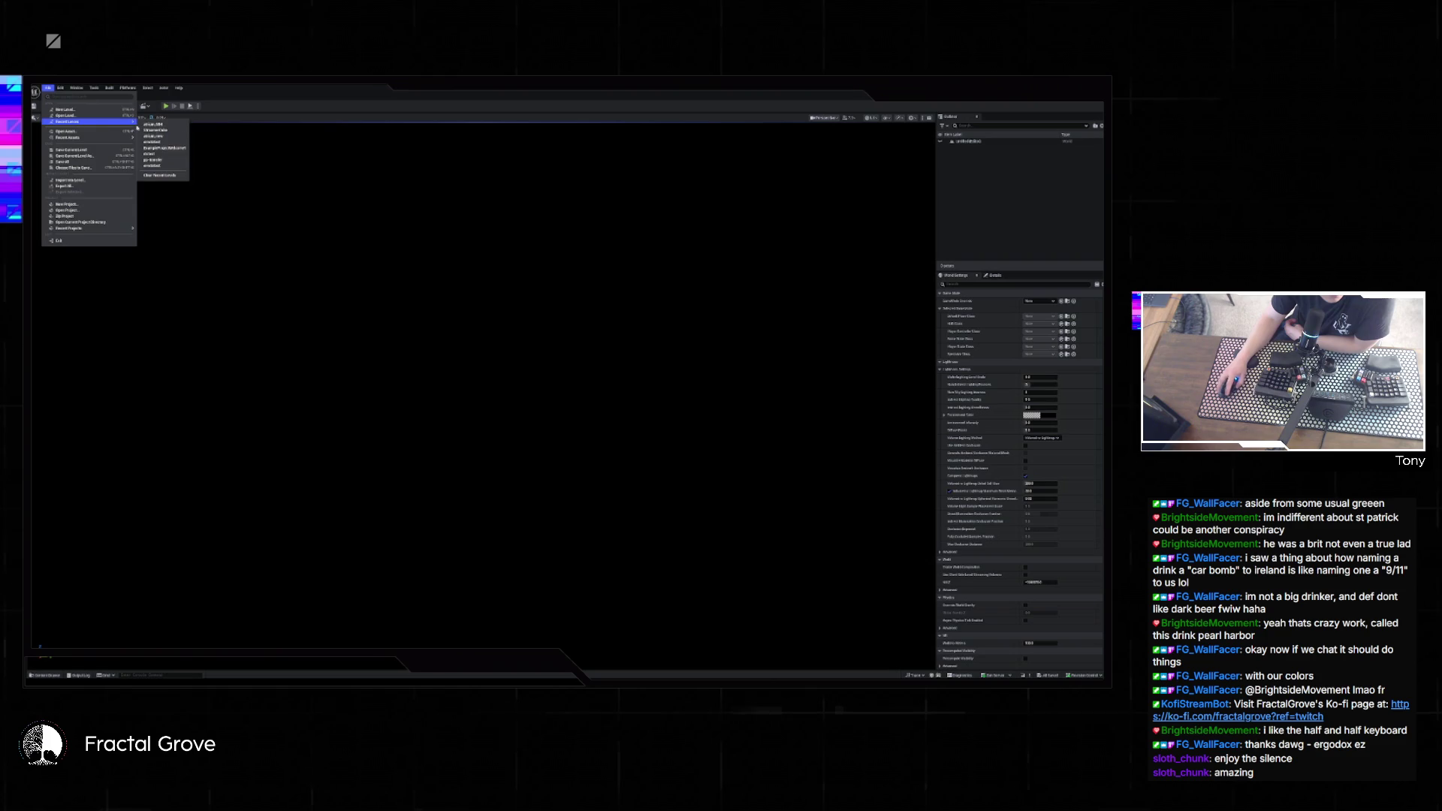
pyautogui.click(158, 132)
pyautogui.click(47, 88)
pyautogui.moveTo(82, 128)
pyautogui.click(154, 131)
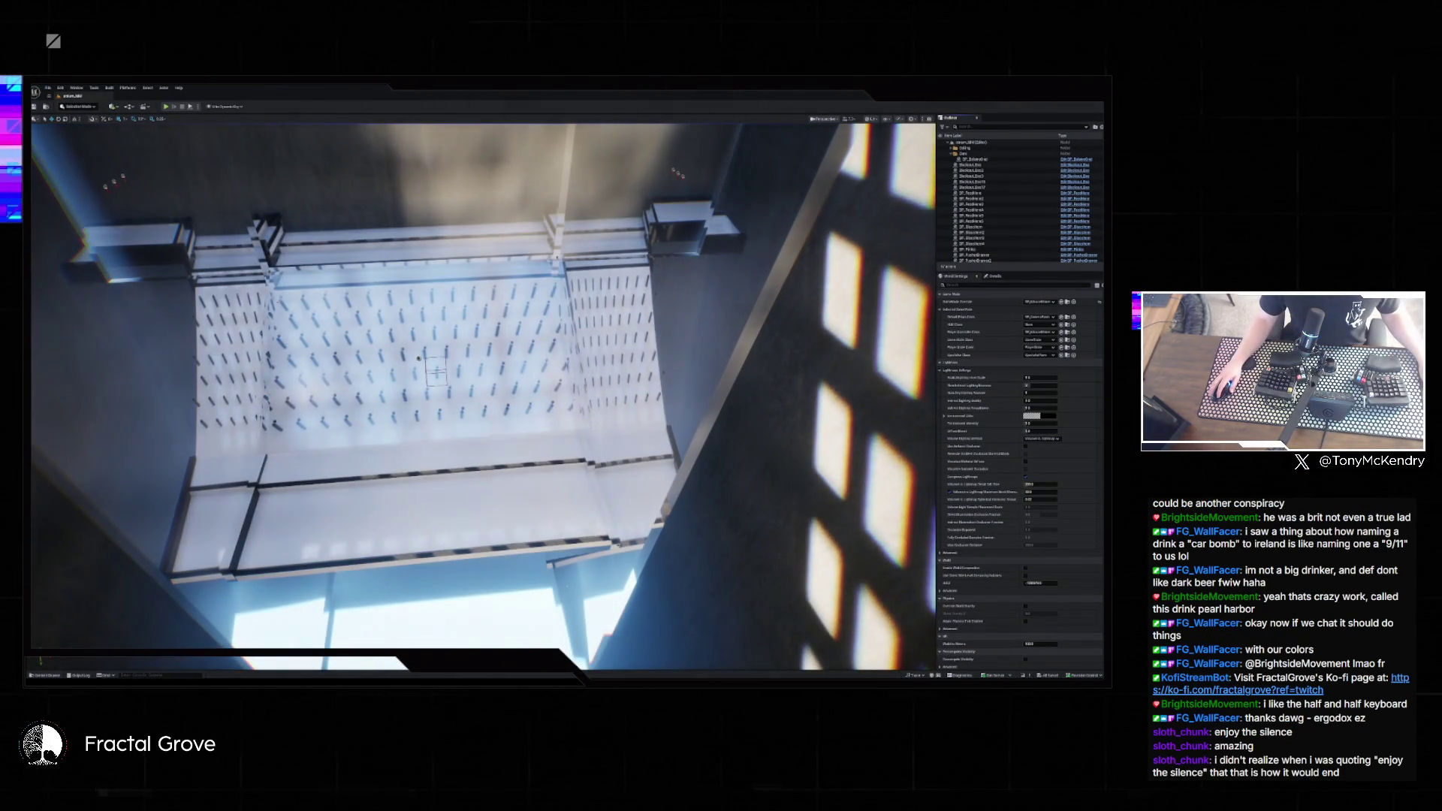
# - Play the StreamerCube level and click into the viewport to control the game
pyautogui.click(166, 107)
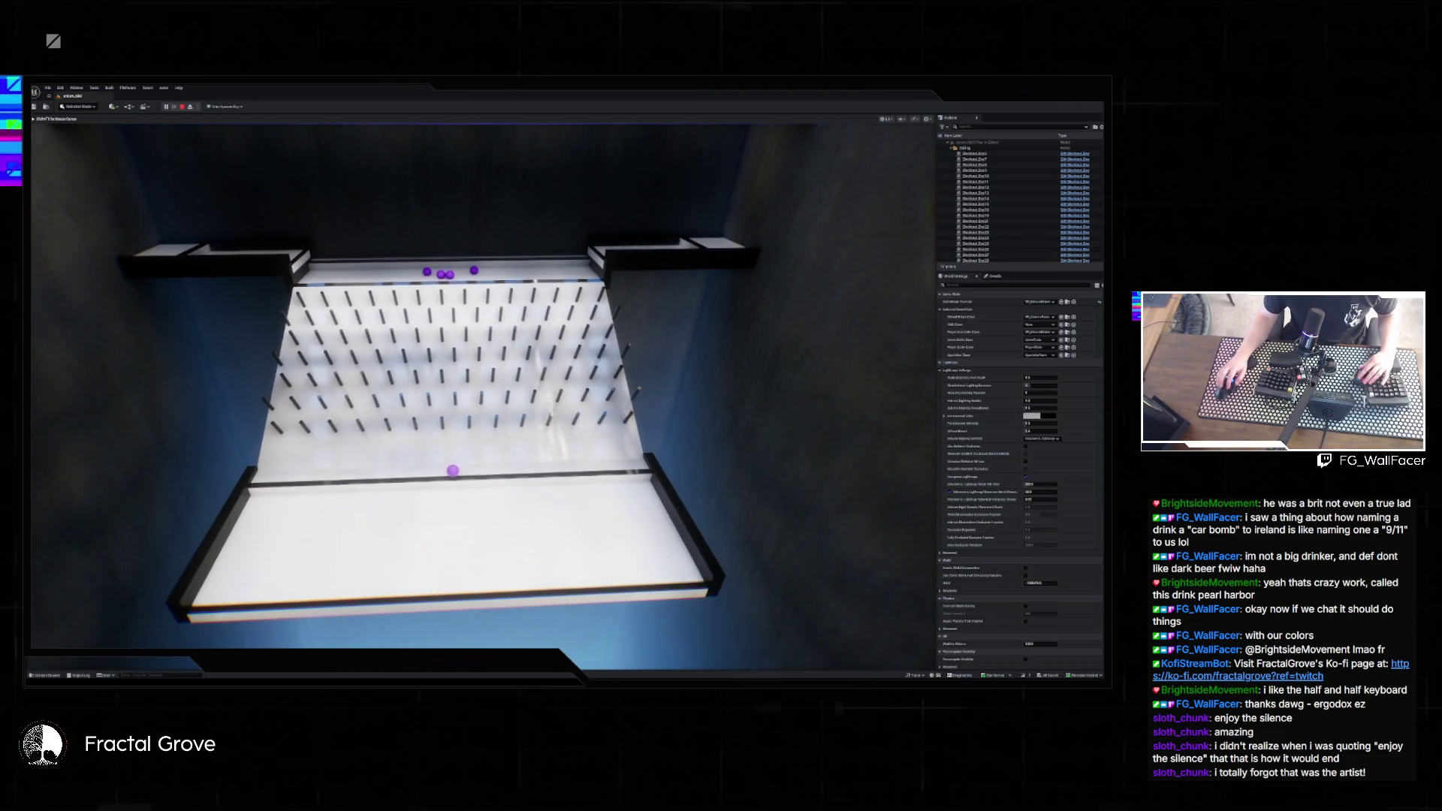
pyautogui.press('super')
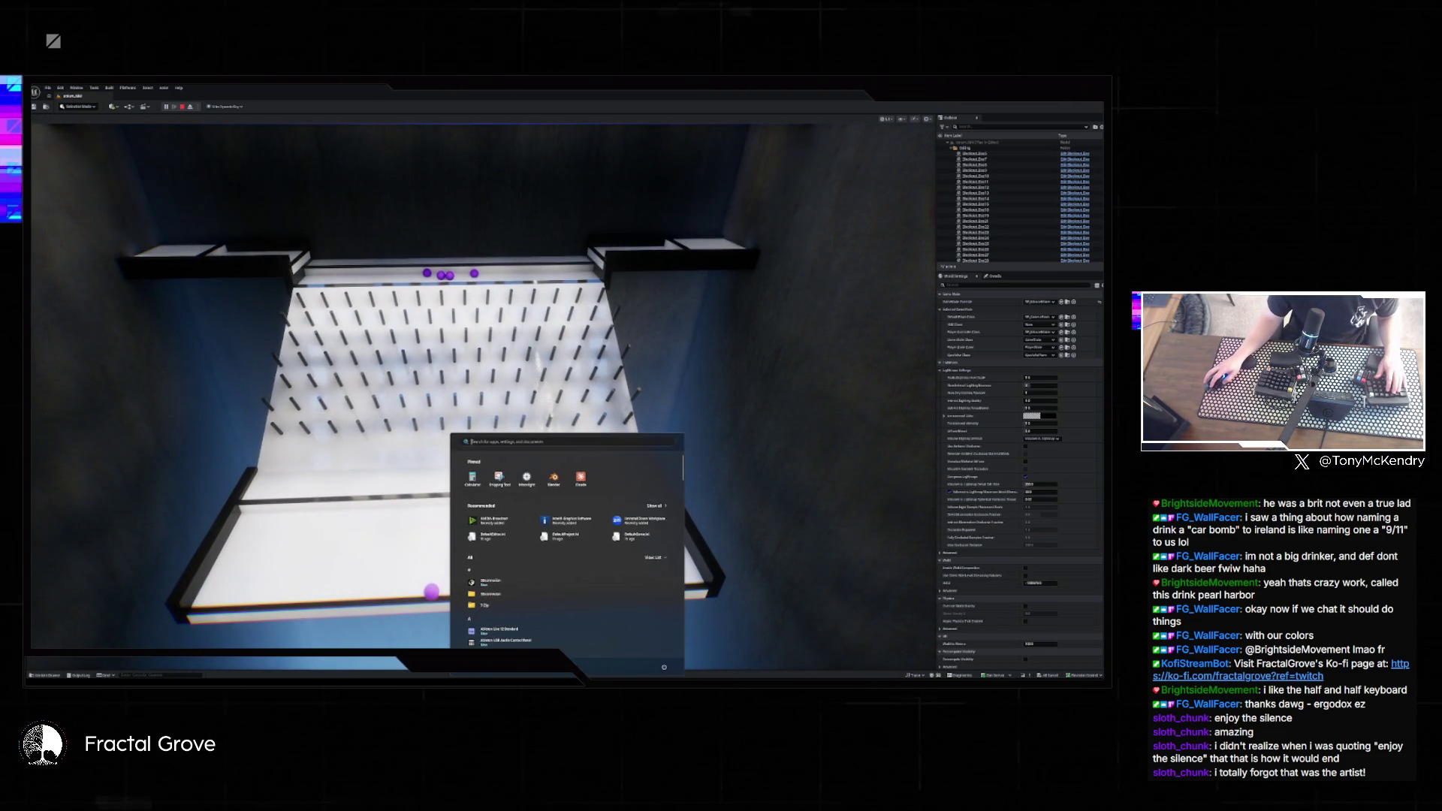
pyautogui.press('Escape')
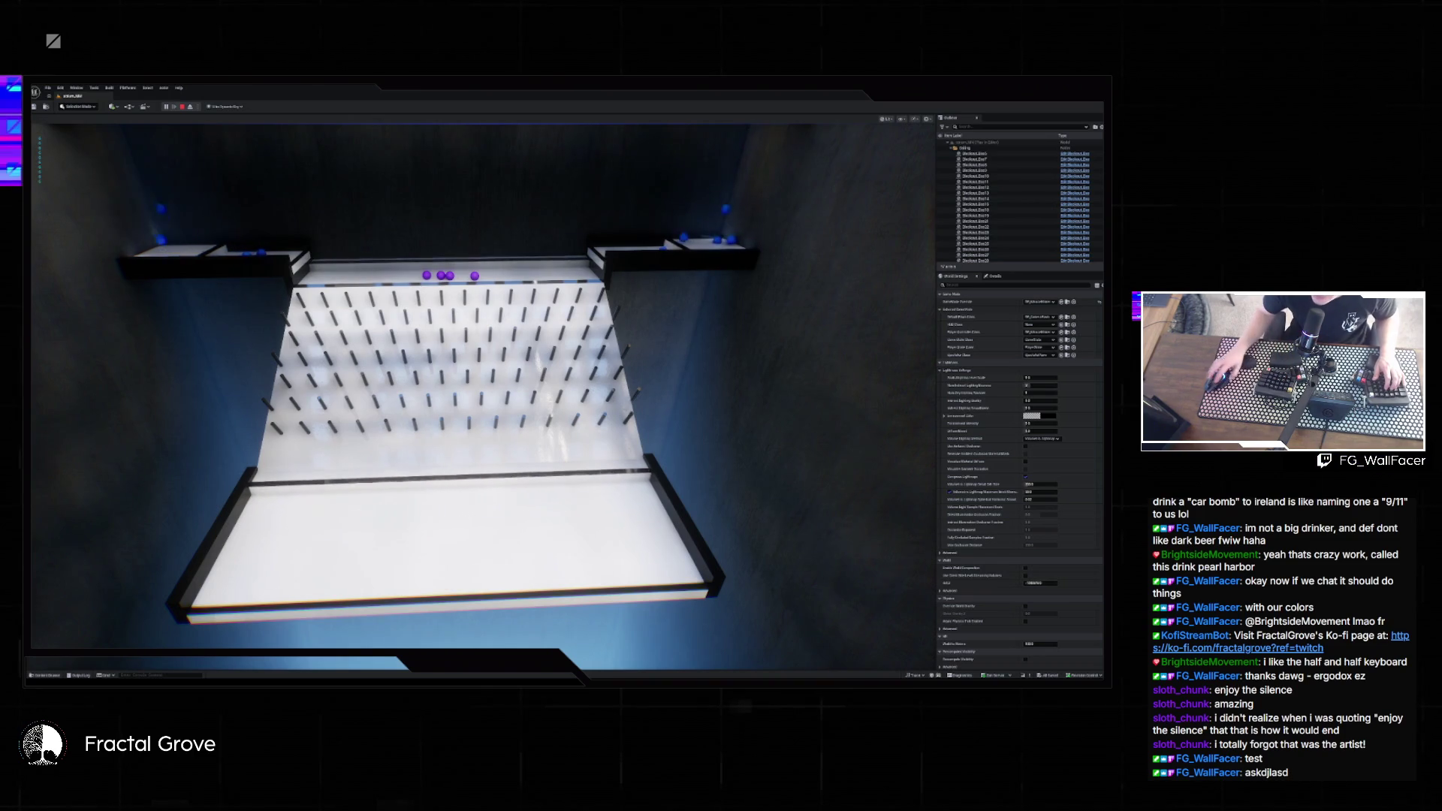
pyautogui.click(693, 214)
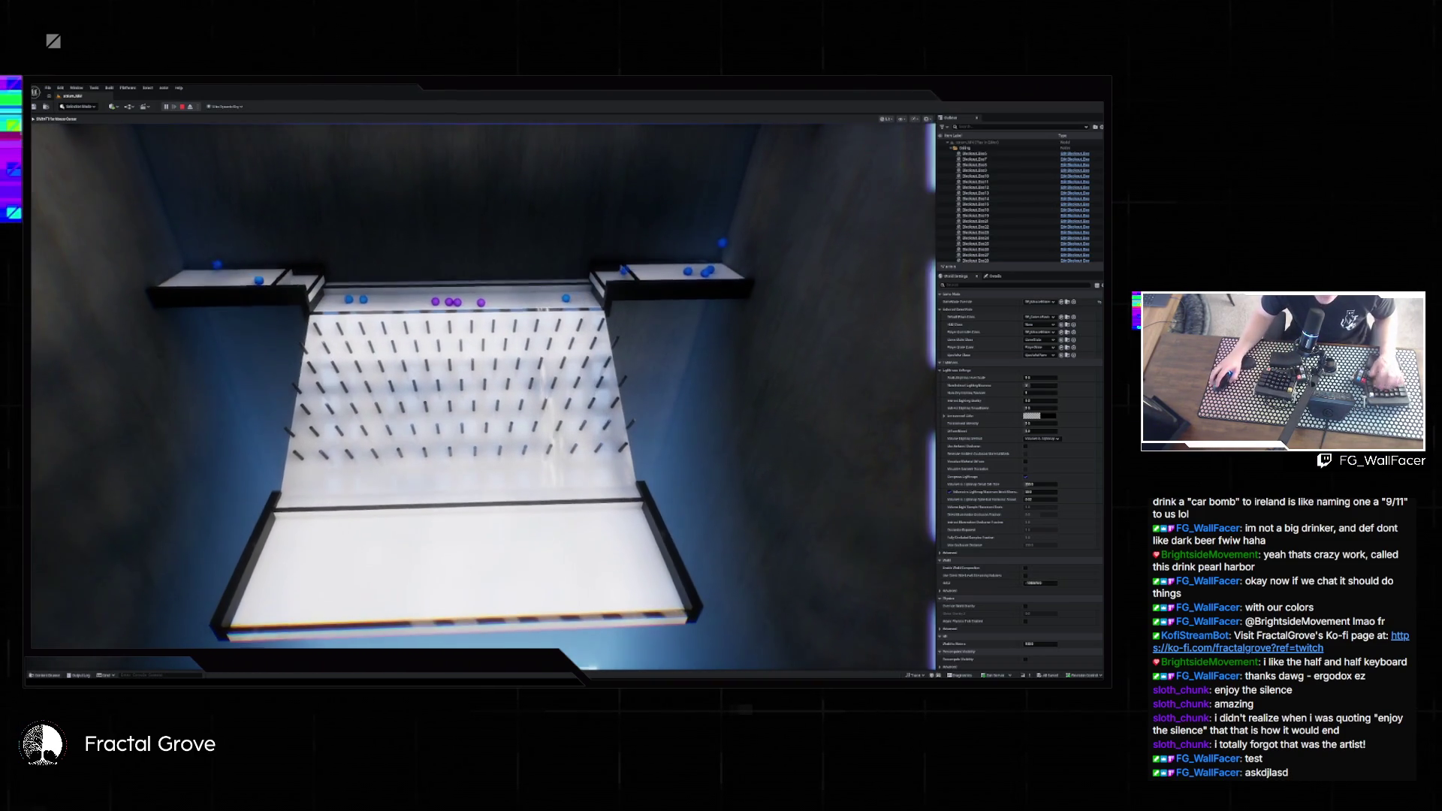